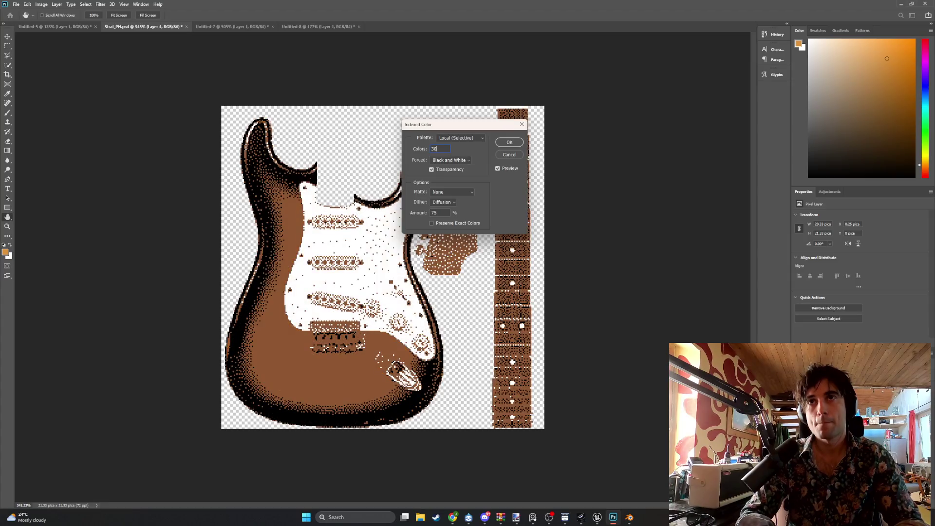
- Move the Indexed Color dialog off the guitar and preview the palette at 24, 20, then 18 colours
text(2)
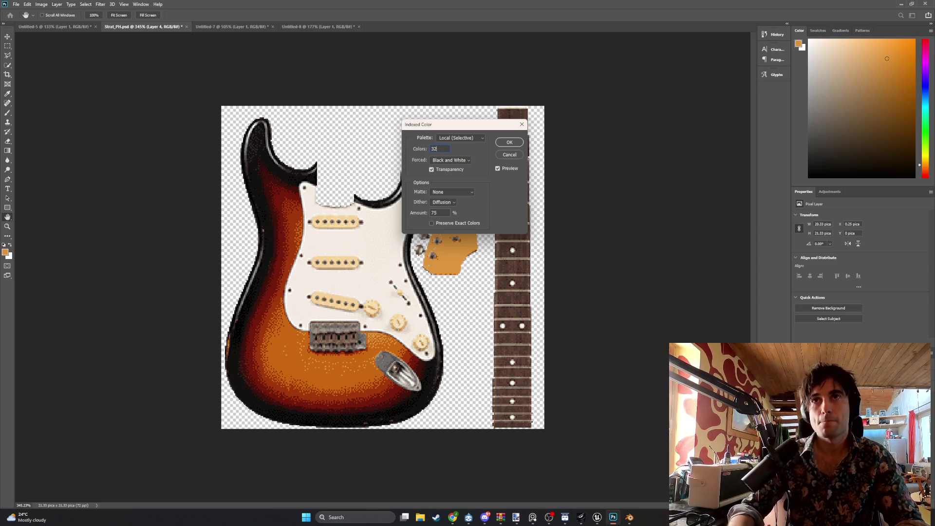
drag(454, 131, 622, 136)
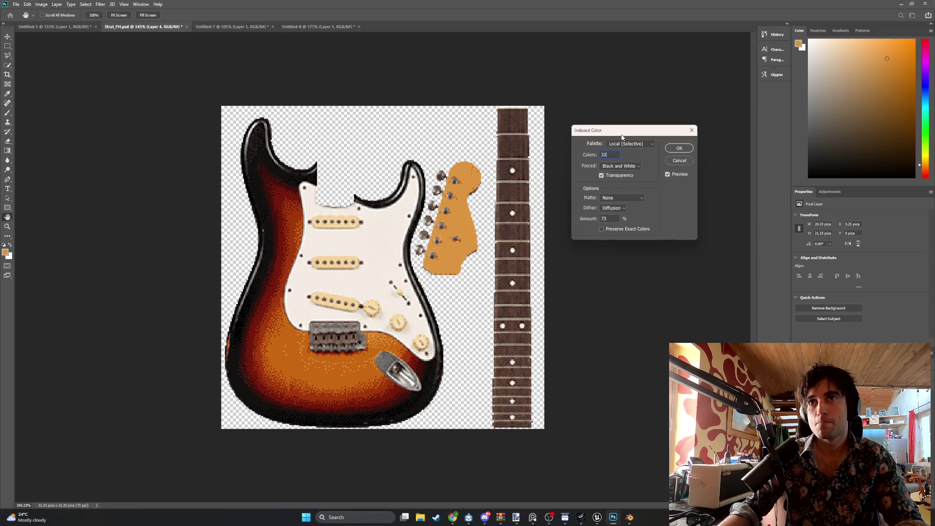
double_click(604, 155)
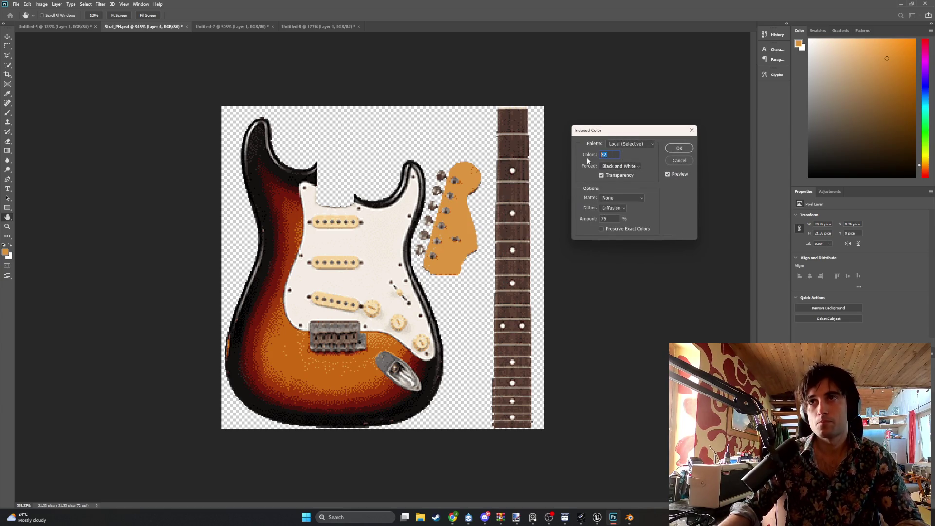
text(24)
click(590, 158)
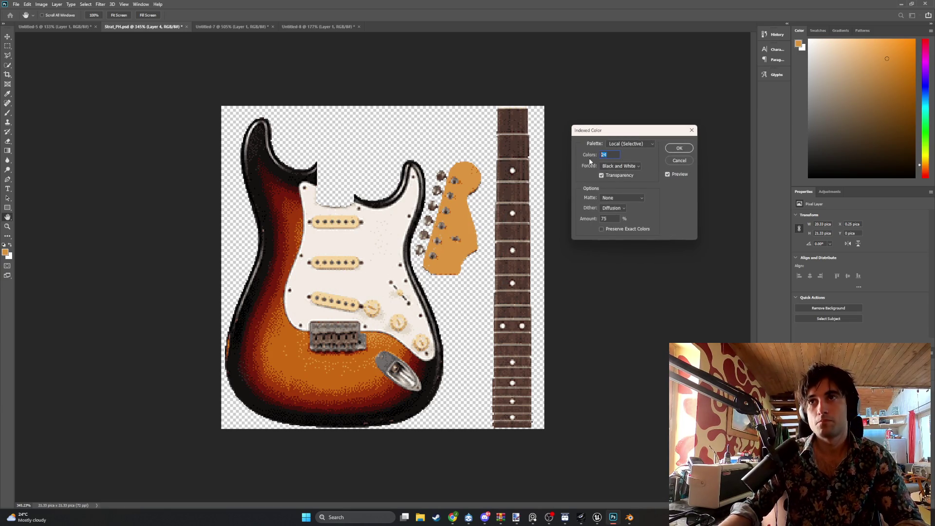
text(20)
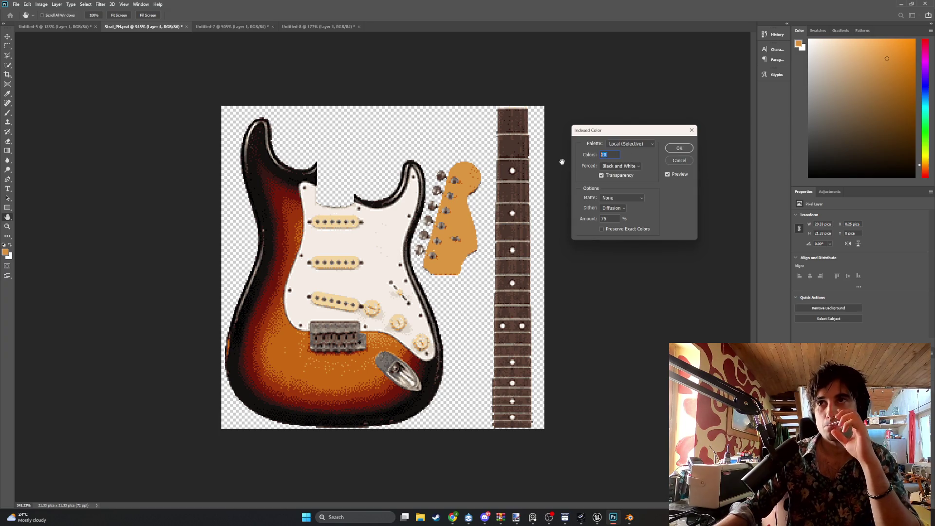
key(Down)
key(Down)
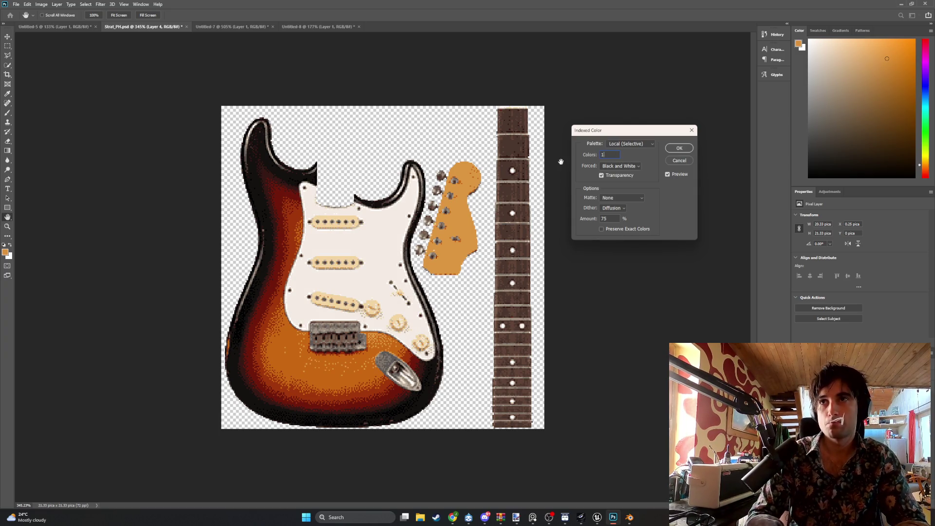
text(1)
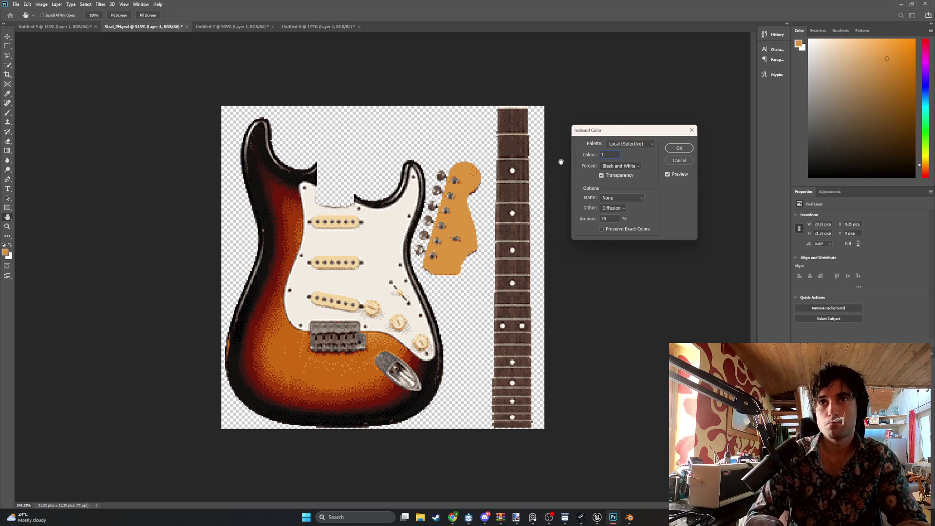
- Move the dialog further aside, dismiss the minimum-colour error and re-enter 18 colours
drag(584, 130, 551, 126)
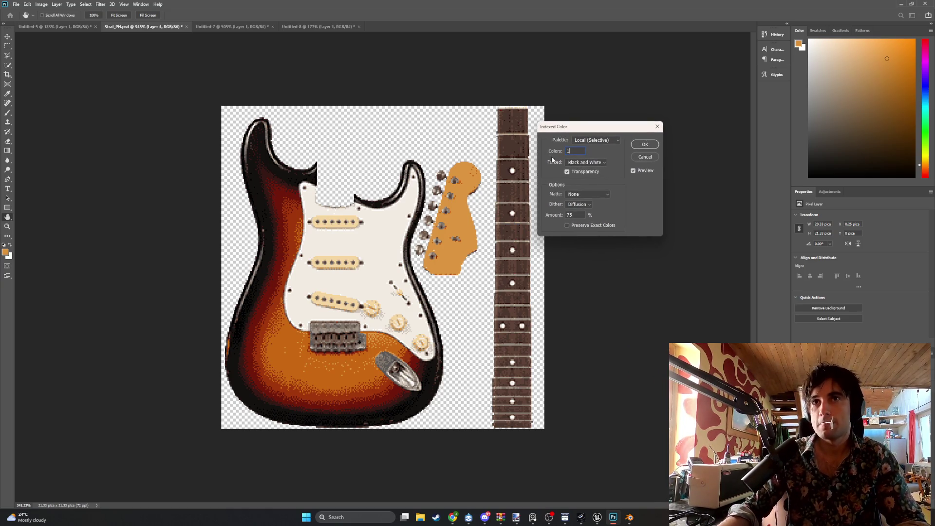
click(570, 179)
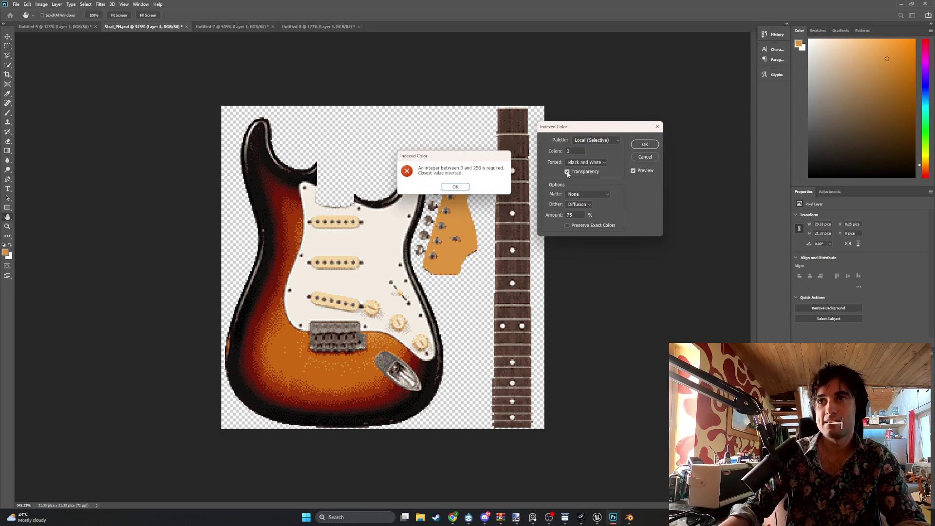
key(Return)
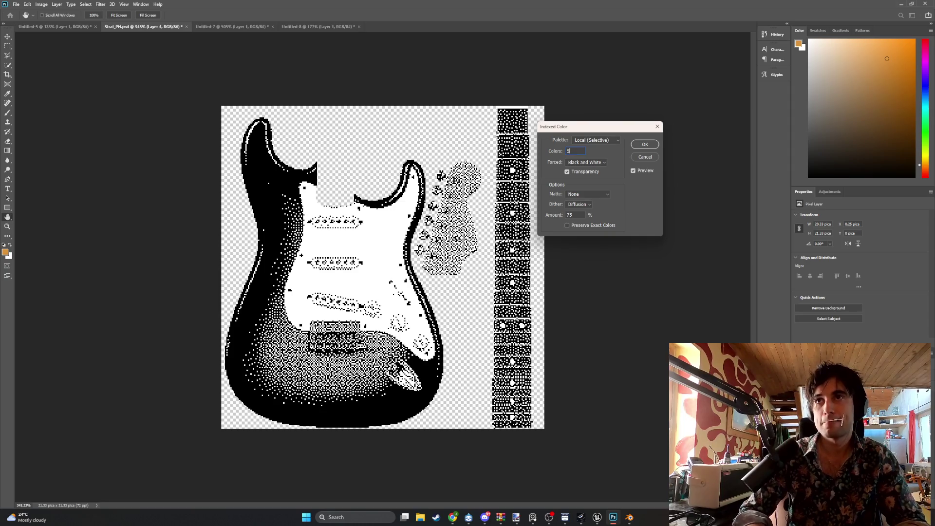
text(12)
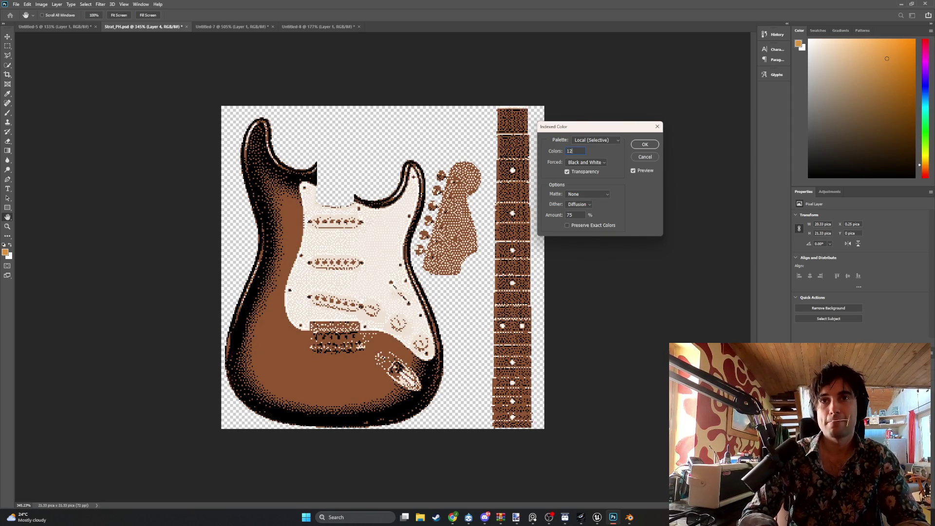
key(BackSpace)
text(18)
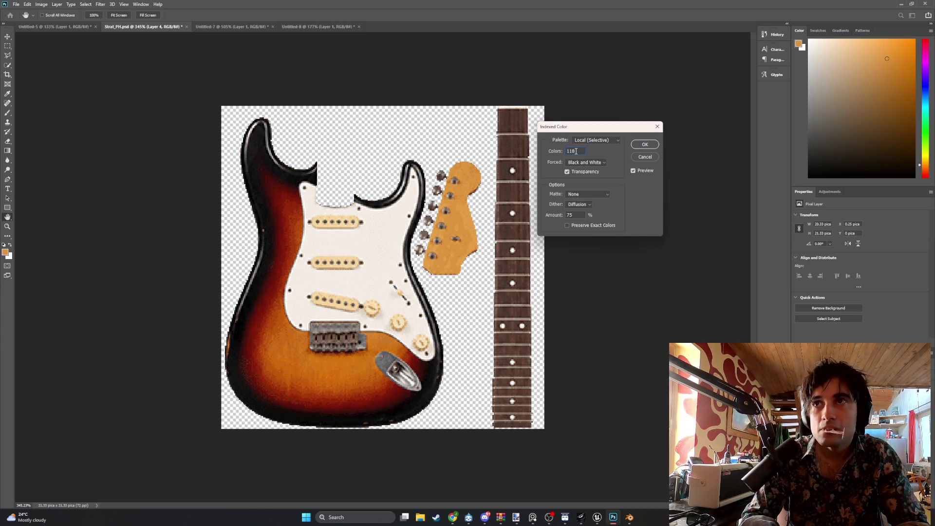
- Compare 16, 19 and 21 colours, settle on 18, and confirm the indexed conversion
key(ctrl+a)
text(18)
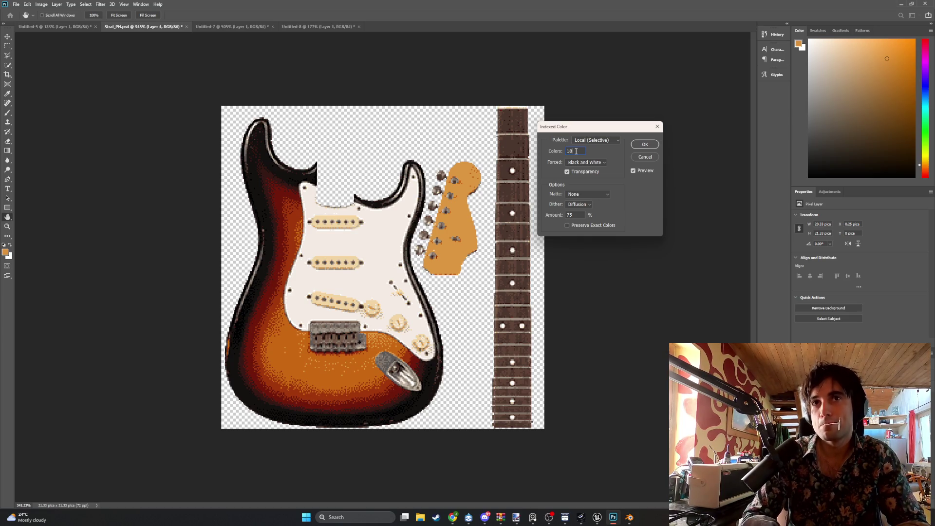
key(BackSpace)
text(6)
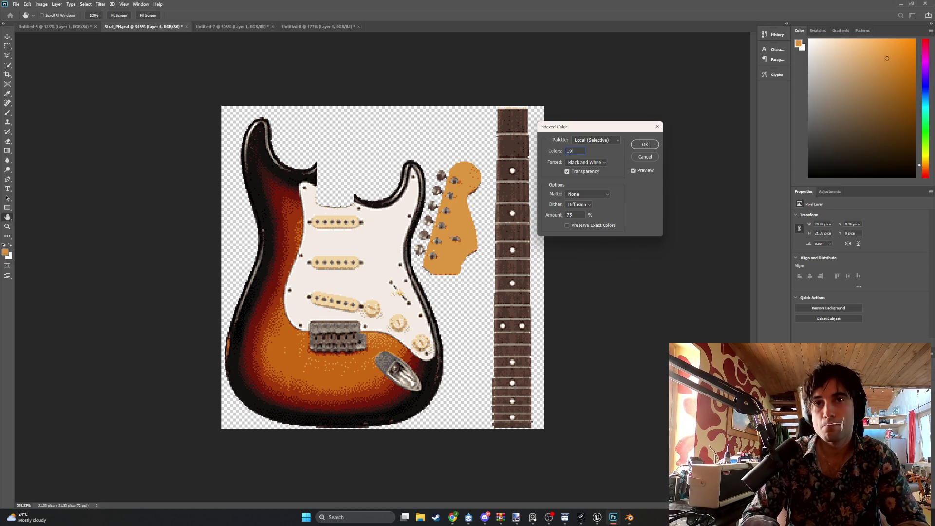
key(Up)
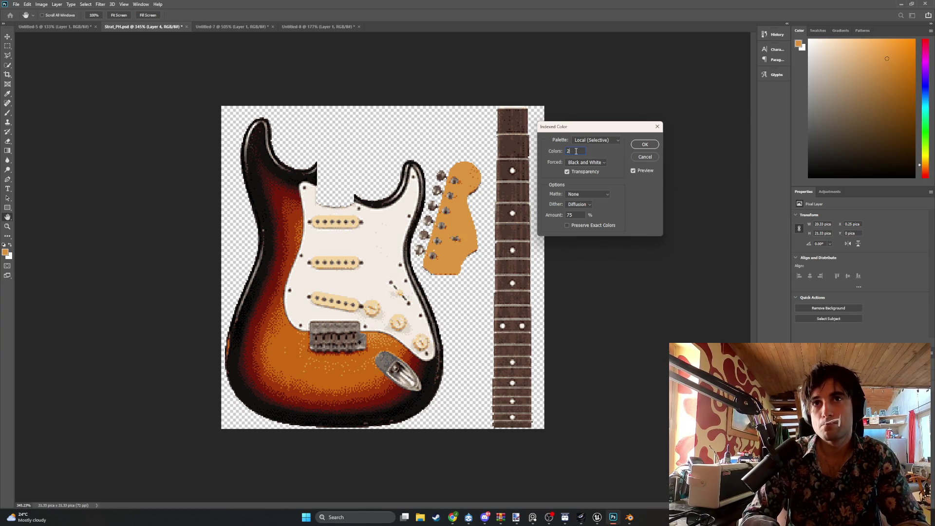
key(Up)
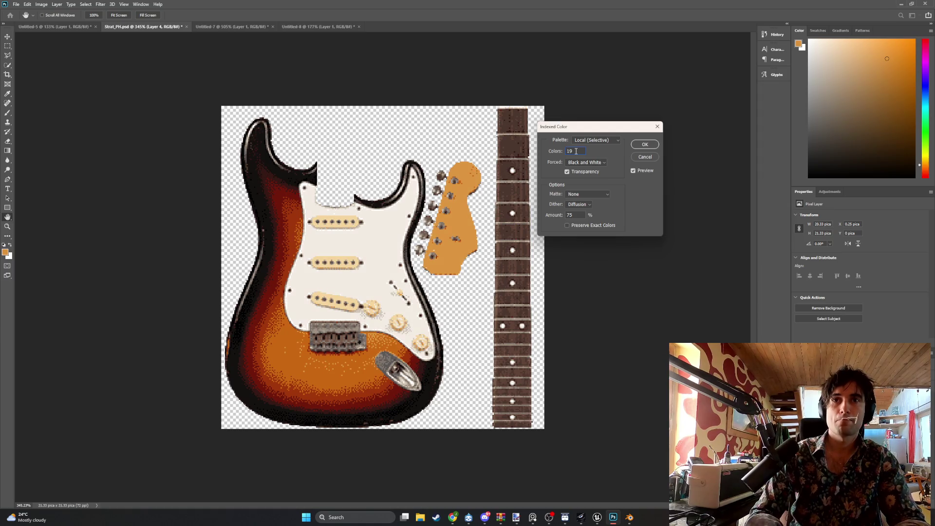
key(Down)
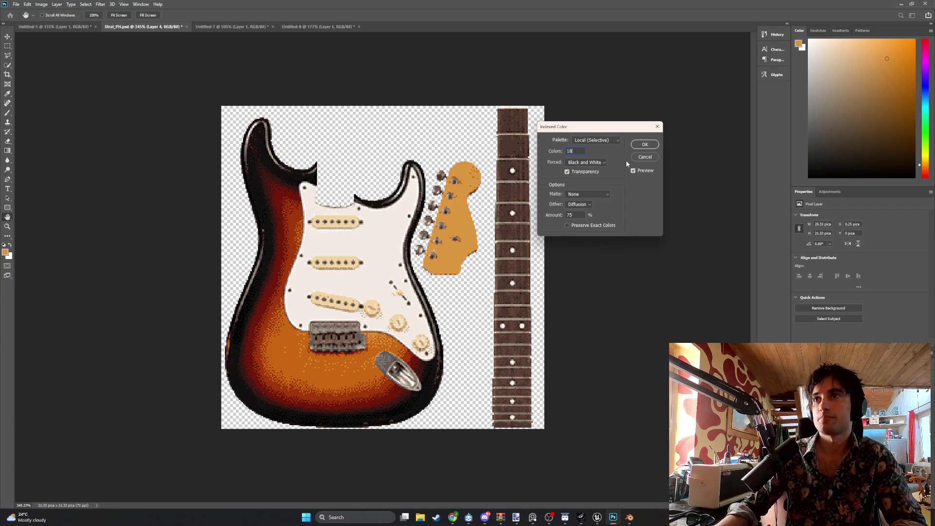
click(642, 145)
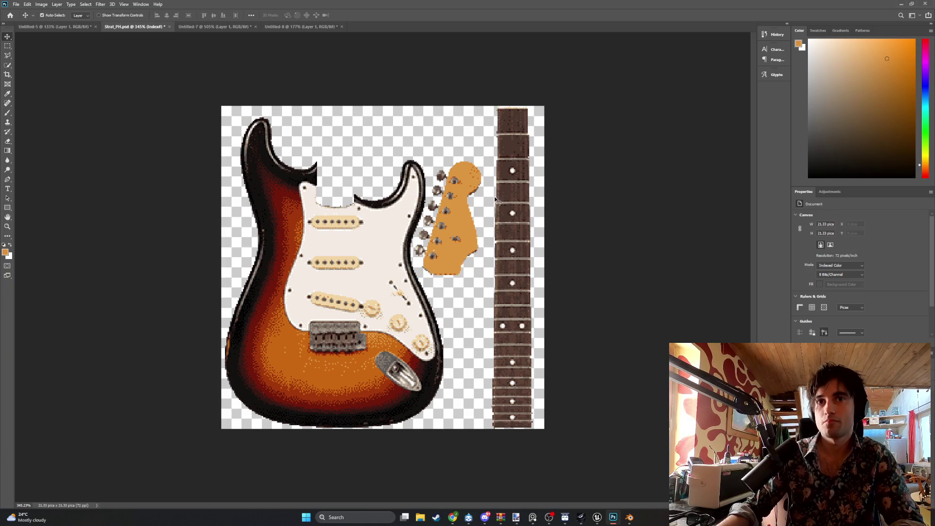
- Export the image via File > Export > Export As, keeping PNG at 256 px
click(16, 5)
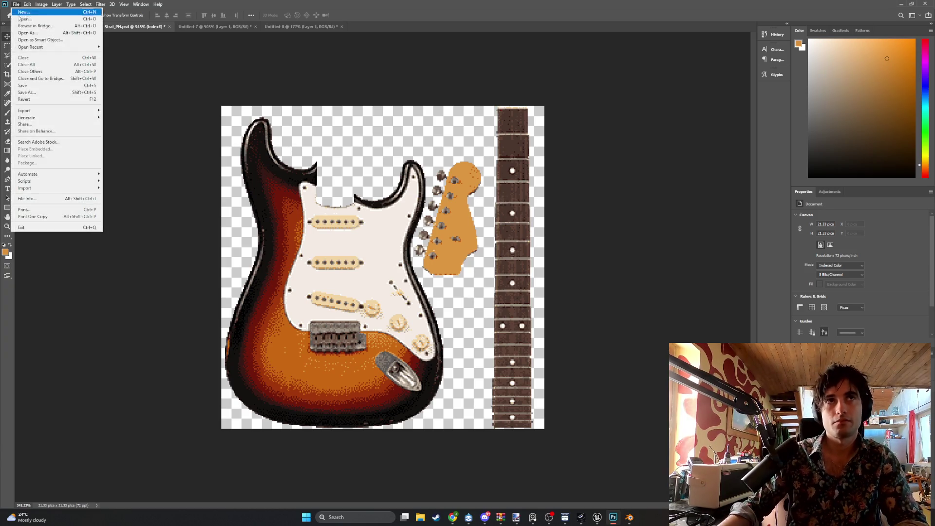
mouse_move(42, 115)
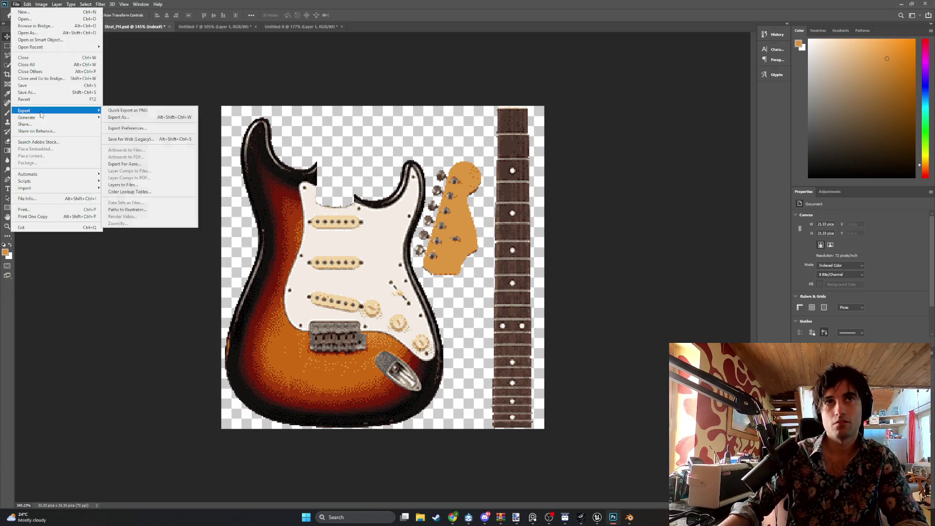
click(131, 117)
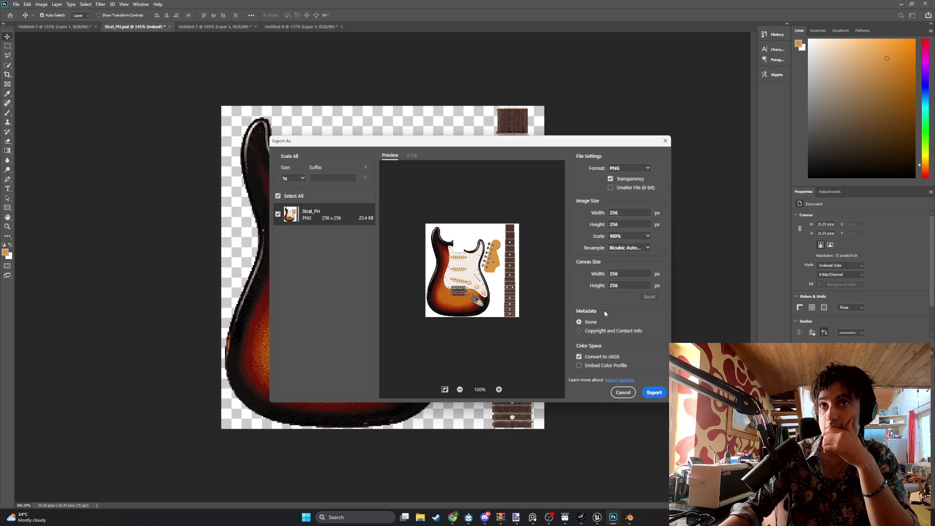
click(654, 392)
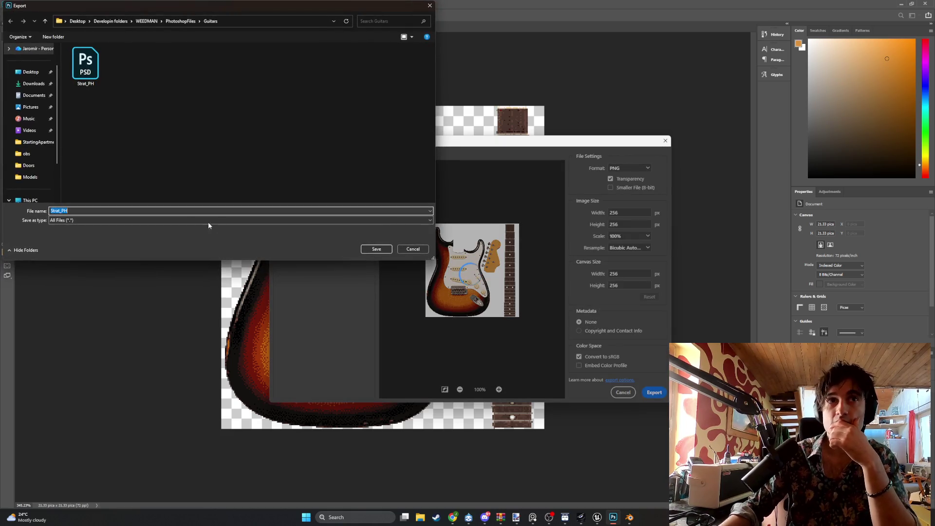
- Name the exported file Strat_18c and save it as a PNG in the Guitars folder
click(150, 211)
key(BackSpace)
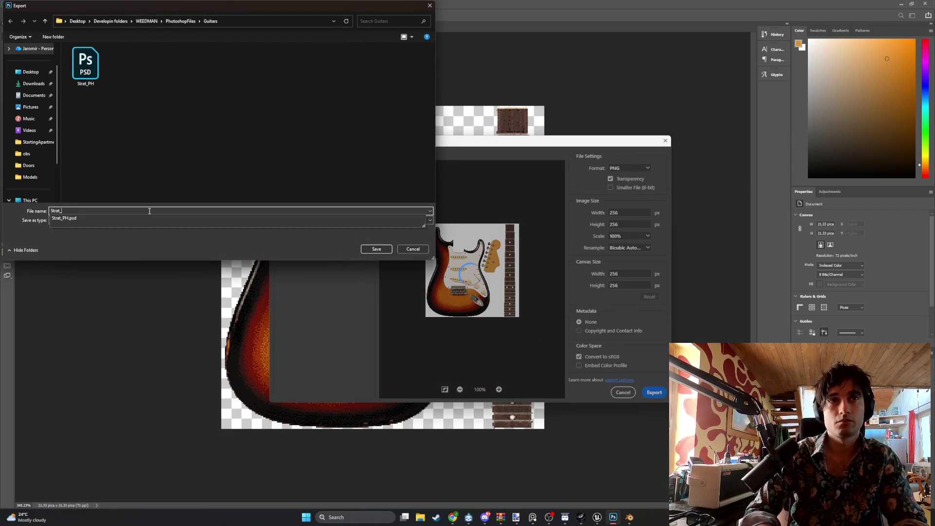
text(18c)
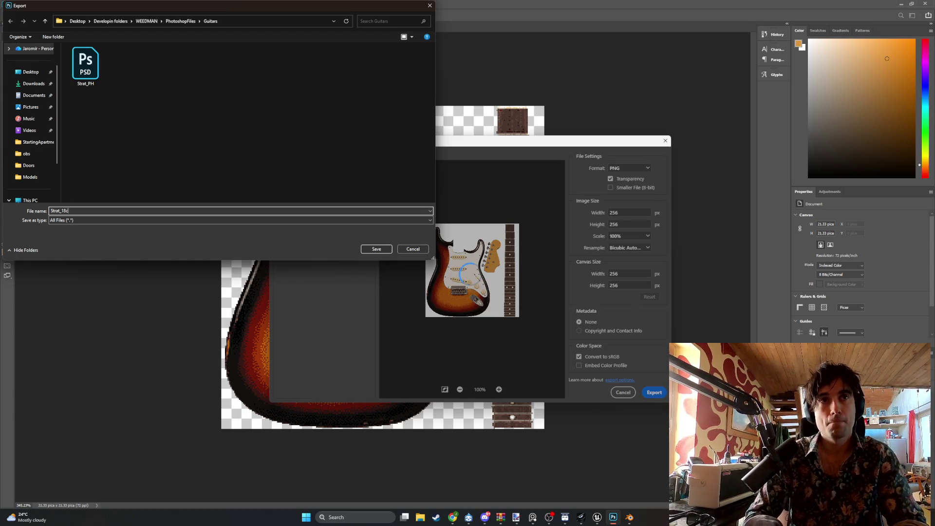
click(282, 220)
click(293, 228)
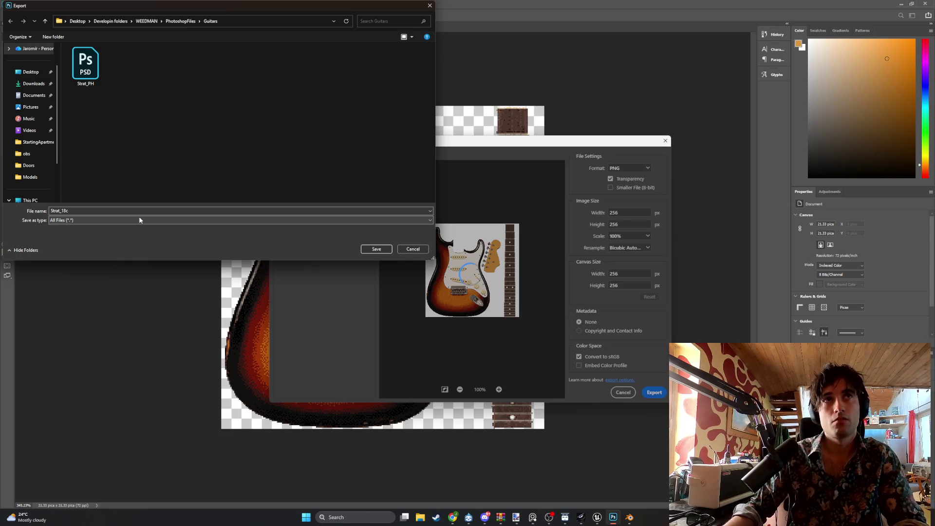
click(377, 249)
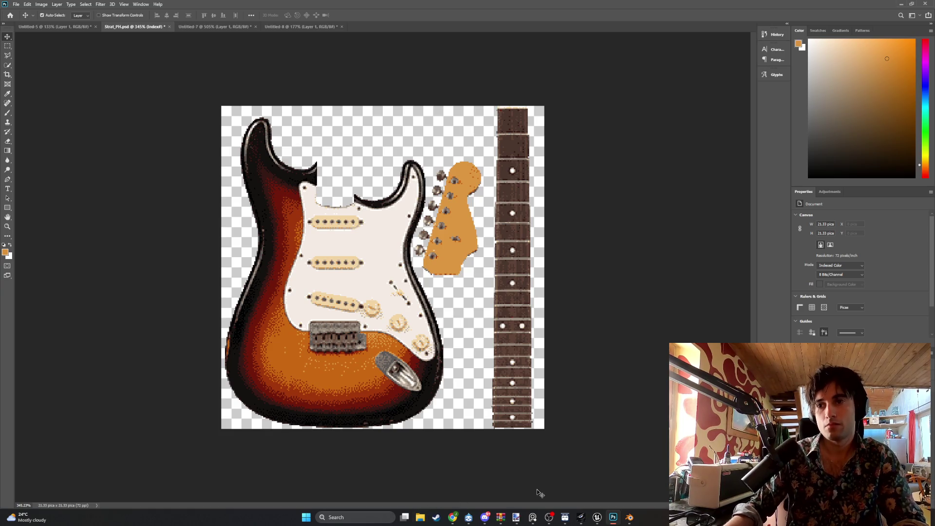
- Browse Desktop > Developin folders > WEEDMAN > PhotoshopFiles > Guitars and load Strat_PH.psd into the UV editor
mouse_move(630, 517)
click(611, 489)
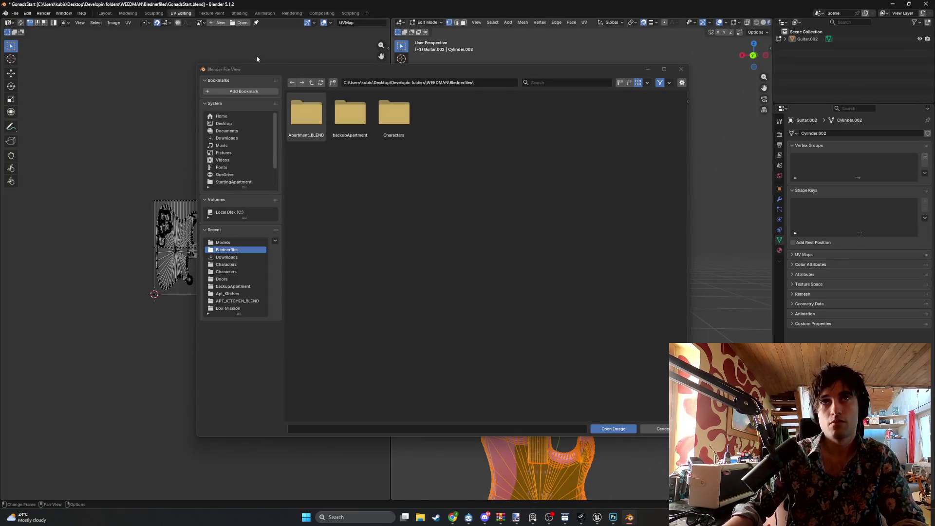
click(240, 250)
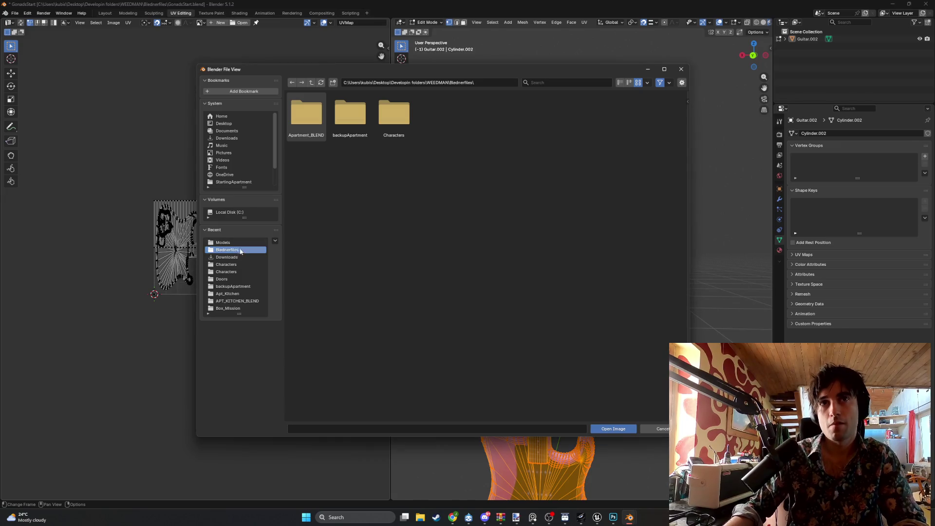
click(240, 123)
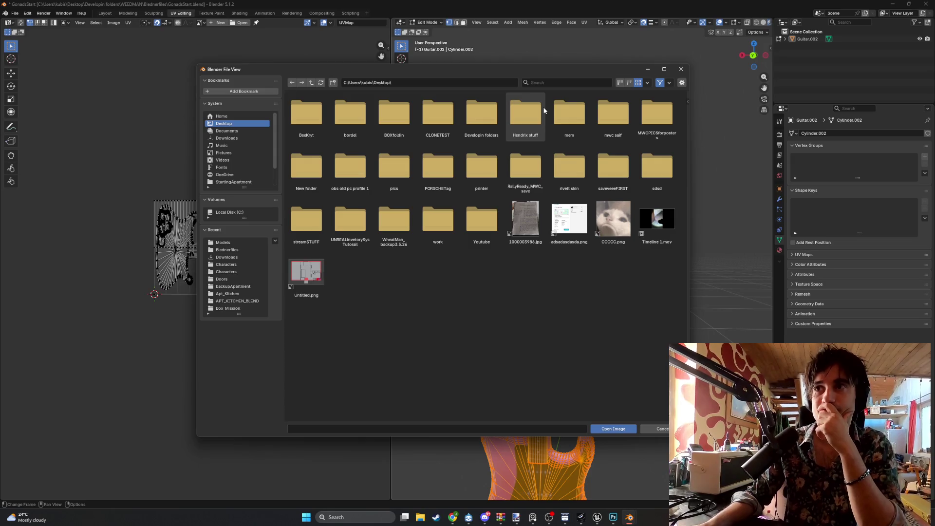
double_click(471, 124)
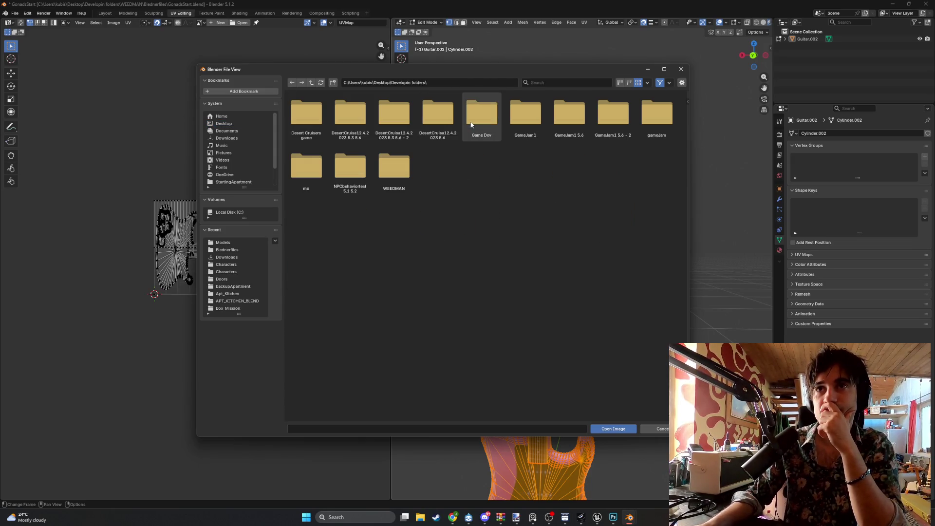
double_click(410, 169)
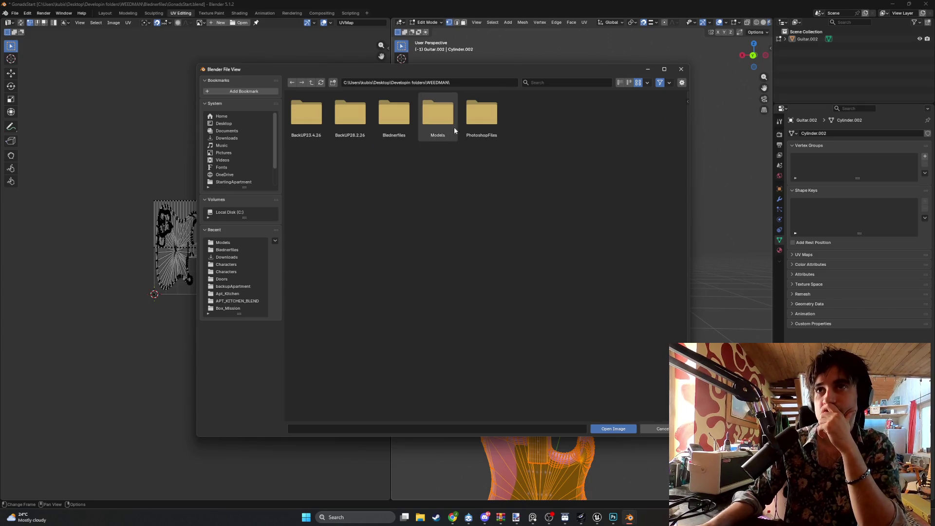
double_click(478, 116)
double_click(307, 113)
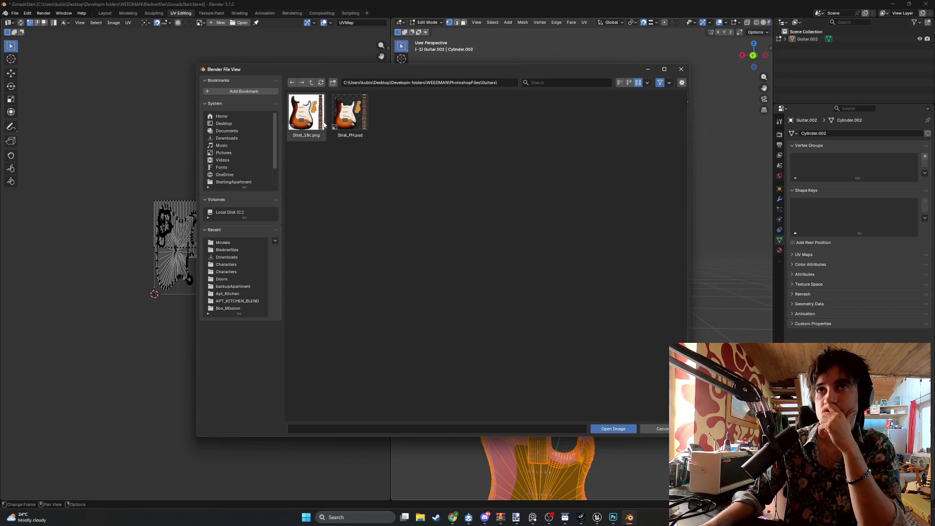
click(350, 122)
double_click(349, 122)
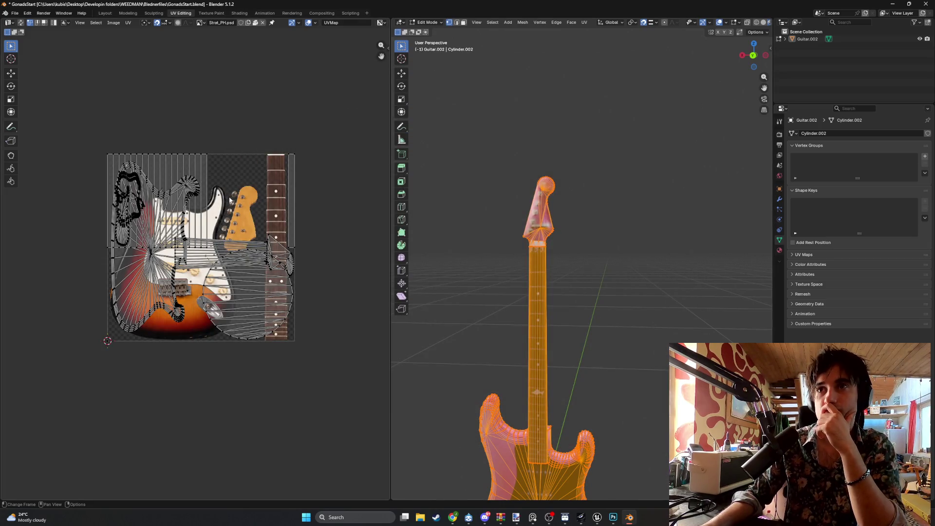
- Deselect the whole guitar mesh with Alt+A so the textured guitar shows without the UV layout
scroll(230, 199, up, 3)
scroll(234, 200, down, 2)
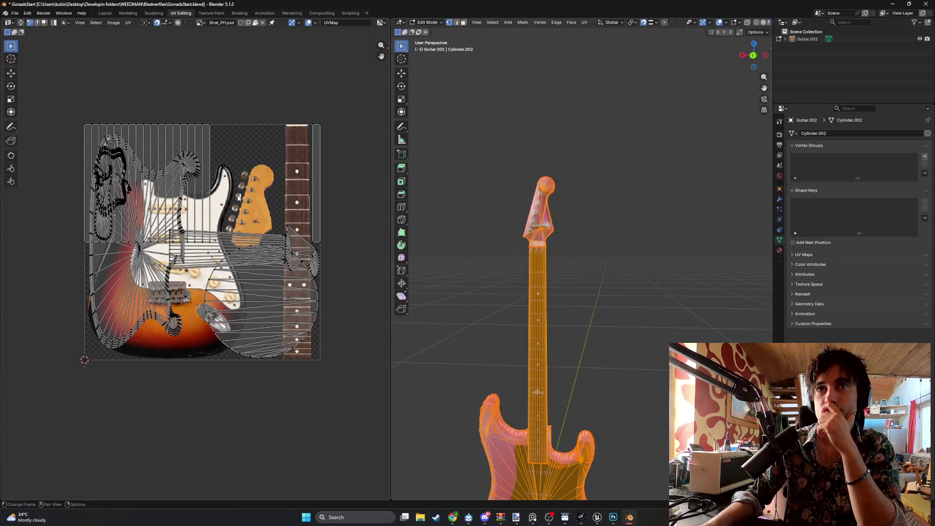
scroll(238, 197, up, 1)
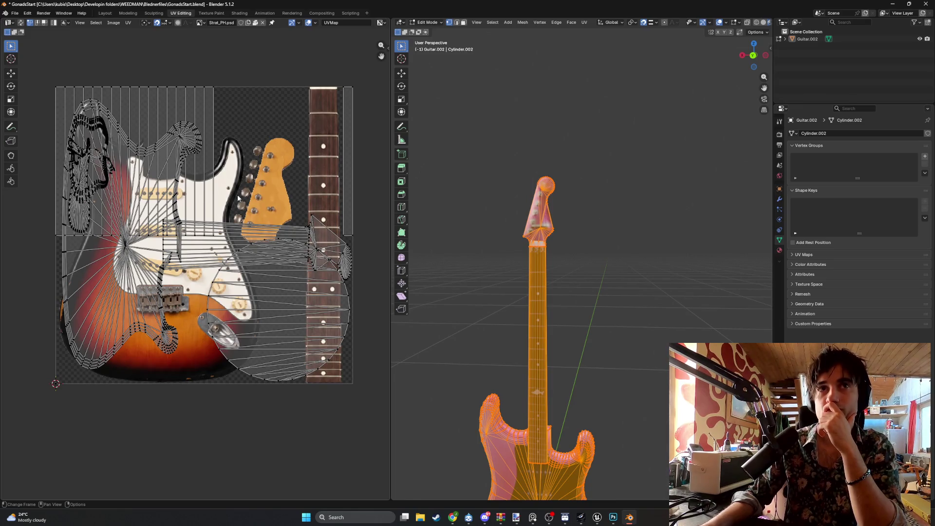
scroll(268, 194, up, 2)
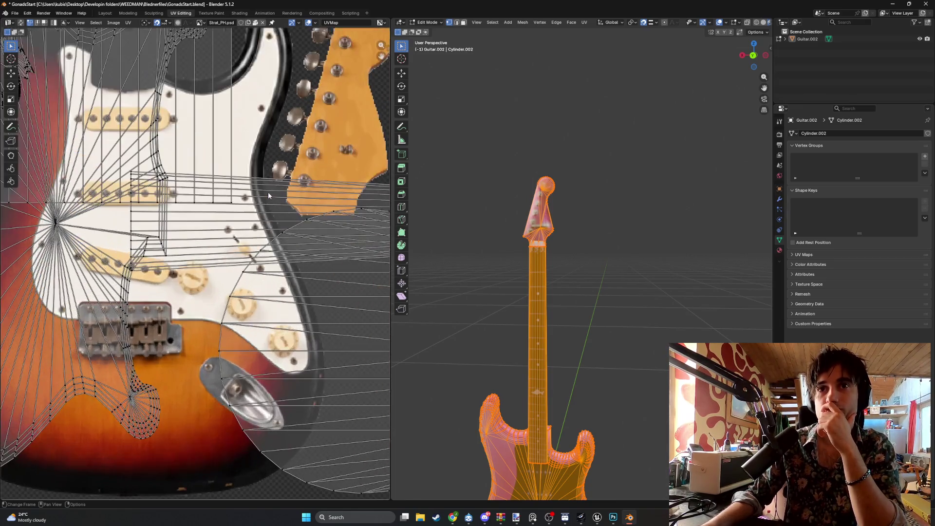
scroll(268, 195, down, 2)
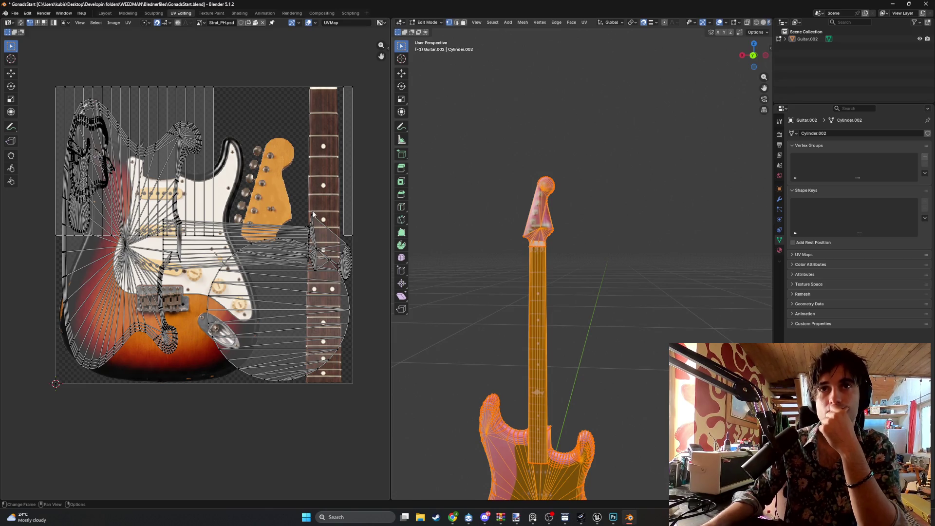
middle_drag(521, 229, 552, 248)
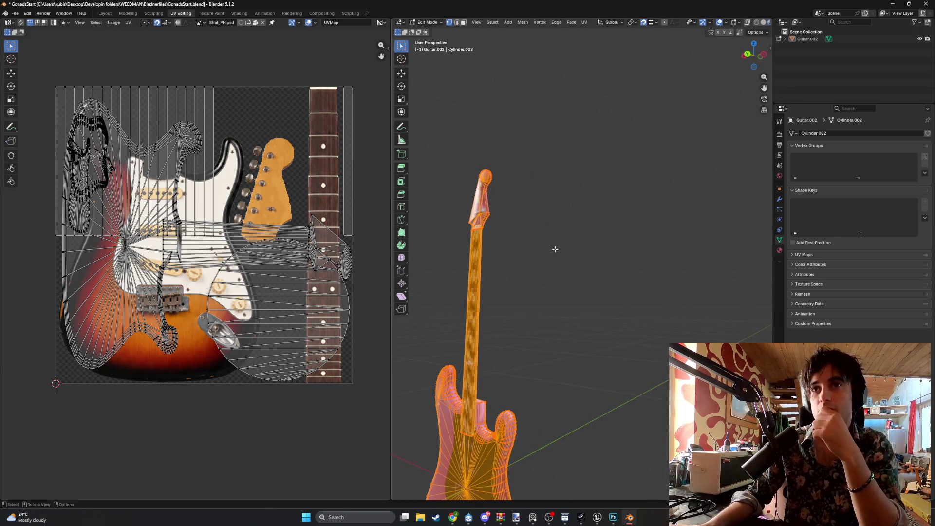
key(alt+a)
middle_drag(536, 288, 538, 295)
scroll(538, 295, down, 3)
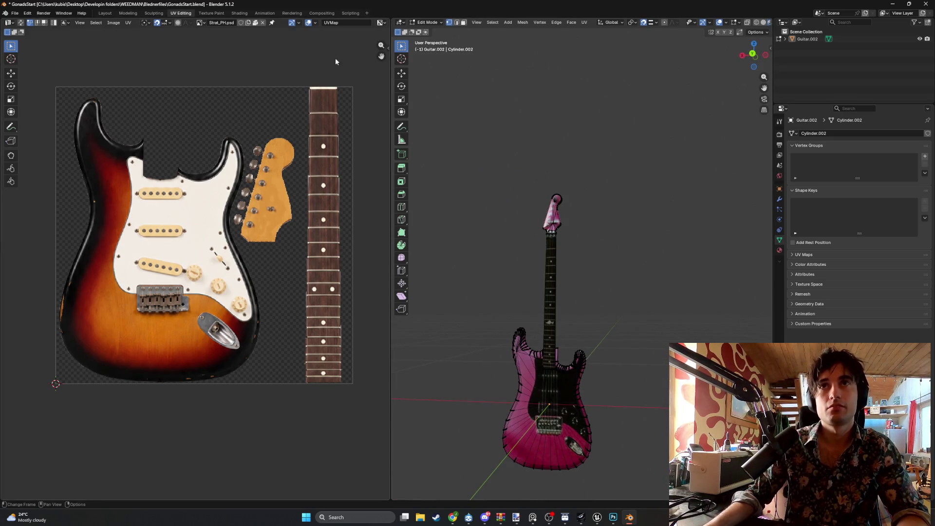
middle_drag(314, 211, 300, 206)
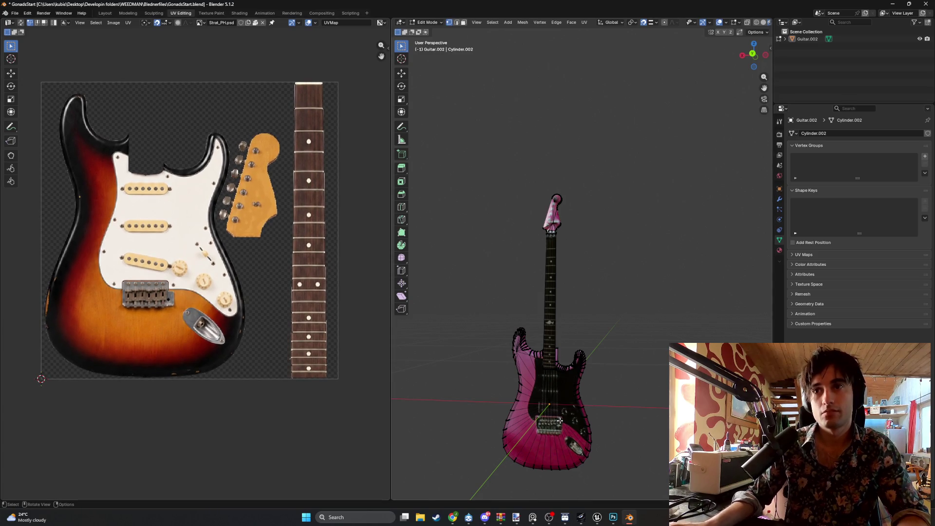
key(z)
click(543, 422)
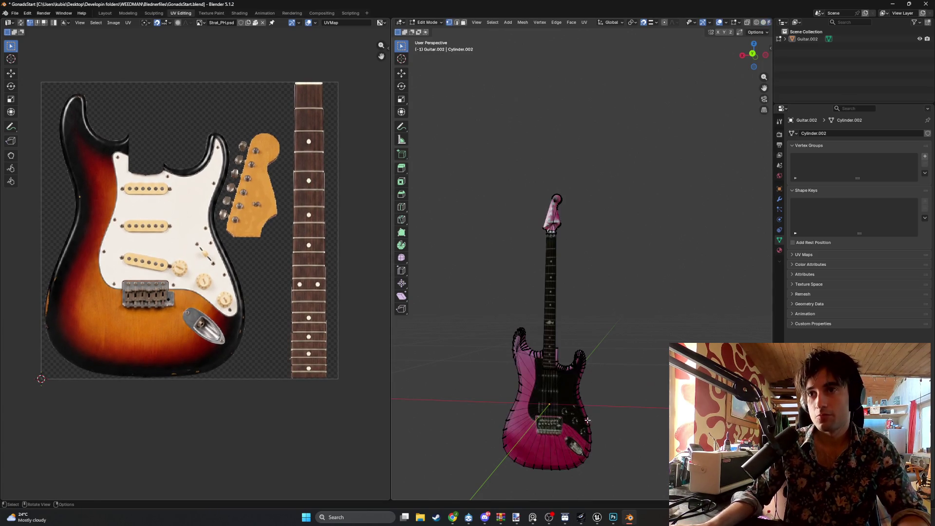
mouse_move(545, 419)
middle_down()
mouse_move(533, 351)
mouse_move(517, 347)
middle_up()
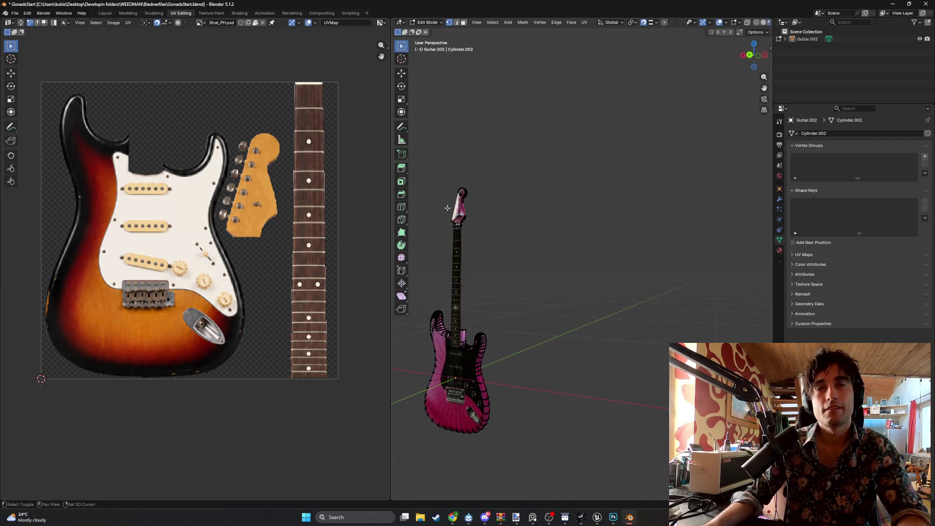
mouse_move(482, 230)
shift+middle_down()
mouse_move(565, 230)
mouse_move(463, 233)
mouse_move(553, 240)
shift+middle_up()
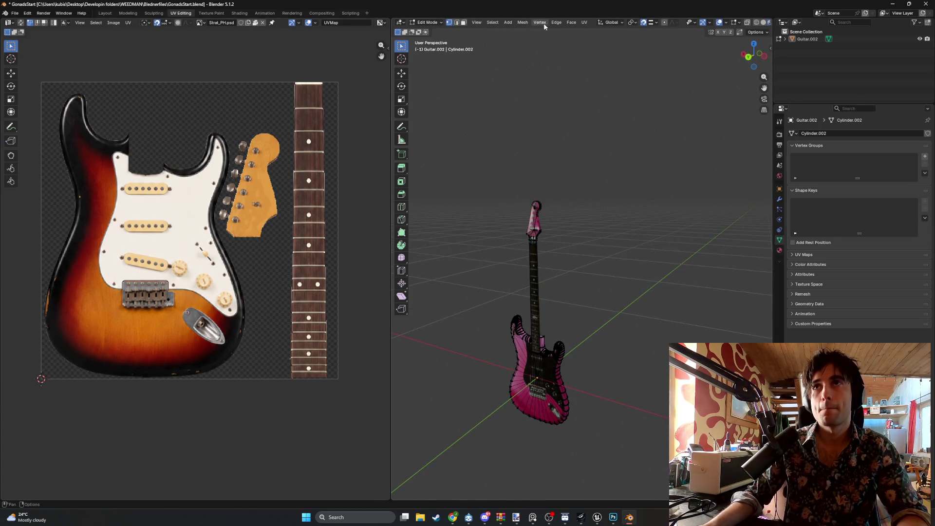
click(586, 24)
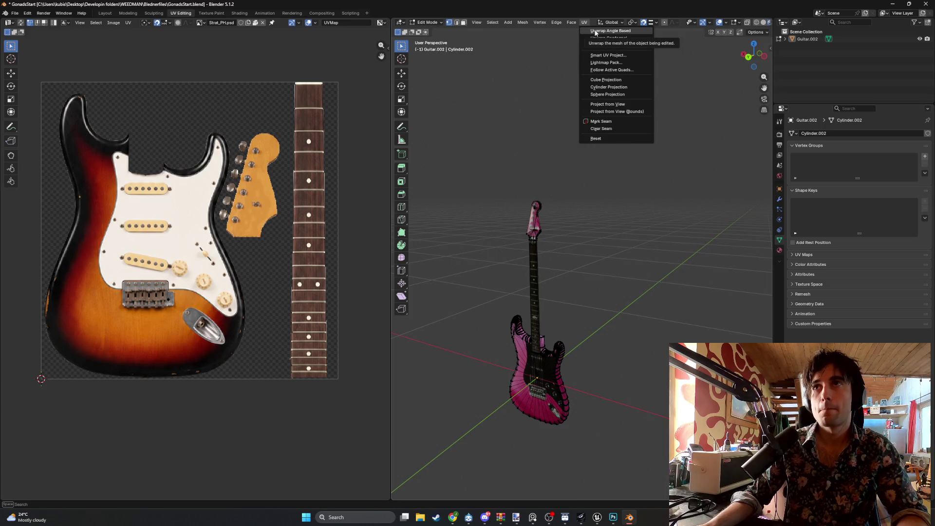
click(595, 31)
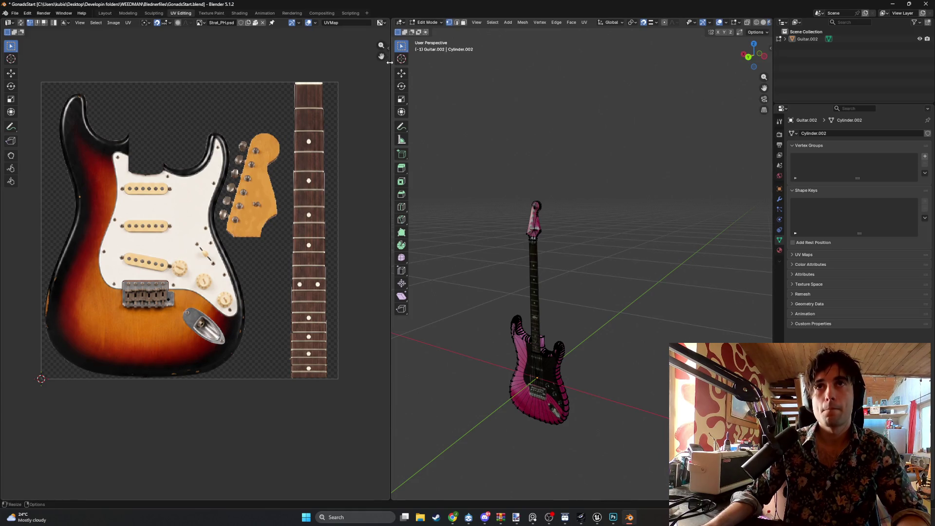
click(128, 13)
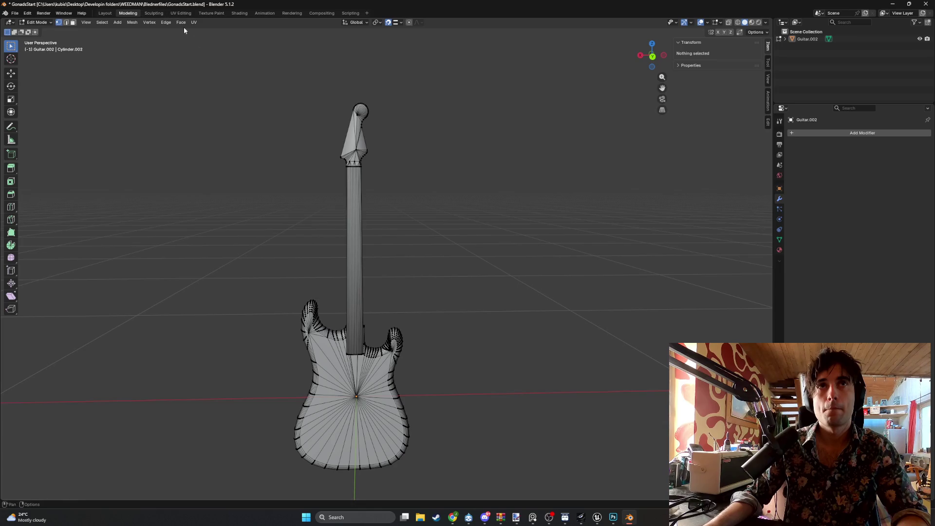
key(z)
click(396, 306)
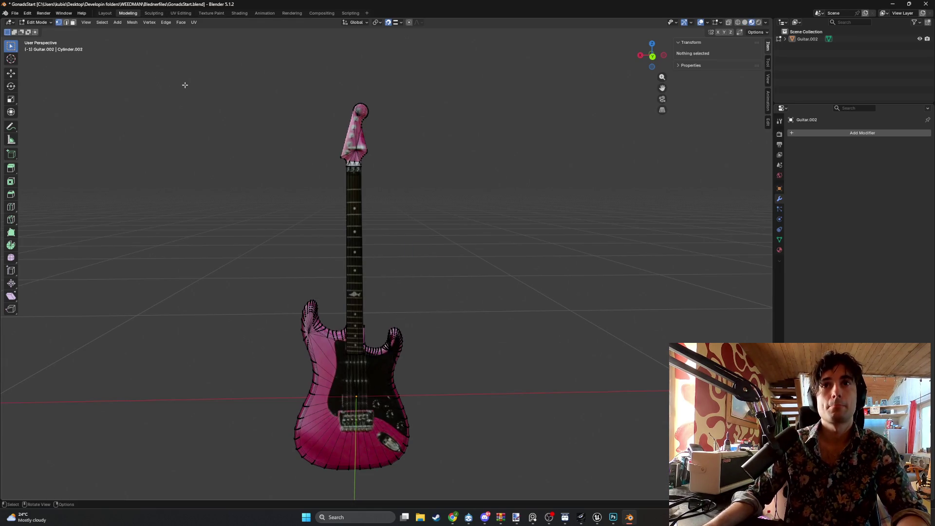
alt+middle_drag(185, 86, 326, 176)
scroll(326, 175, down, 3)
scroll(341, 188, up, 3)
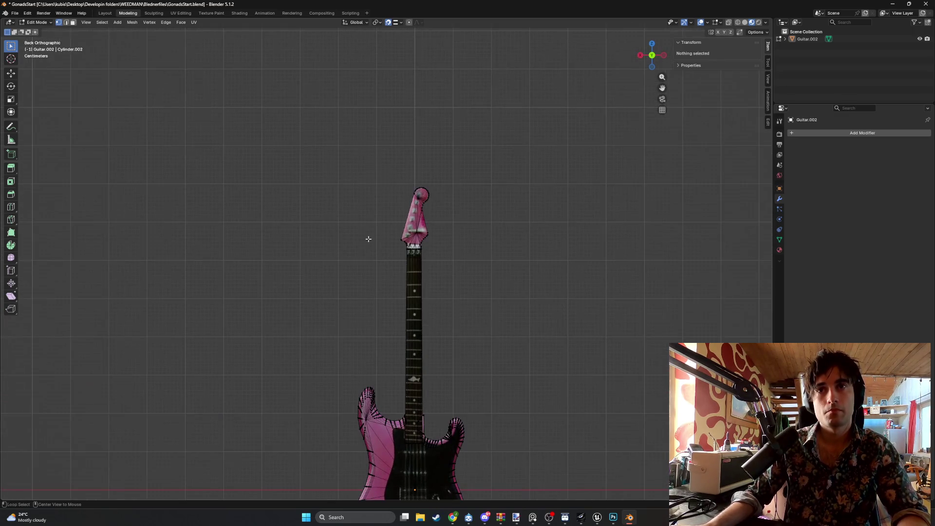
mouse_move(360, 234)
shift+middle_down()
mouse_move(350, 180)
mouse_move(360, 192)
mouse_move(311, 209)
mouse_move(186, 196)
mouse_move(223, 165)
mouse_move(347, 209)
mouse_move(542, 222)
mouse_move(265, 195)
mouse_move(346, 215)
mouse_move(314, 181)
shift+middle_up()
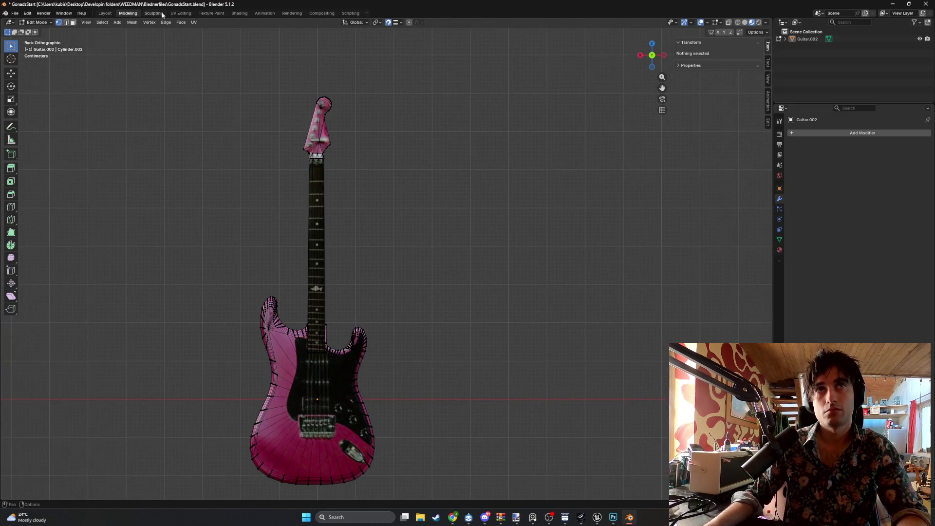
click(184, 15)
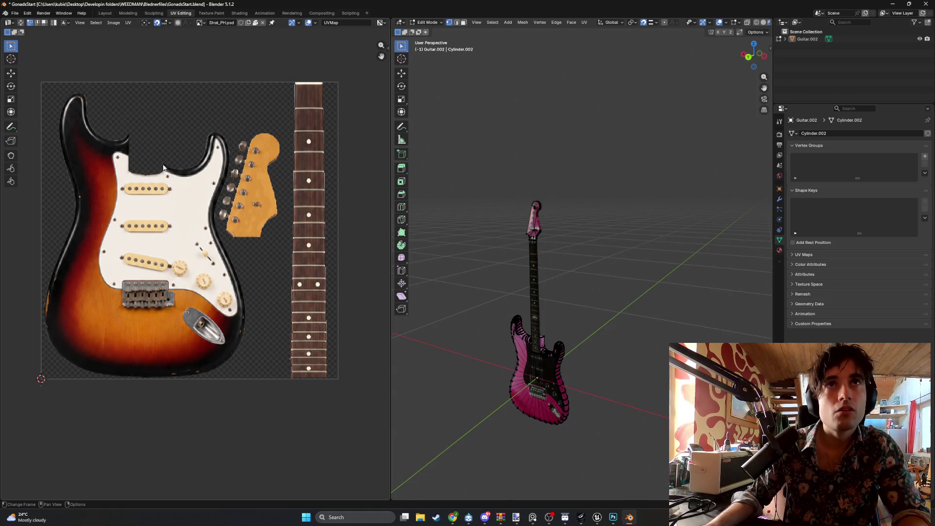
- Unlink Strat_PH.psd from the UV editor and discard an accidentally created blank Untitled image
click(235, 23)
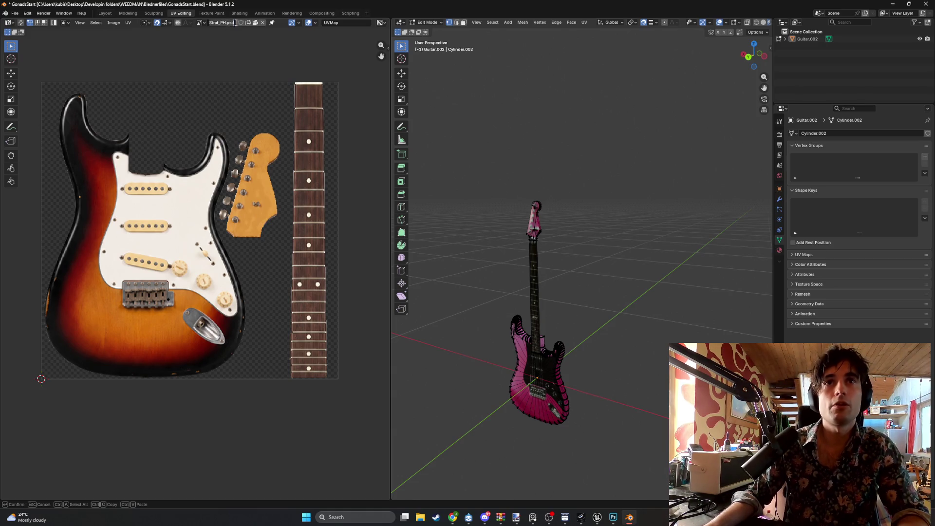
click(232, 24)
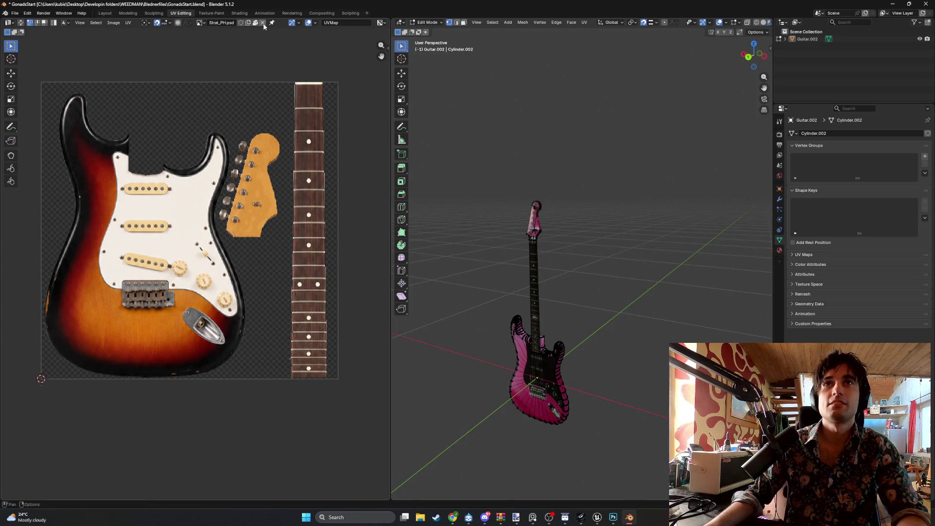
click(263, 22)
click(223, 24)
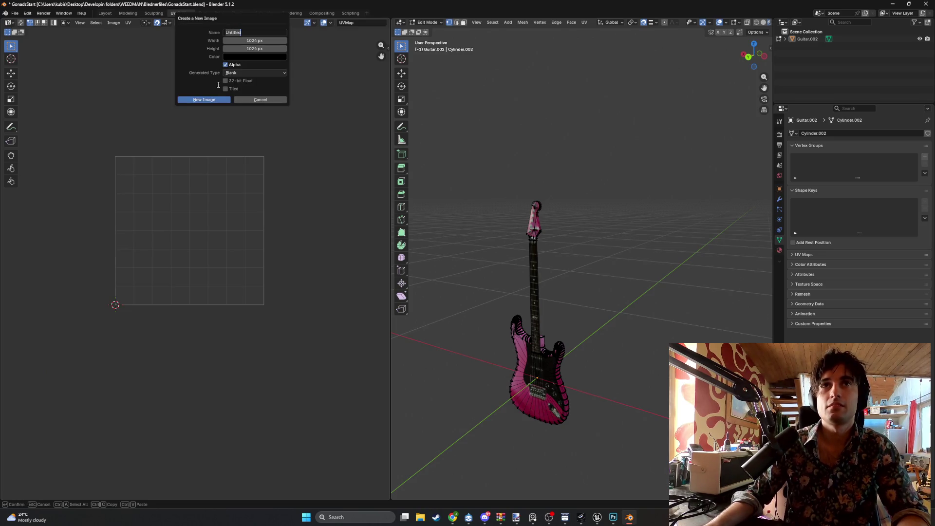
click(215, 100)
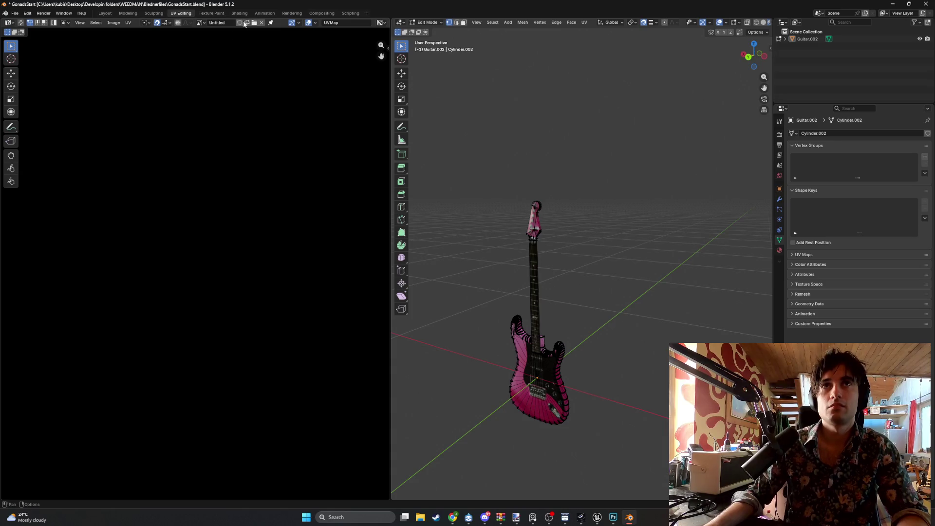
click(261, 23)
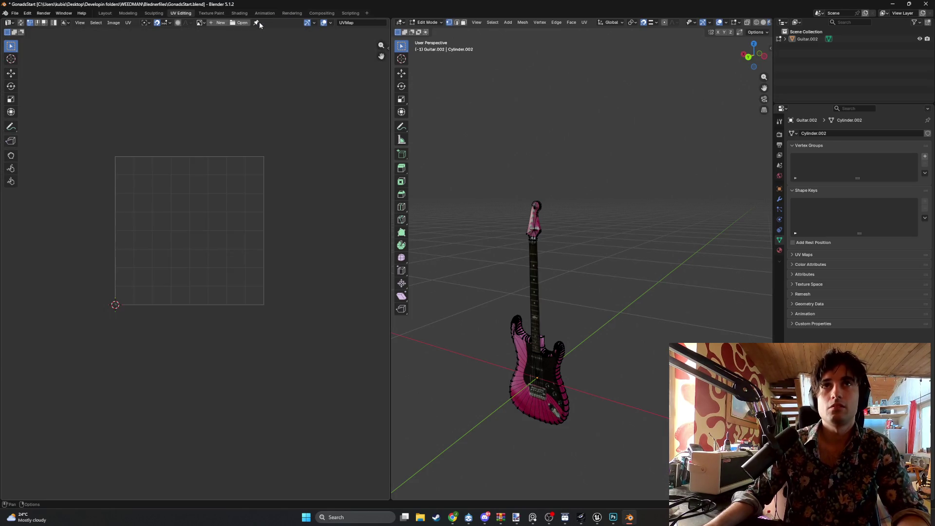
- Load Strat_18c.png from the recent Guitars folder and reposition it in the UV view
click(239, 23)
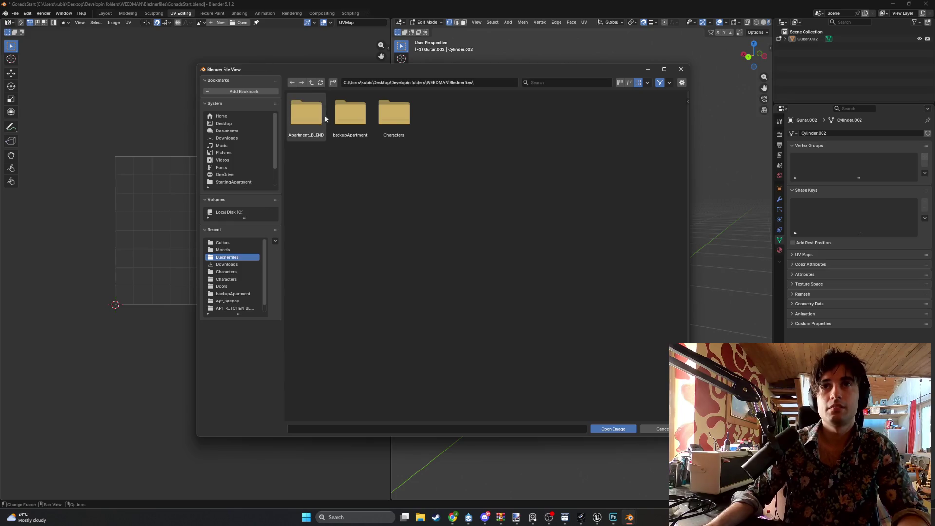
click(235, 244)
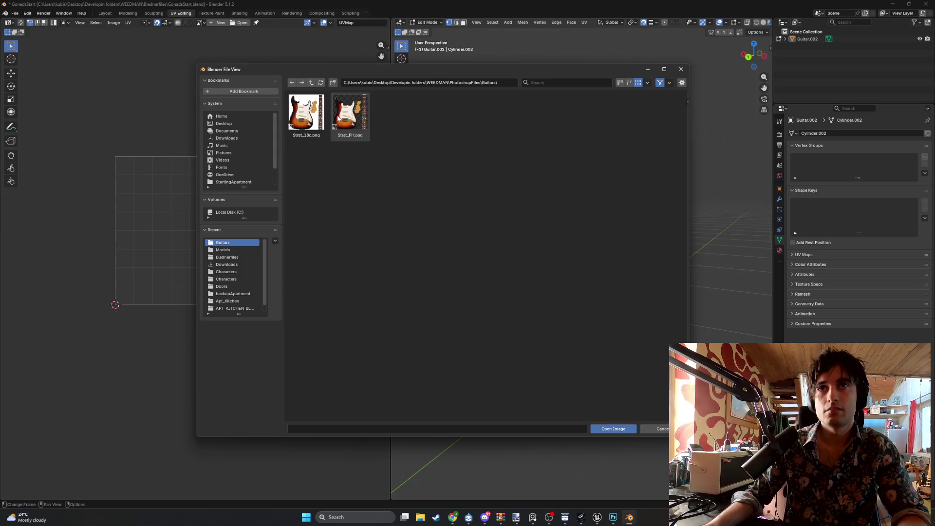
double_click(314, 115)
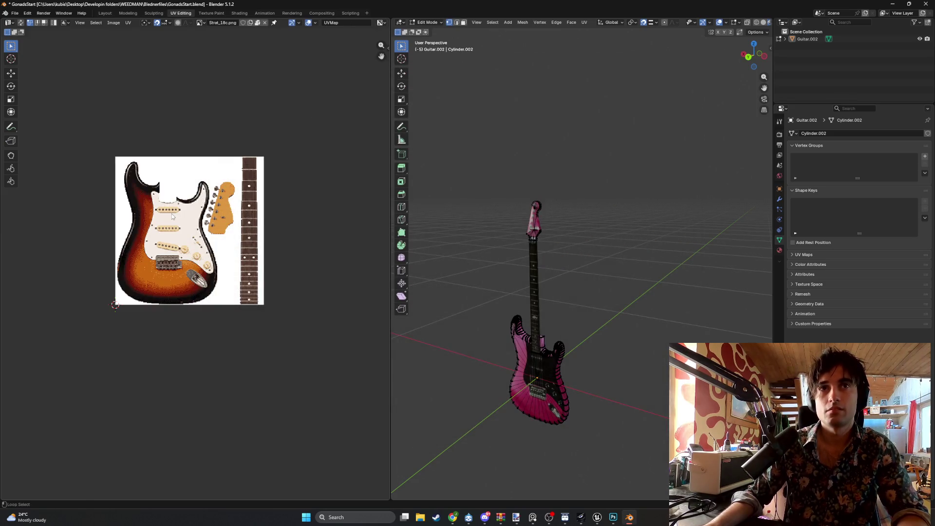
scroll(170, 219, up, 3)
middle_drag(179, 196, 184, 221)
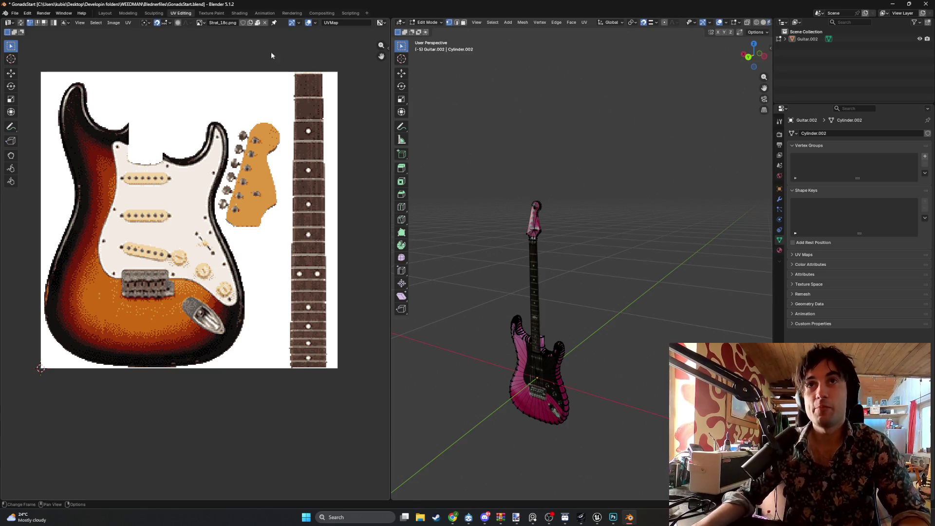
click(15, 13)
- Start a new General file without saving and delete the default Cube, Light and Camera
mouse_move(19, 22)
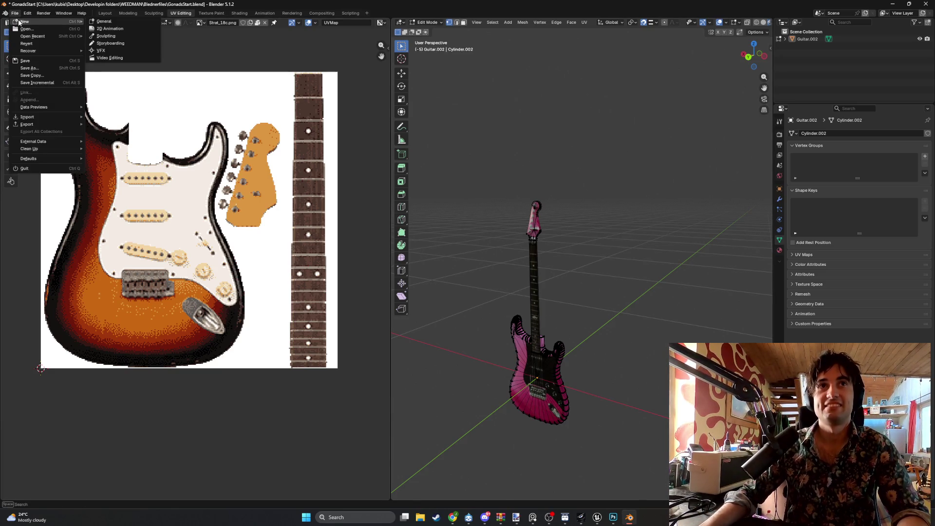
click(92, 21)
click(483, 271)
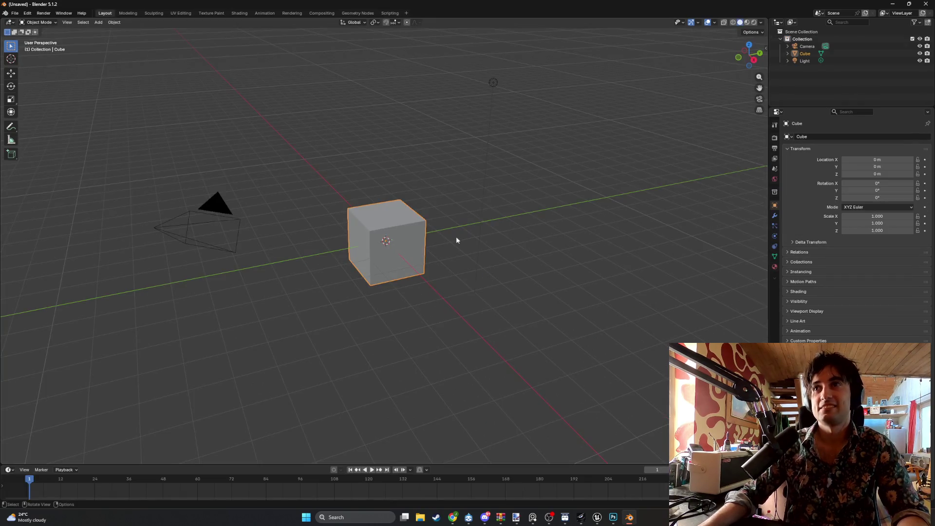
click(804, 61)
ctrl+click(804, 54)
key(x)
click(807, 46)
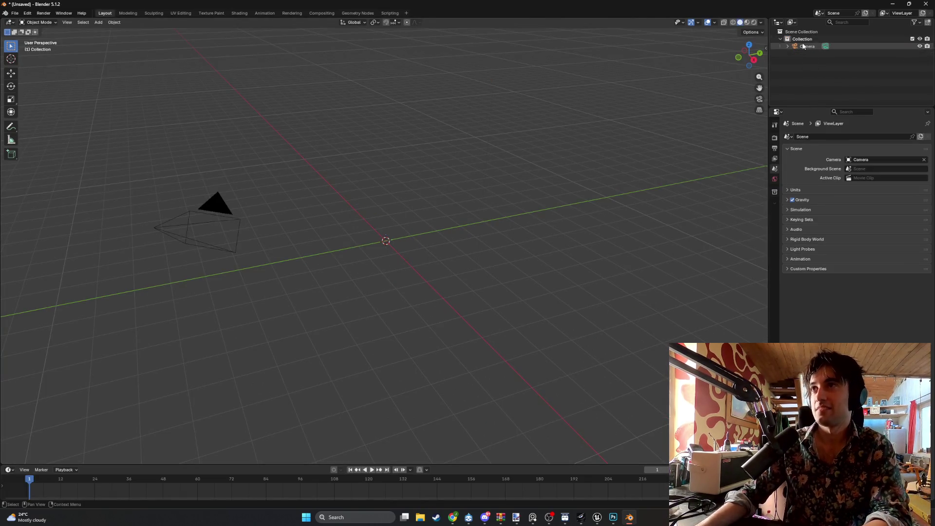
key(x)
- Place the 3D cursor, add an Image > Reference object, and bring up the ChatGPT guitar picture
right_click(387, 235)
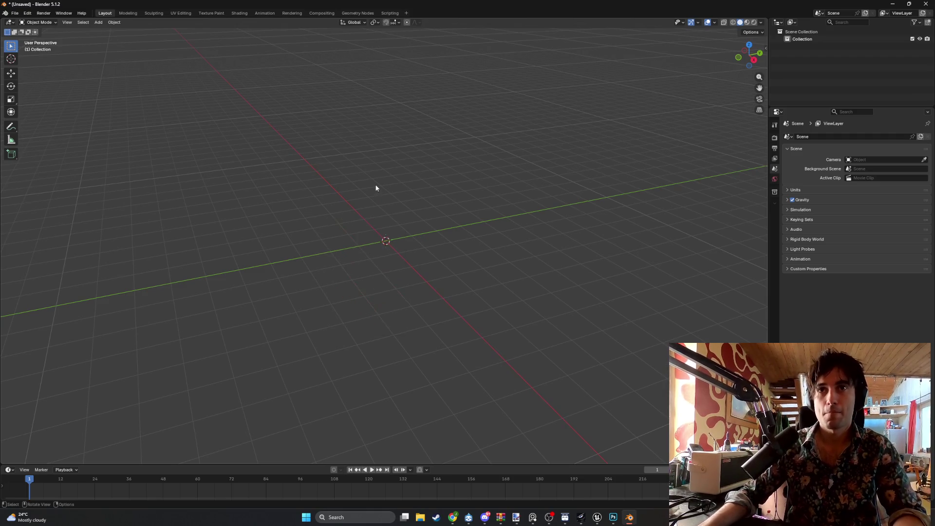
right_click(367, 227)
shift+right_click(370, 225)
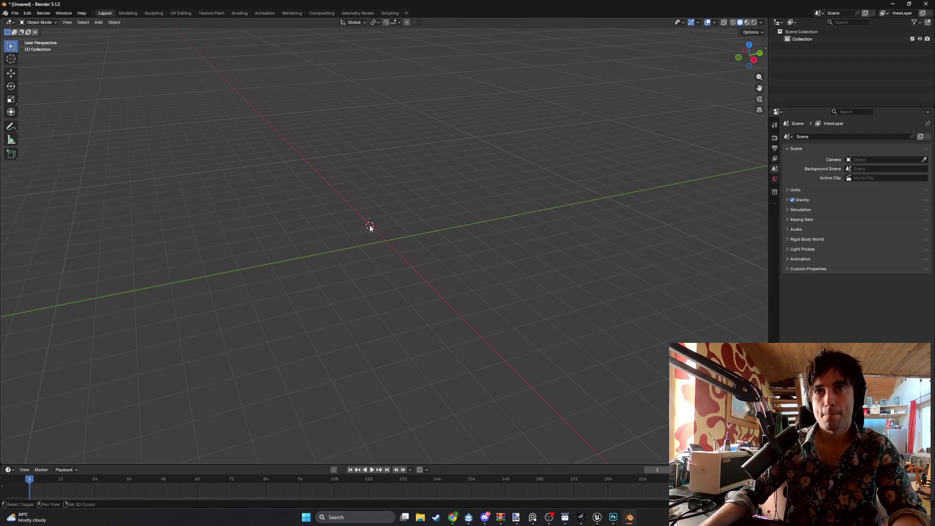
right_click(385, 226)
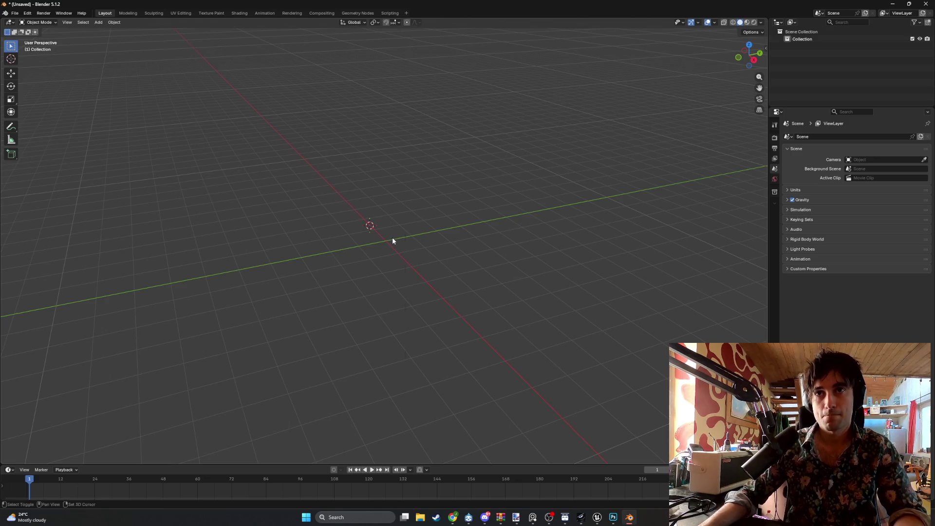
key(shift+a)
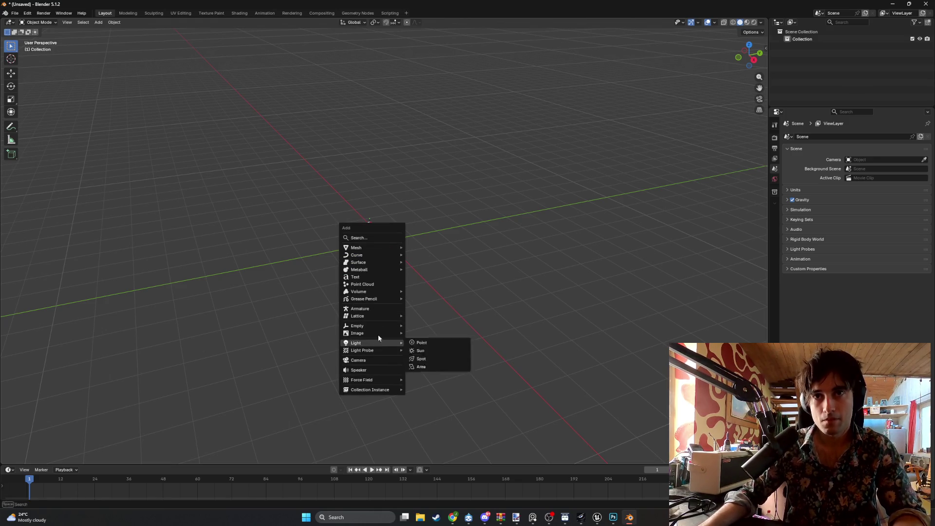
mouse_move(379, 331)
click(417, 333)
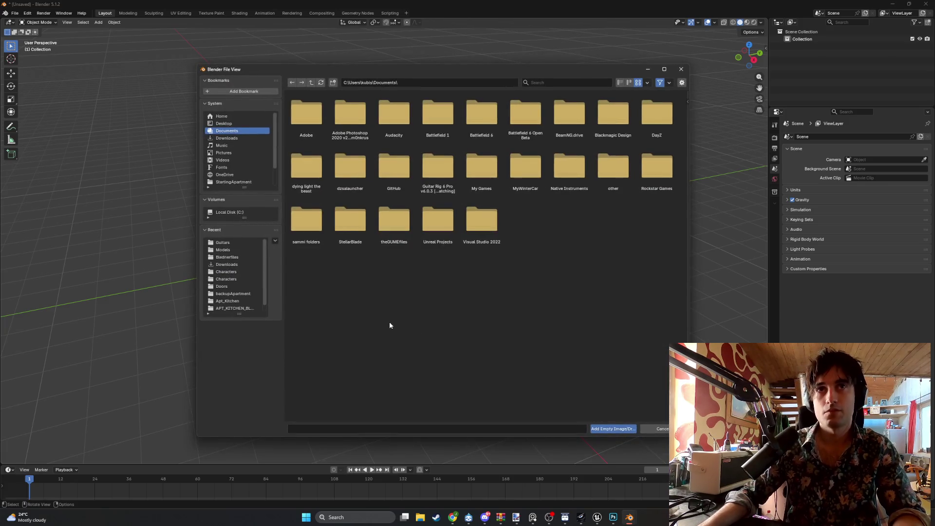
mouse_move(452, 518)
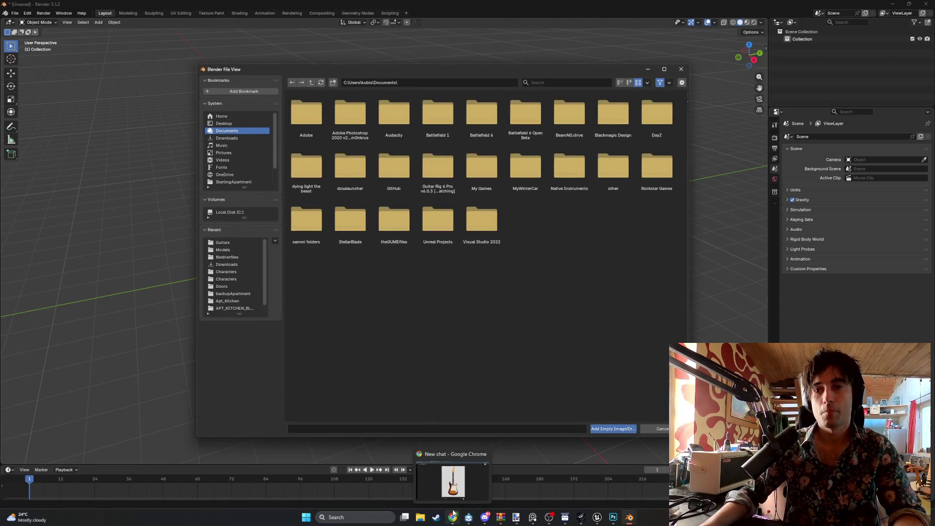
click(453, 481)
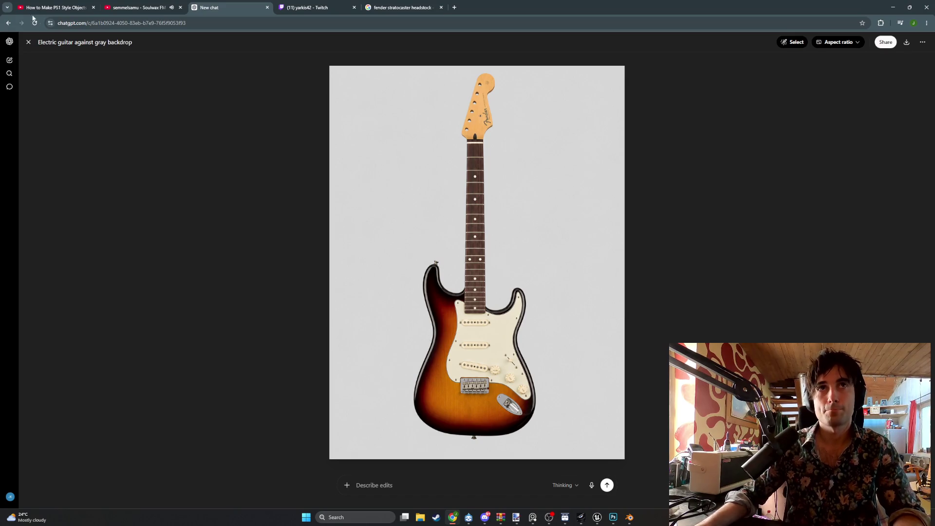
- Snip a screenshot of the front-view Stratocaster image from the Stratocaster Front View Request chat
click(29, 41)
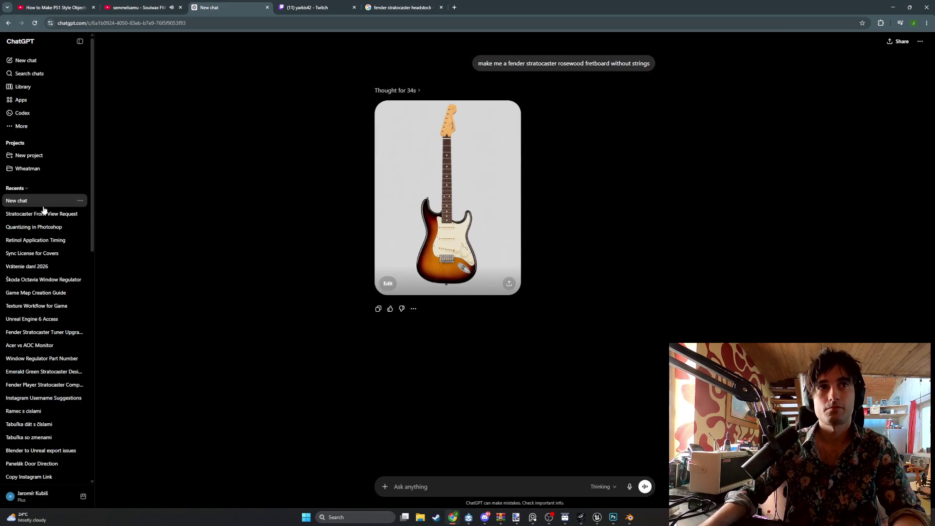
click(44, 214)
text(make)
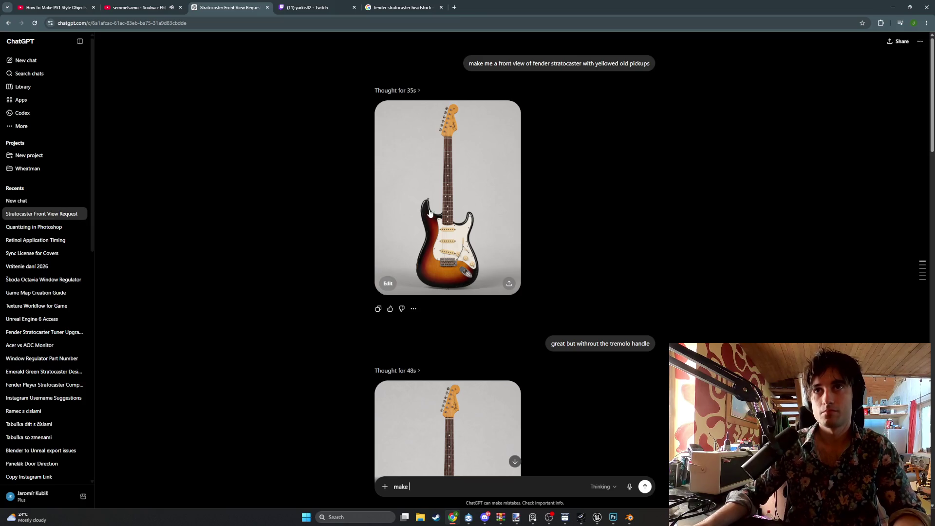
click(429, 213)
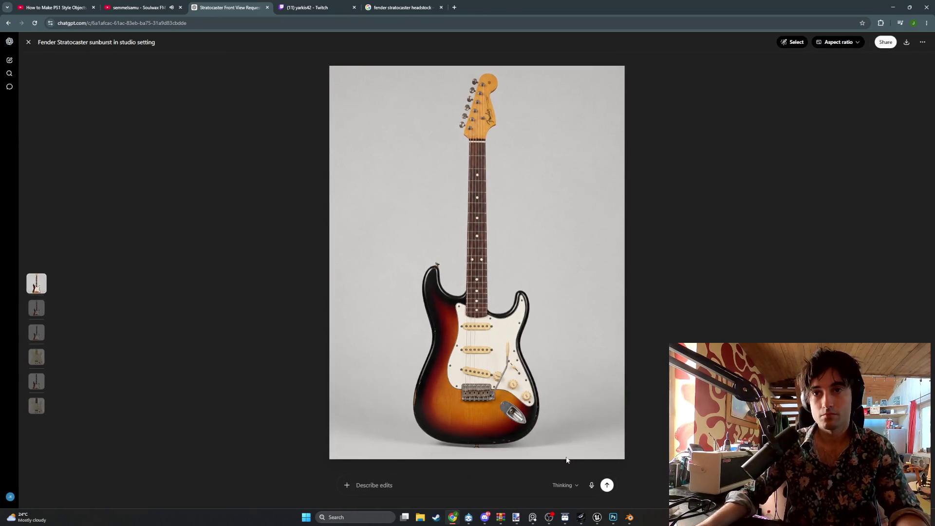
key(super+shift+s)
mouse_move(587, 457)
mouse_down()
mouse_move(453, 235)
mouse_move(380, 69)
mouse_up()
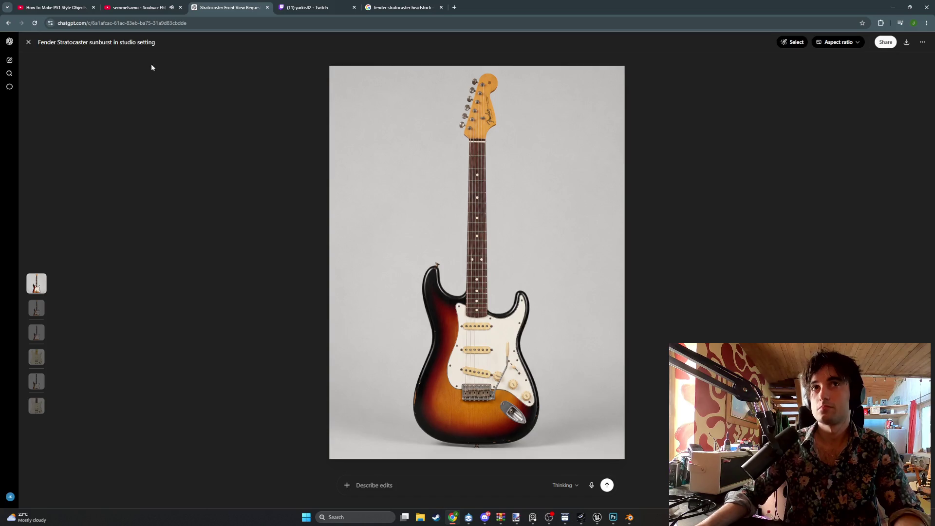
click(29, 42)
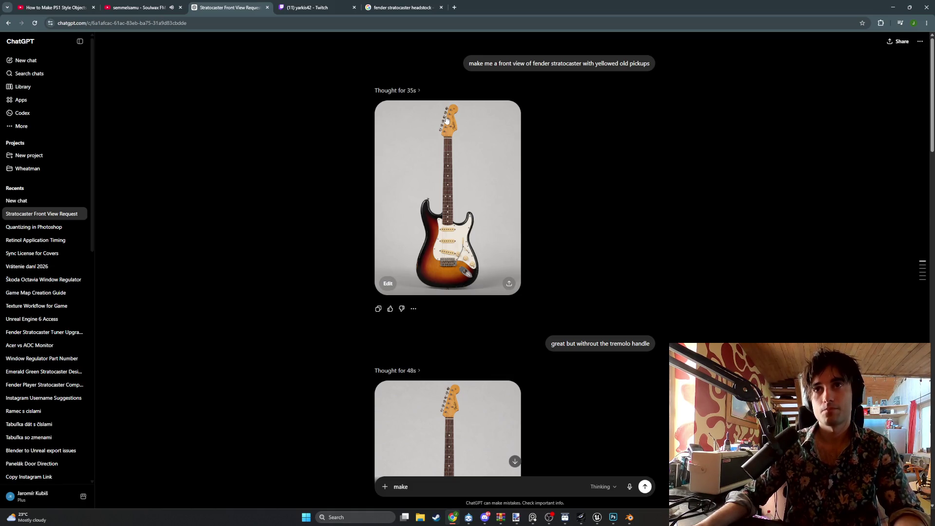
- Launch Paint from Windows search and paste the captured guitar image onto the canvas
mouse_move(631, 520)
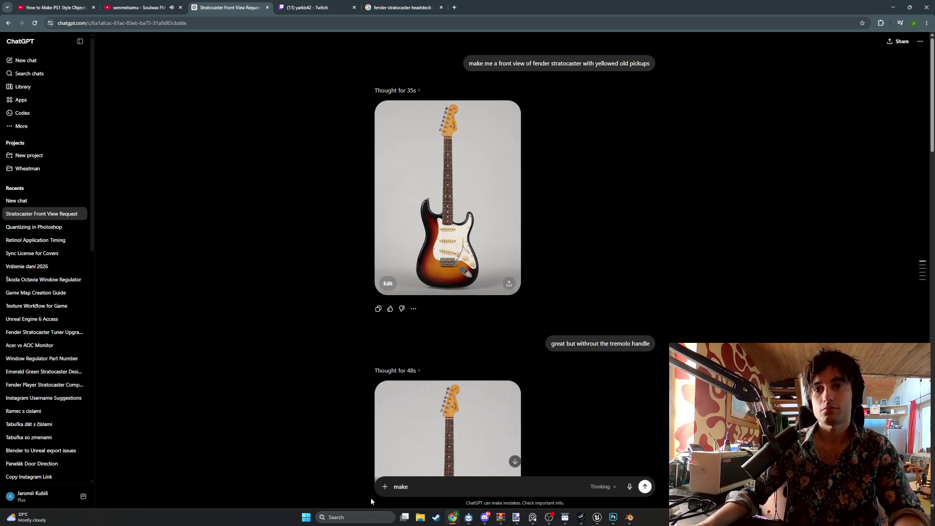
click(364, 515)
text(paint)
key(Return)
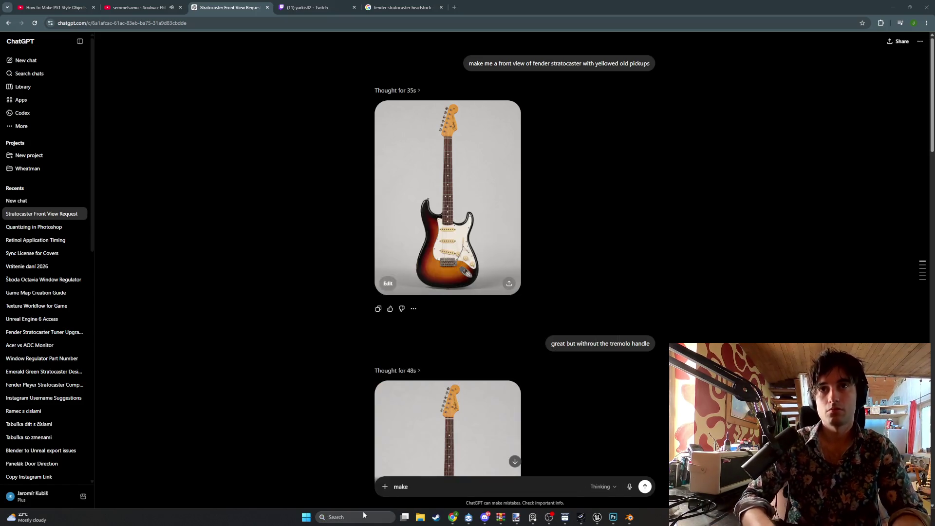
key(ctrl+v)
click(9, 16)
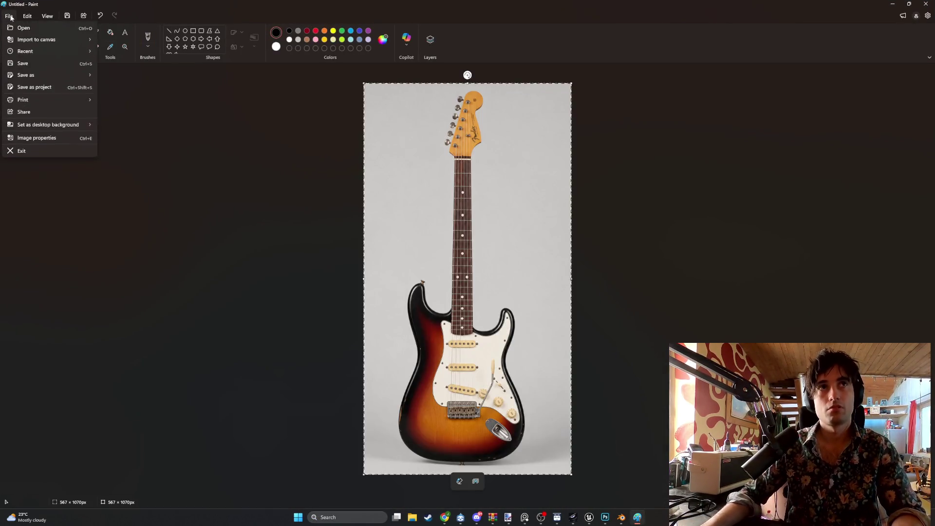
- Save the guitar picture as PNG 'StartPNG' in WEEDMAN > PhotoshopFiles > Guitars, then minimize Paint
mouse_move(34, 88)
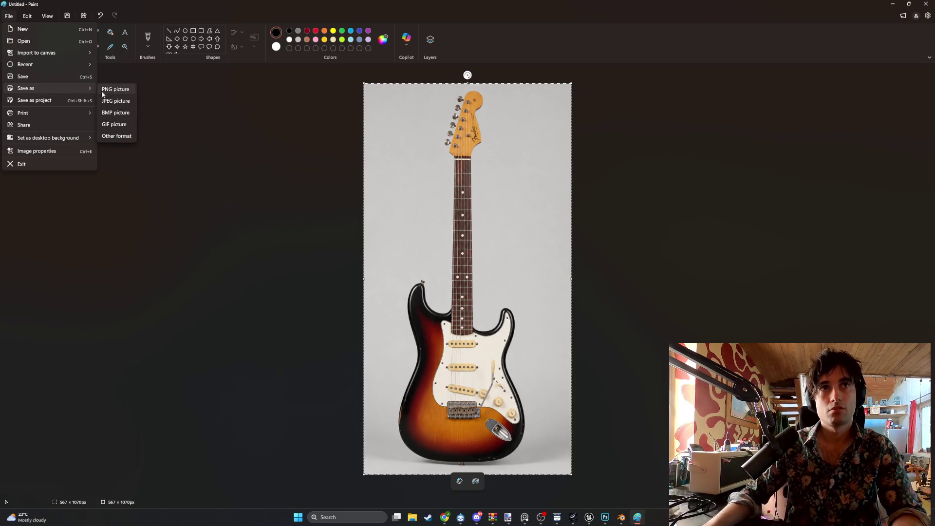
click(104, 90)
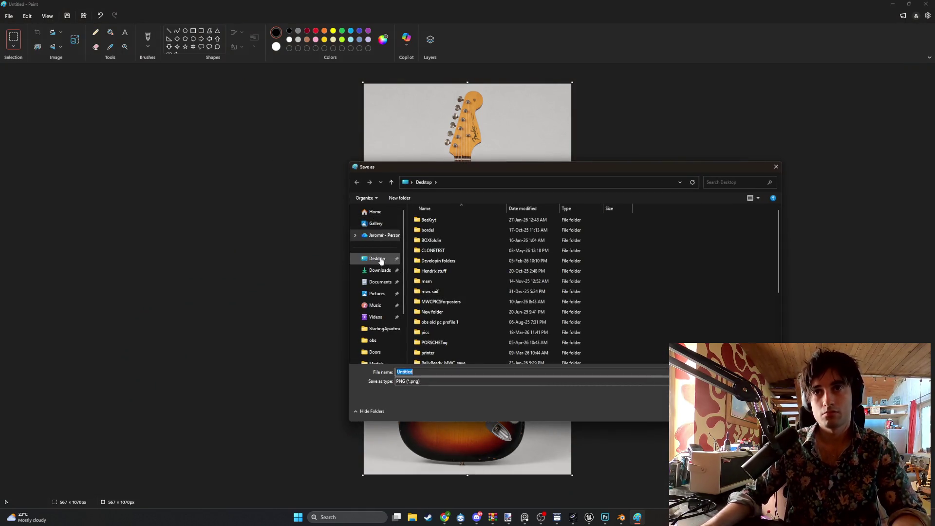
click(387, 259)
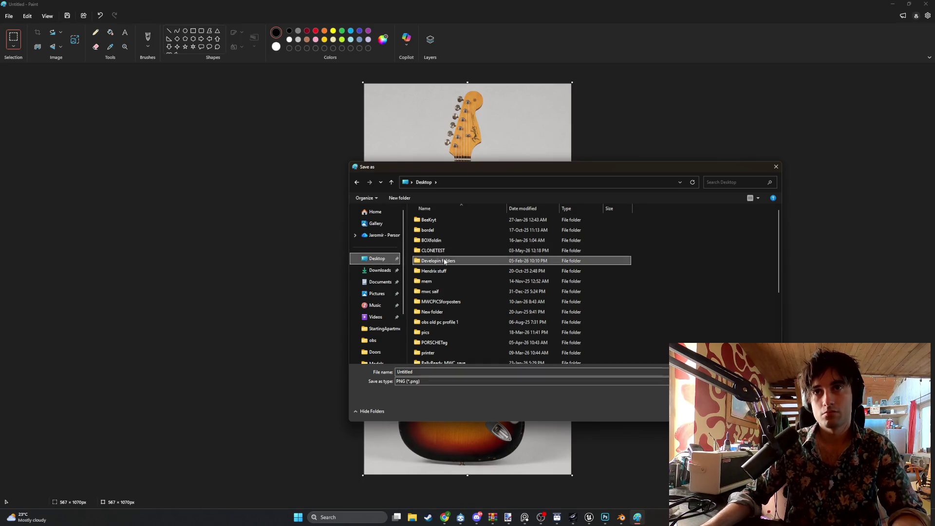
double_click(438, 261)
double_click(443, 332)
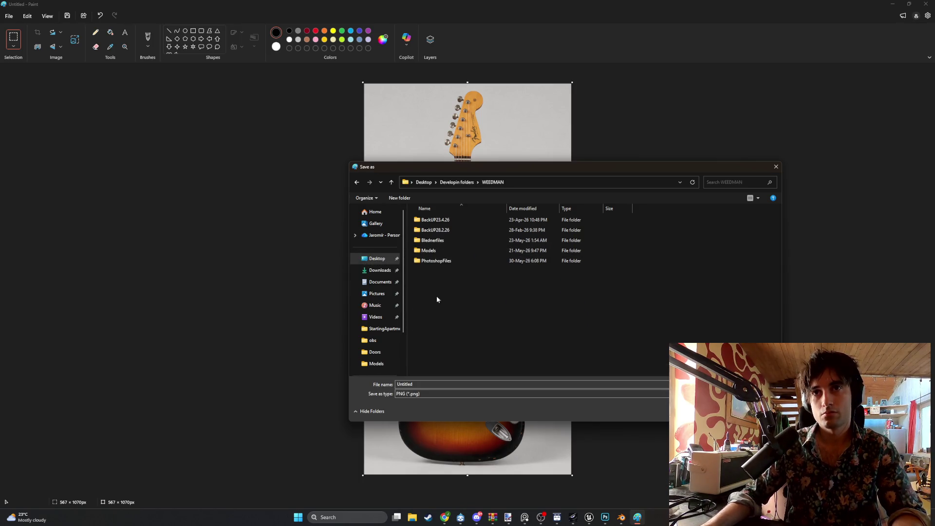
double_click(436, 260)
double_click(438, 221)
text(StartPNG)
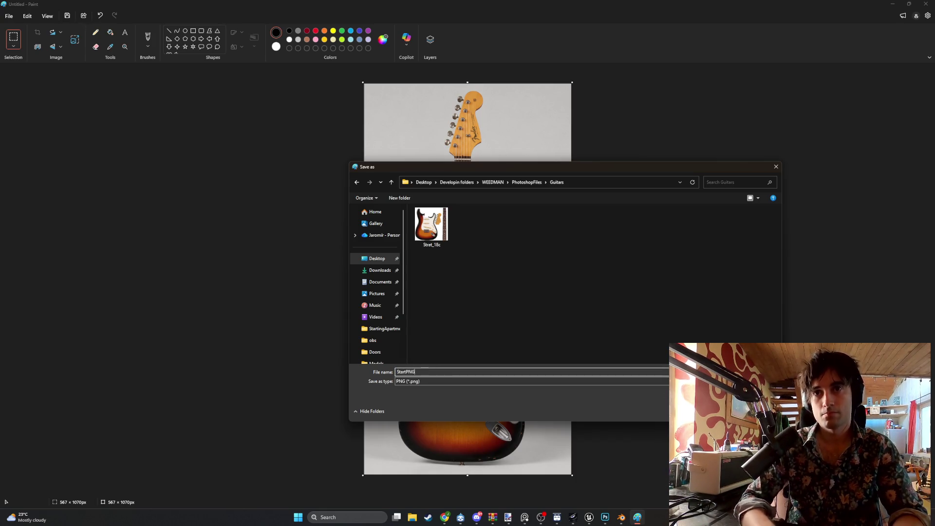
key(Return)
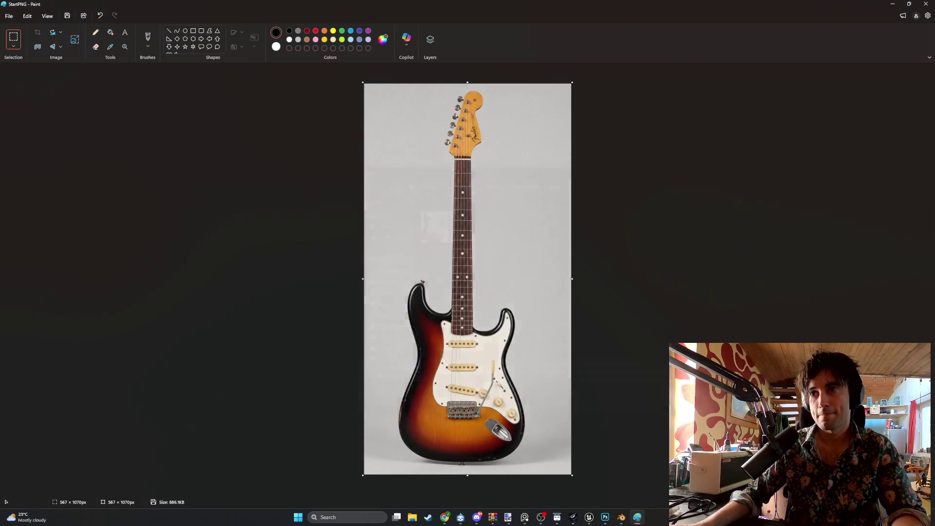
click(889, 3)
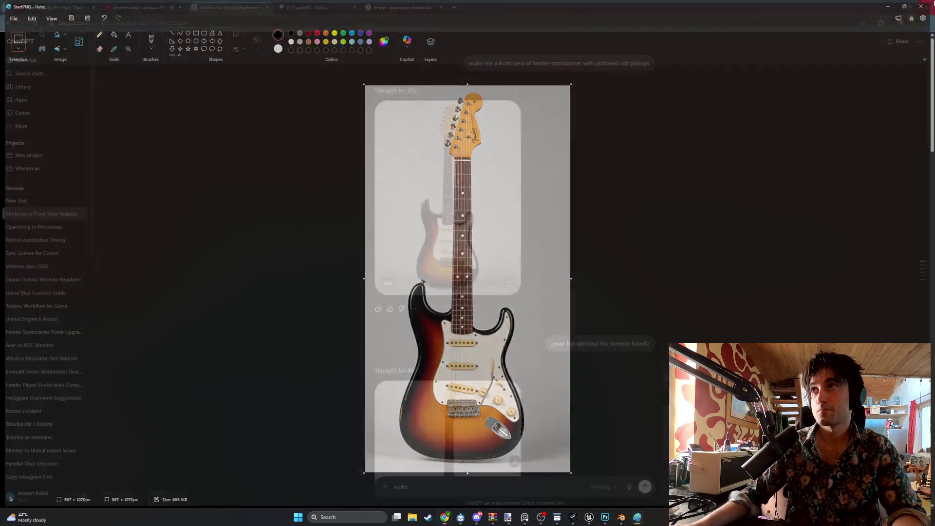
- Load StartPNG.png from the Guitars folder as the reference image
mouse_move(631, 518)
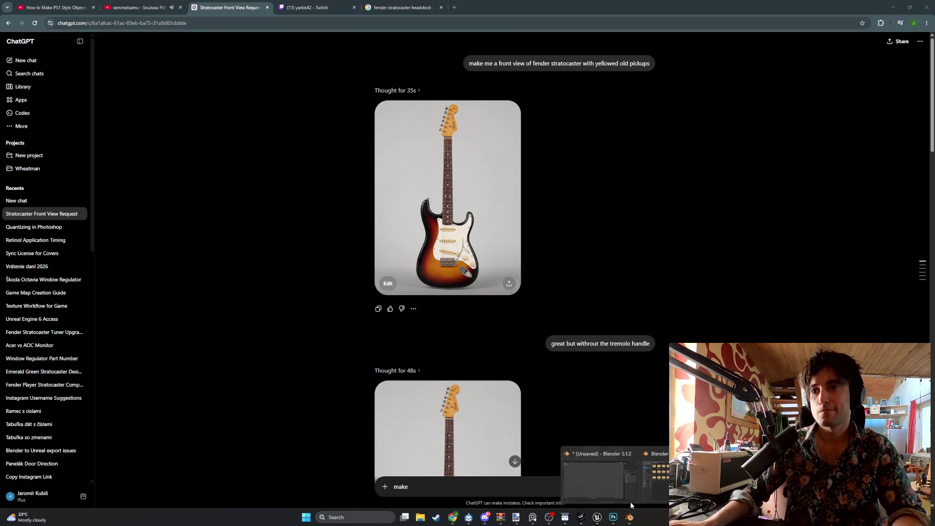
click(638, 483)
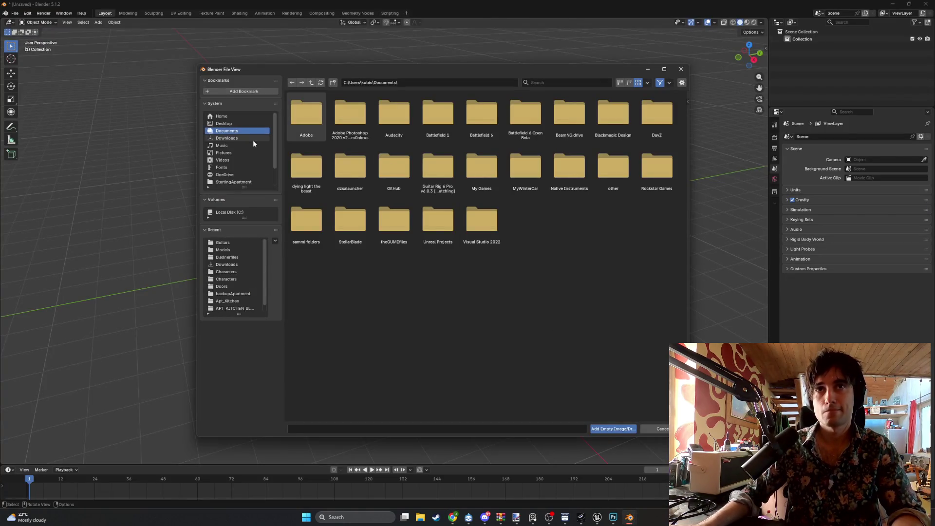
click(224, 123)
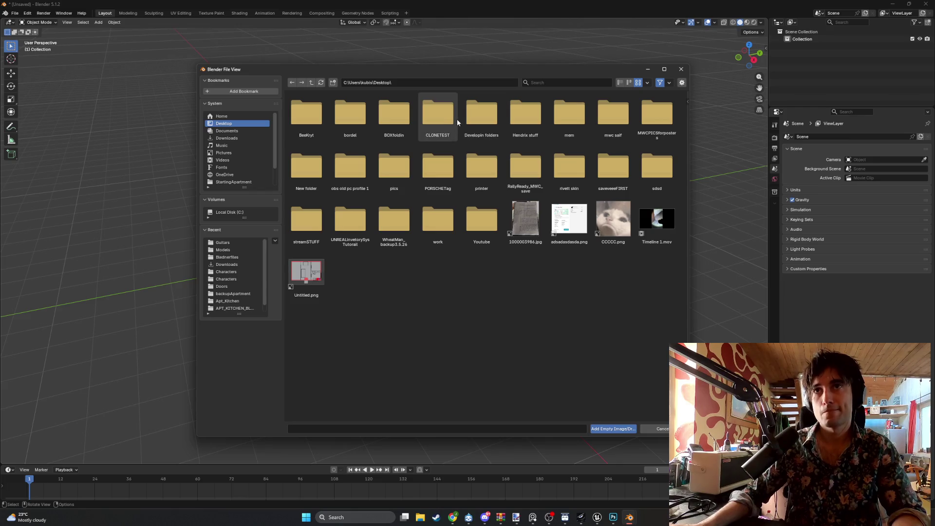
double_click(483, 116)
double_click(396, 163)
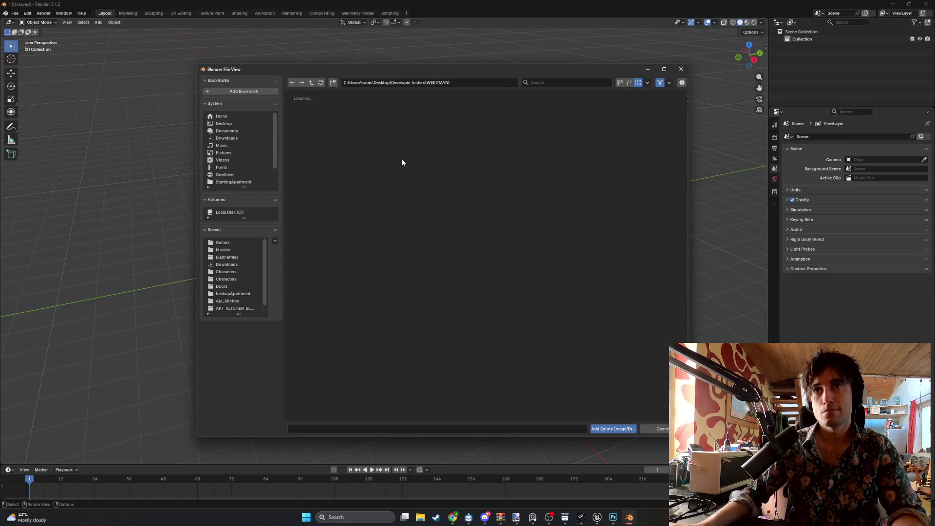
double_click(476, 122)
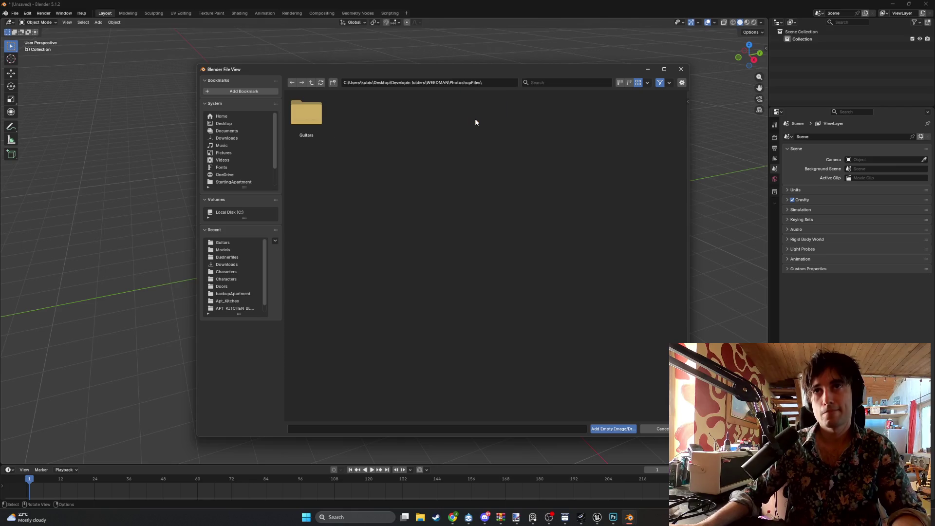
double_click(306, 113)
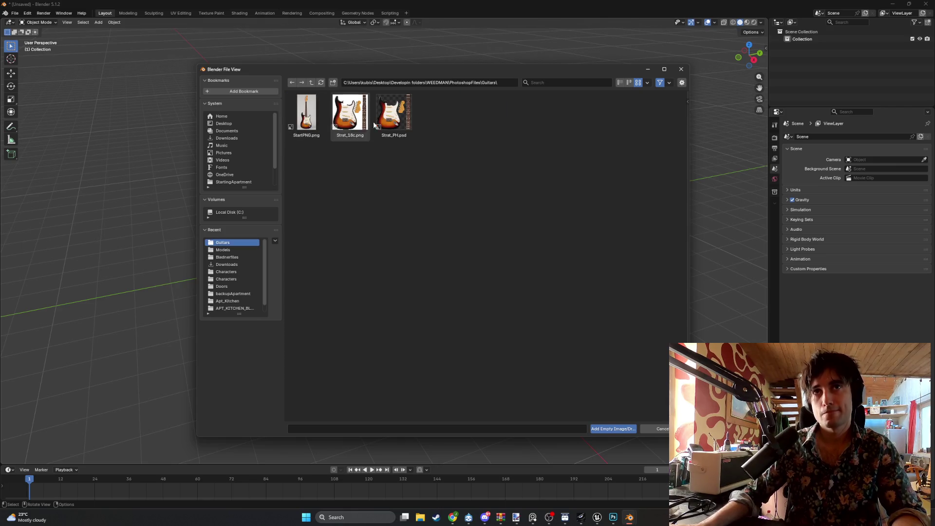
double_click(306, 113)
- Try rotating the guitar image from front and back views, cancelling each attempt
scroll(380, 206, up, 5)
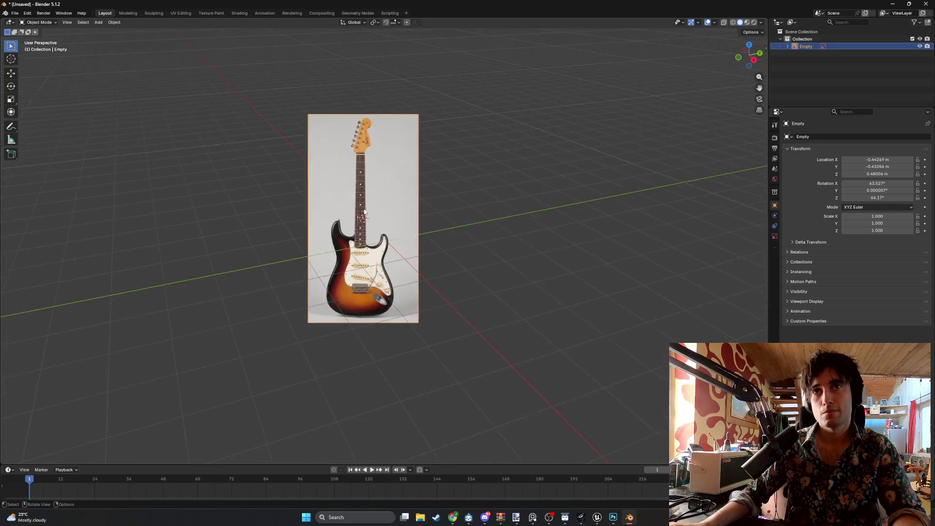
mouse_move(417, 190)
middle_down()
mouse_move(489, 195)
mouse_move(438, 188)
mouse_move(458, 198)
middle_up()
key(r)
key(Escape)
key(r)
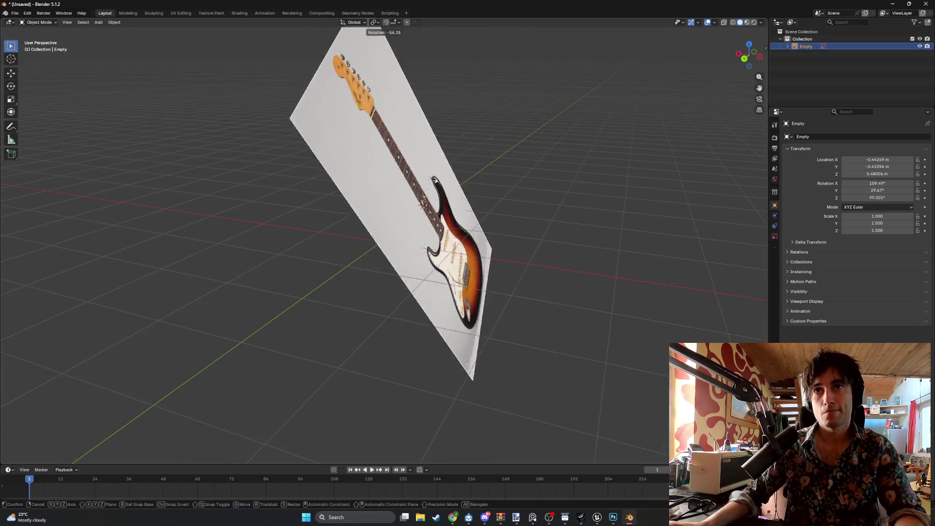
key(r)
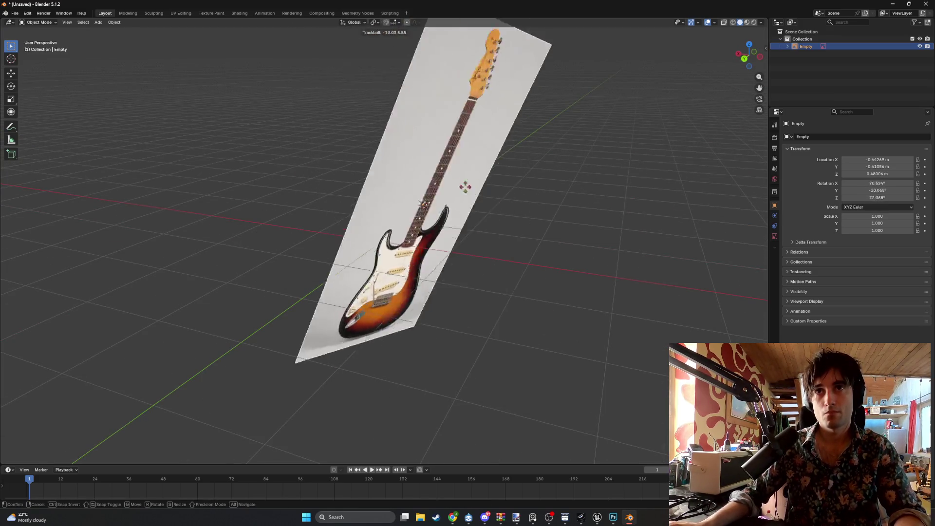
key(Escape)
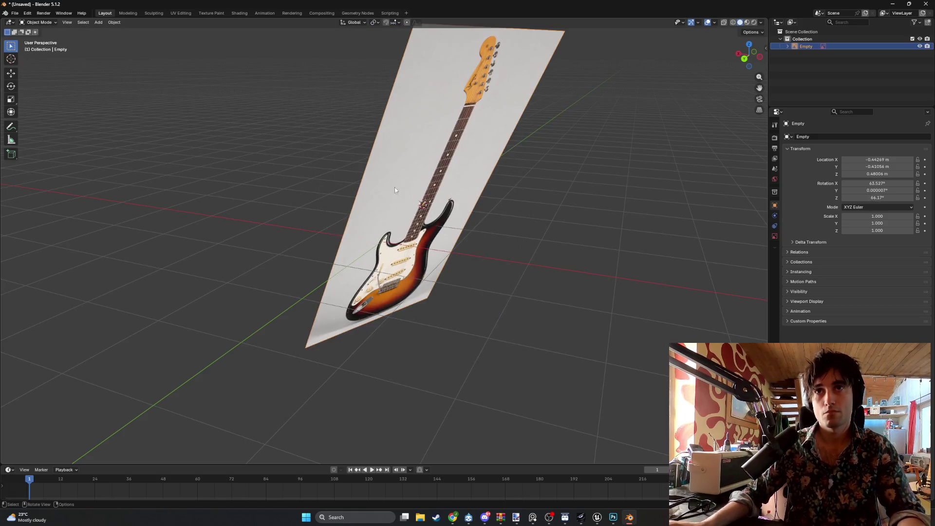
key(ctrl+KP_1)
key(r)
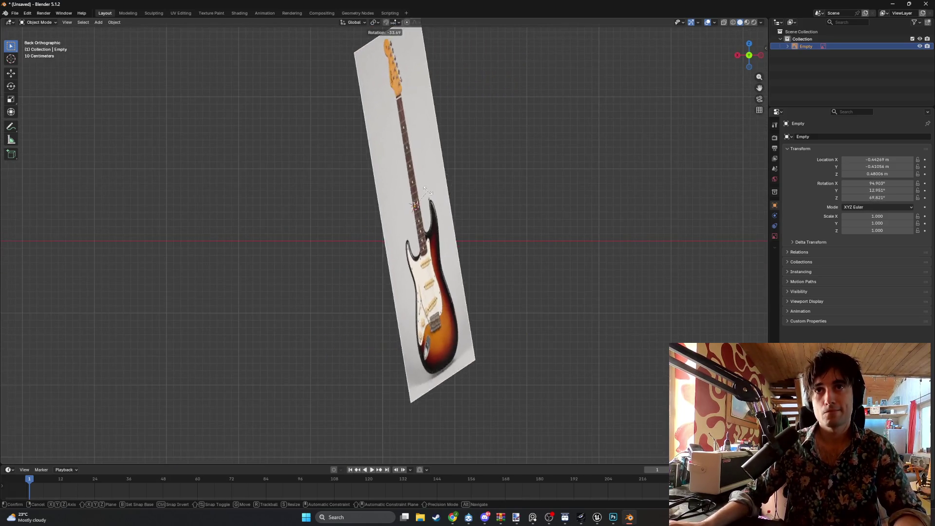
key(Escape)
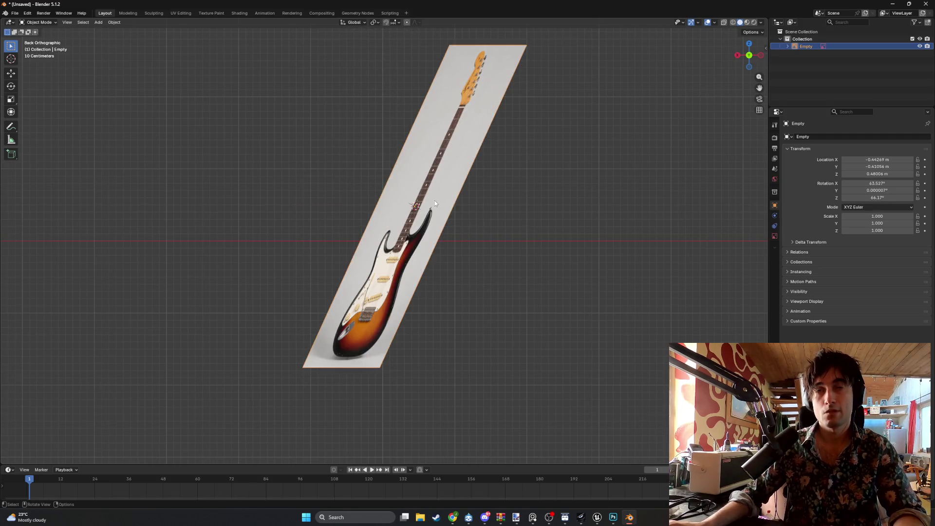
key(r)
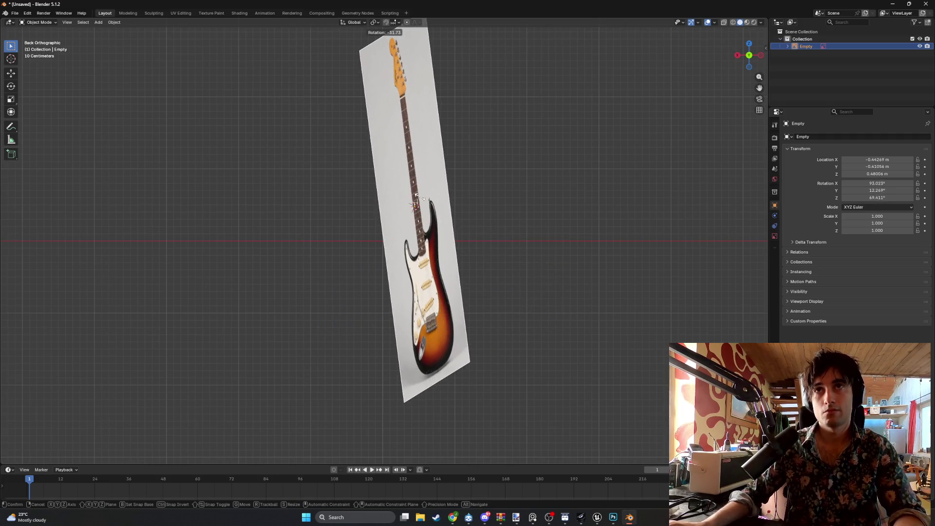
key(Escape)
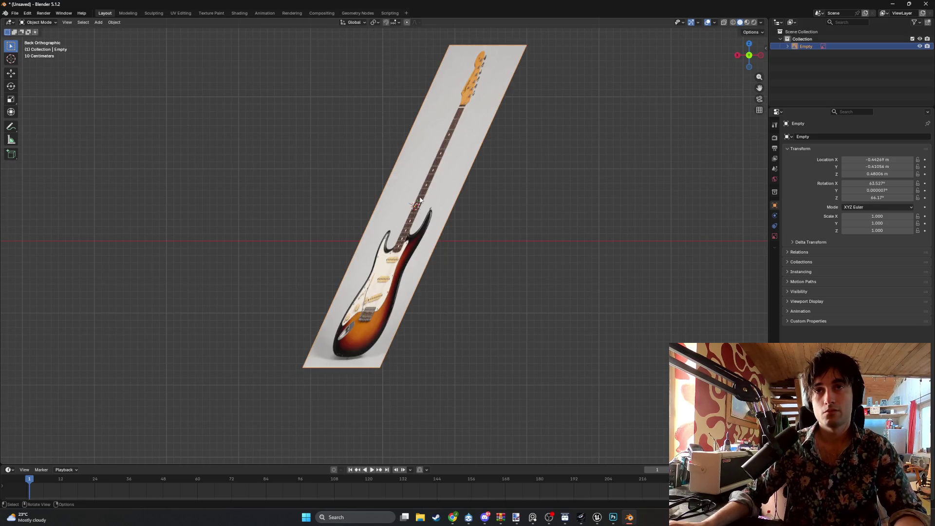
- Rotate the guitar plane 90 degrees from the top view, then rotate it upright in front view
mouse_move(424, 186)
middle_down()
mouse_move(409, 243)
mouse_move(371, 233)
middle_up()
key(r)
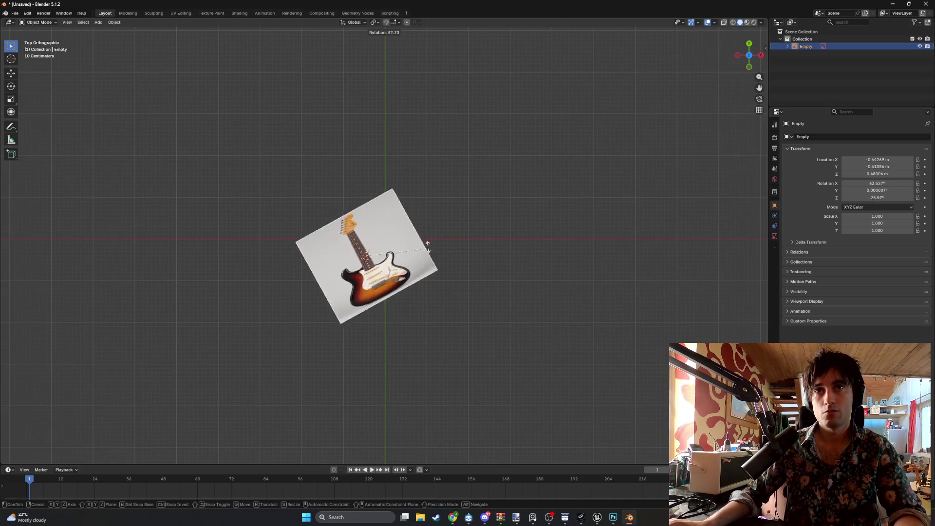
text(90)
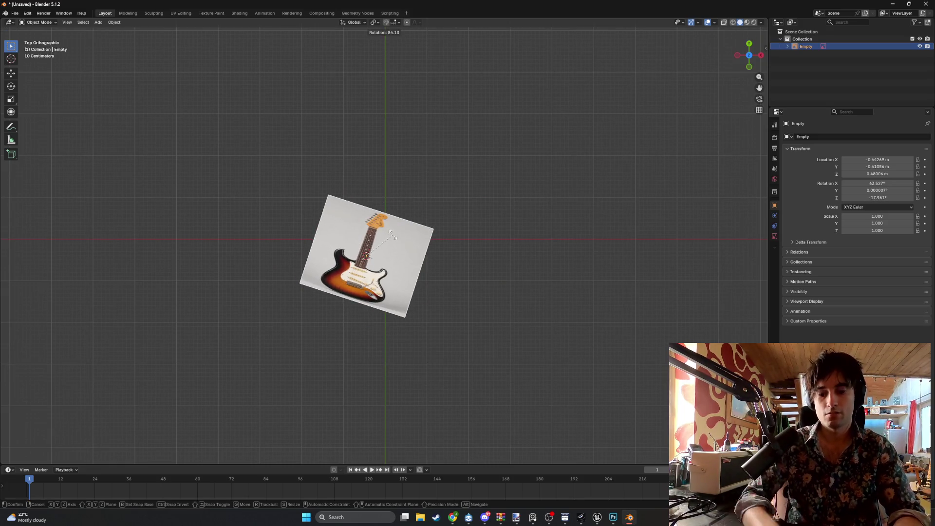
key(Return)
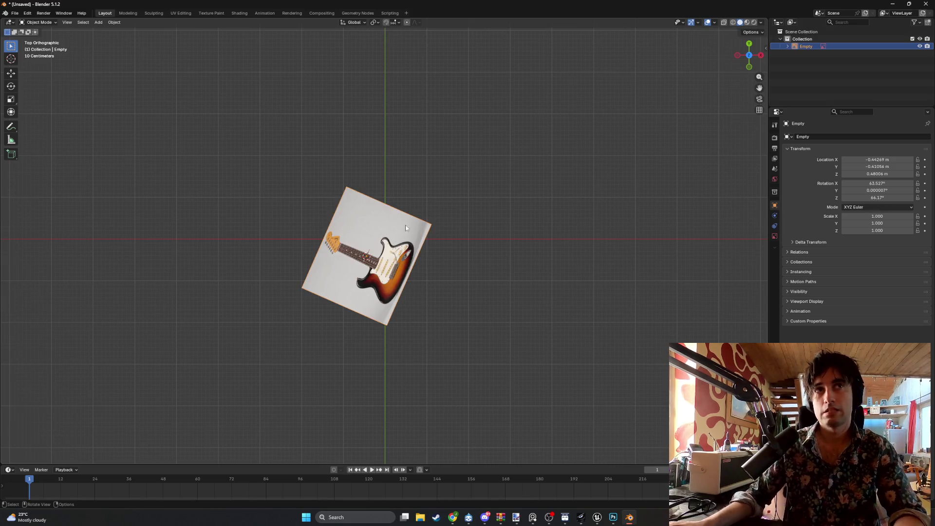
mouse_move(408, 229)
middle_down()
mouse_move(416, 209)
mouse_move(371, 165)
mouse_move(422, 168)
mouse_move(398, 170)
middle_up()
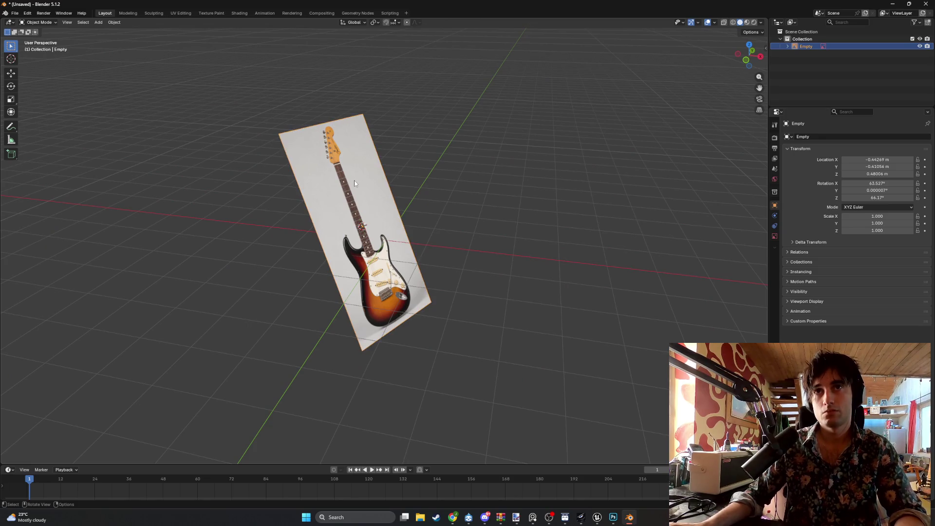
alt+middle_drag(314, 136, 359, 212)
key(KP_1)
key(r)
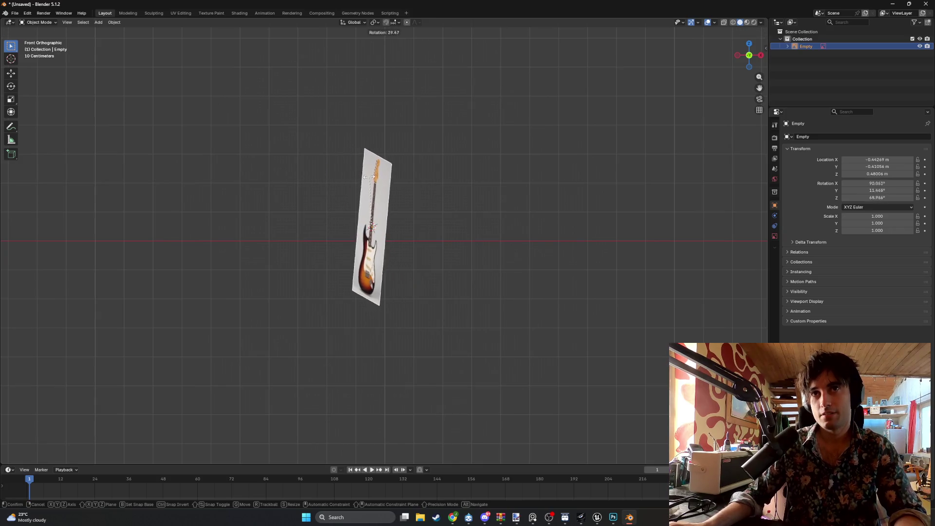
click(367, 177)
- Tilt the plane again edge-on, undo the rotations and delete the guitar image plane
mouse_move(415, 211)
middle_down()
mouse_move(402, 209)
mouse_move(387, 245)
middle_up()
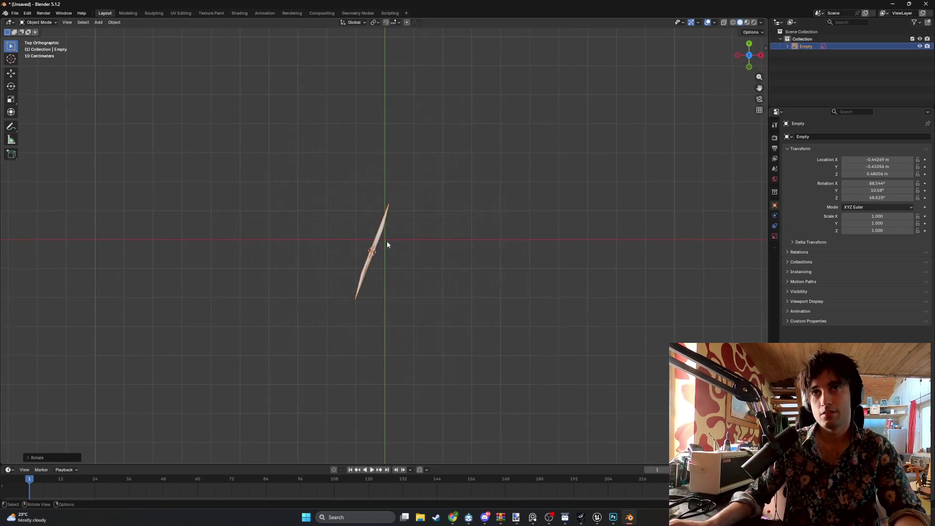
key(r)
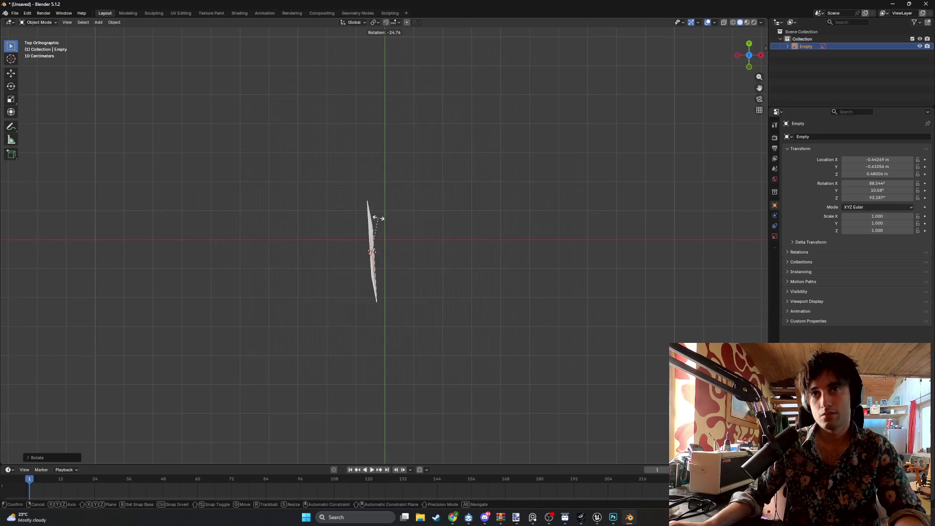
click(379, 219)
mouse_move(378, 219)
alt+middle_down()
mouse_move(382, 176)
mouse_move(405, 196)
alt+middle_up()
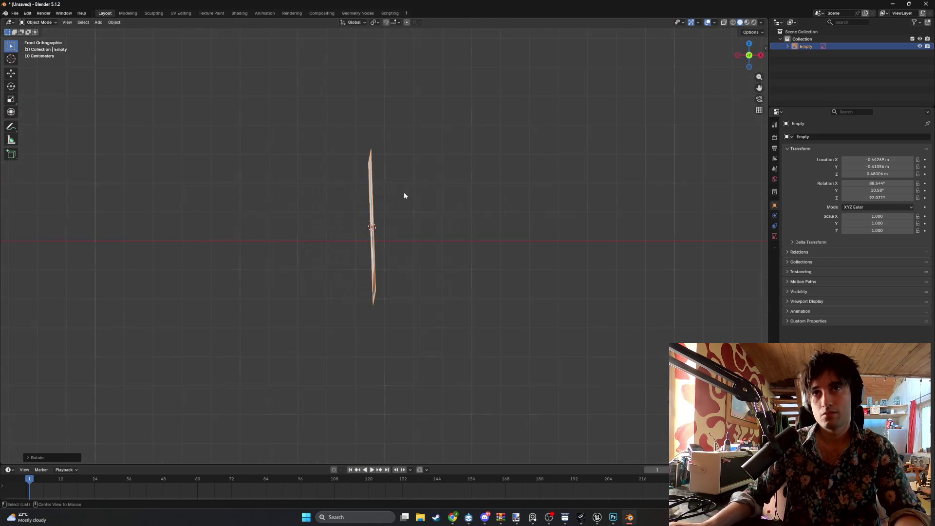
key(r)
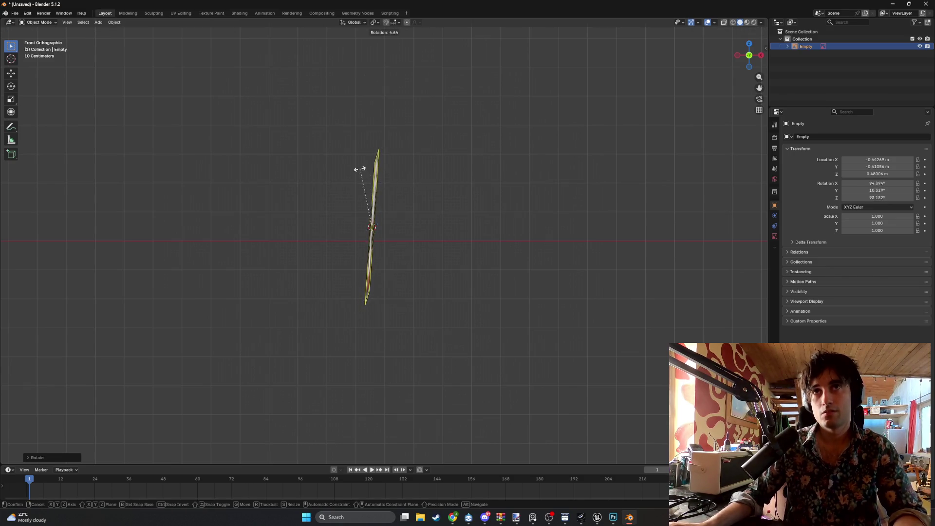
click(258, 236)
key(ctrl+z)
key(ctrl+z)
key(ctrl+z)
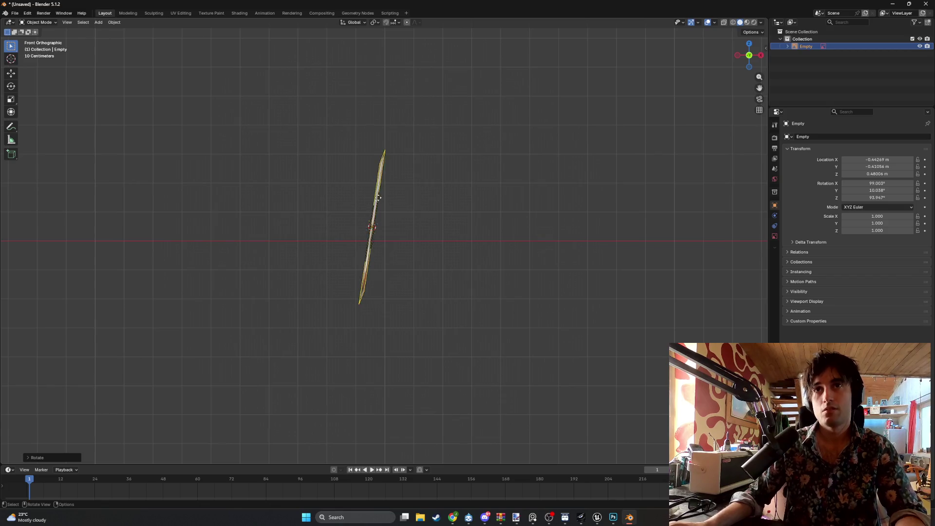
key(Delete)
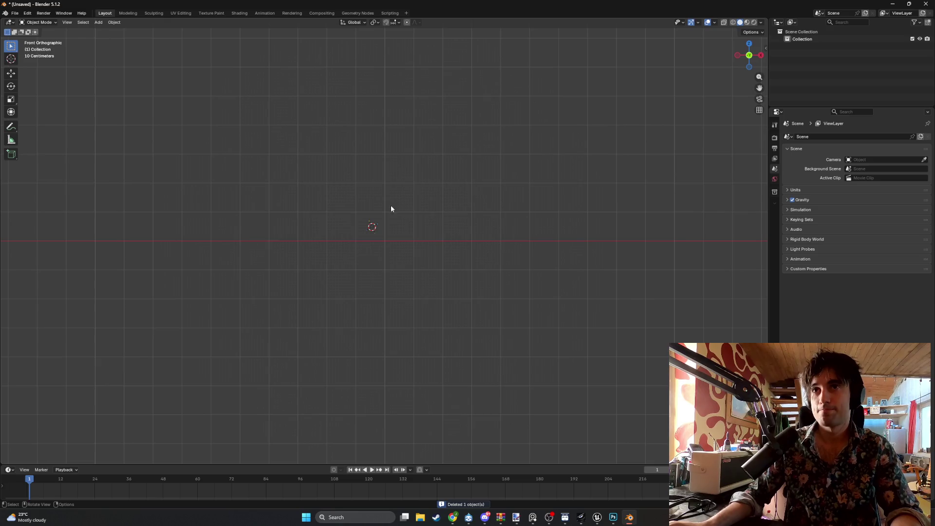
- Snap the 3D cursor back to the world origin with Cursor to Grid
middle_drag(388, 211, 373, 229)
right_click(383, 227)
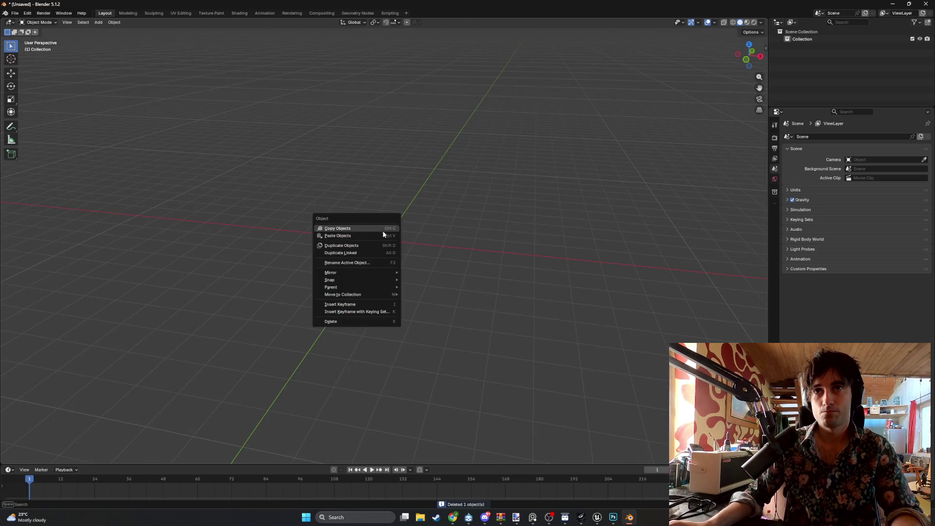
key(Escape)
key(shift+a)
key(Escape)
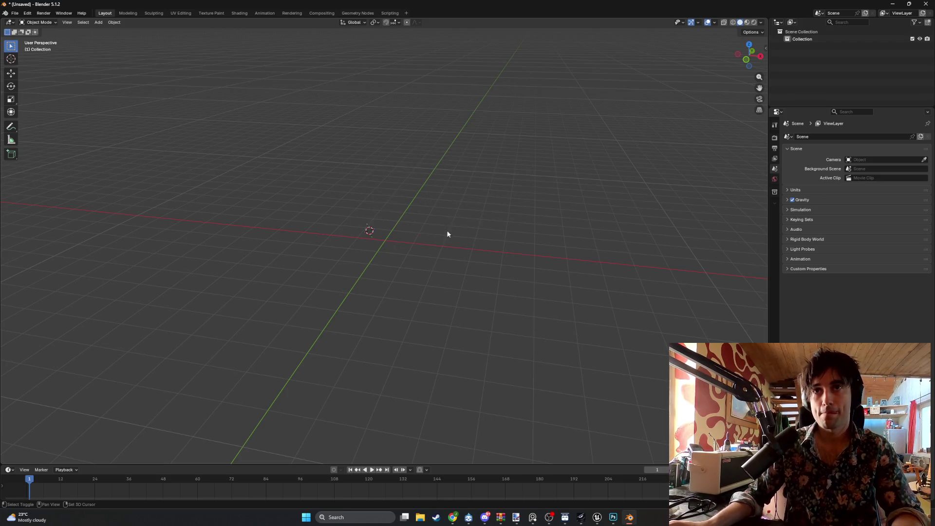
key(shift+s)
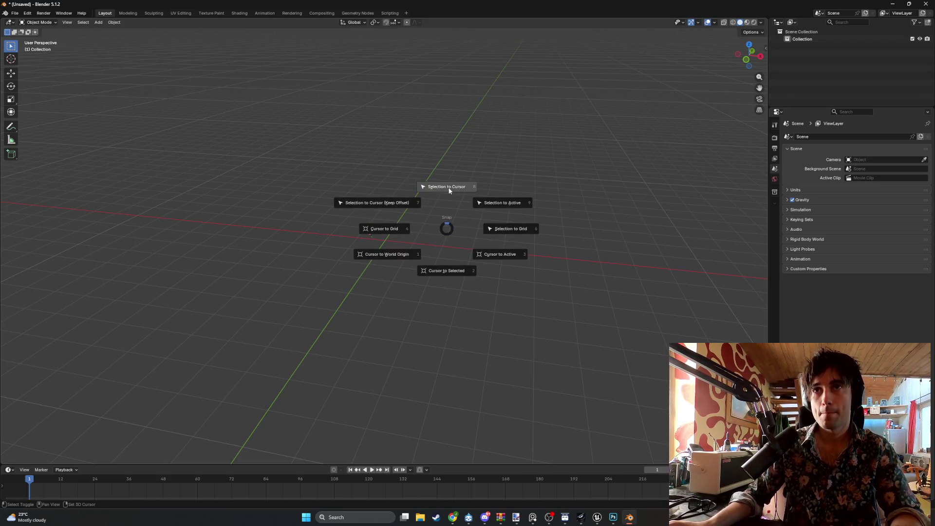
click(404, 226)
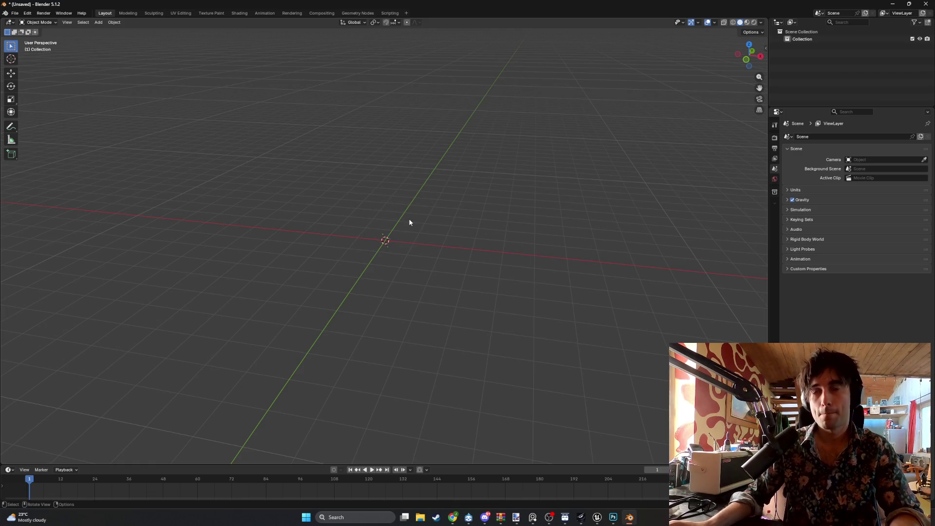
- Add StartPNG as an image empty, then delete it
key(shift+a)
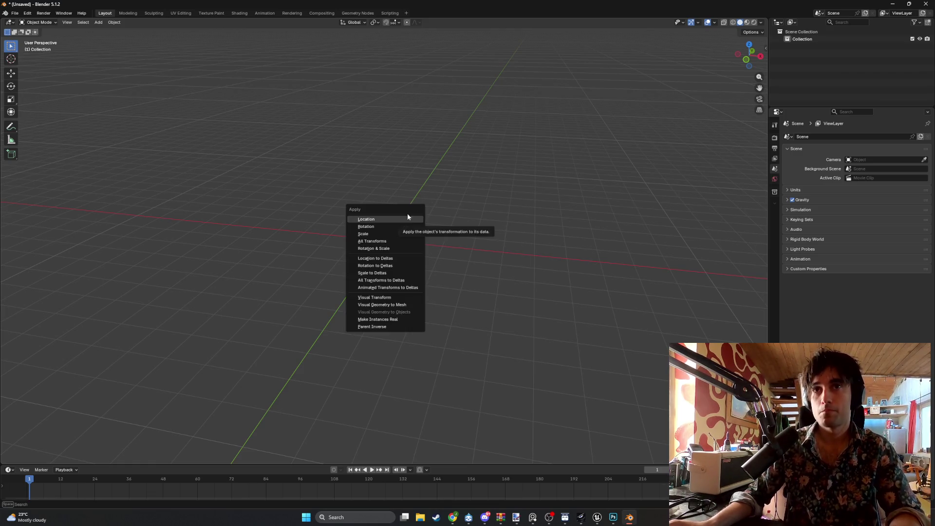
key(shift+a)
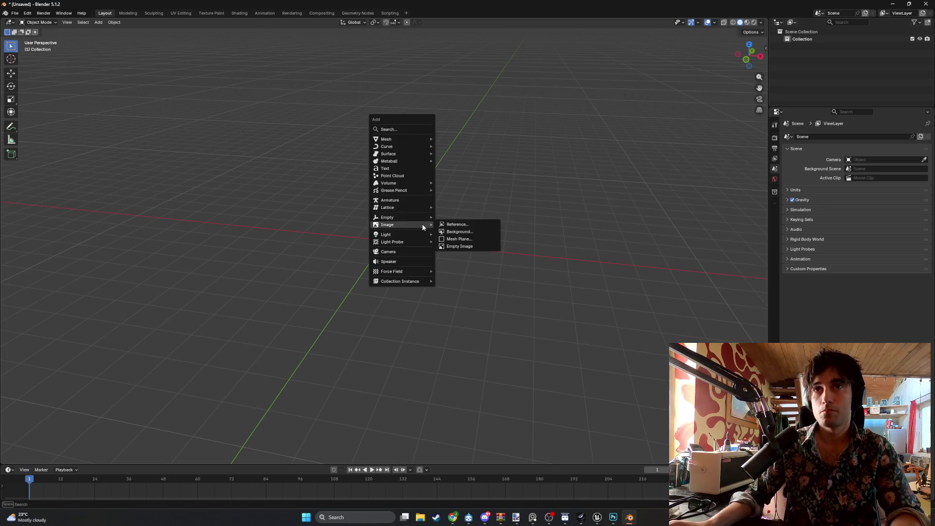
click(443, 224)
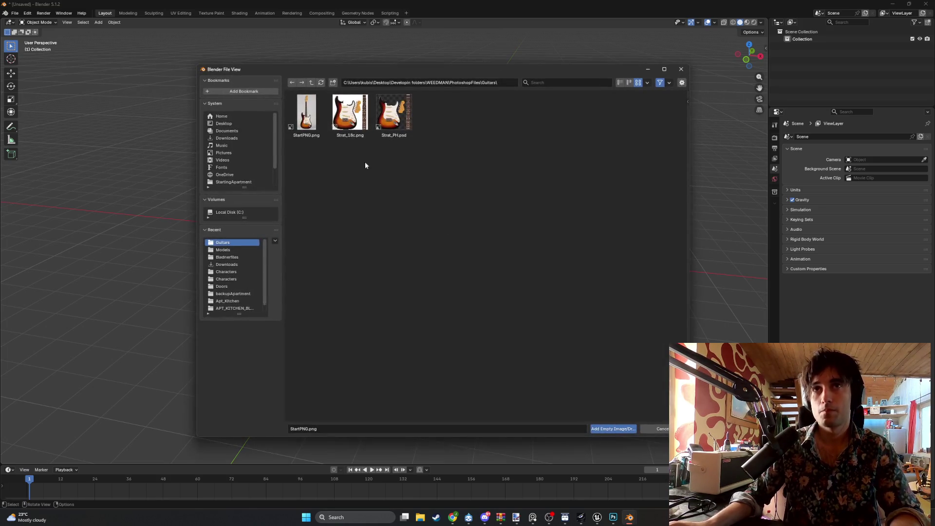
double_click(315, 121)
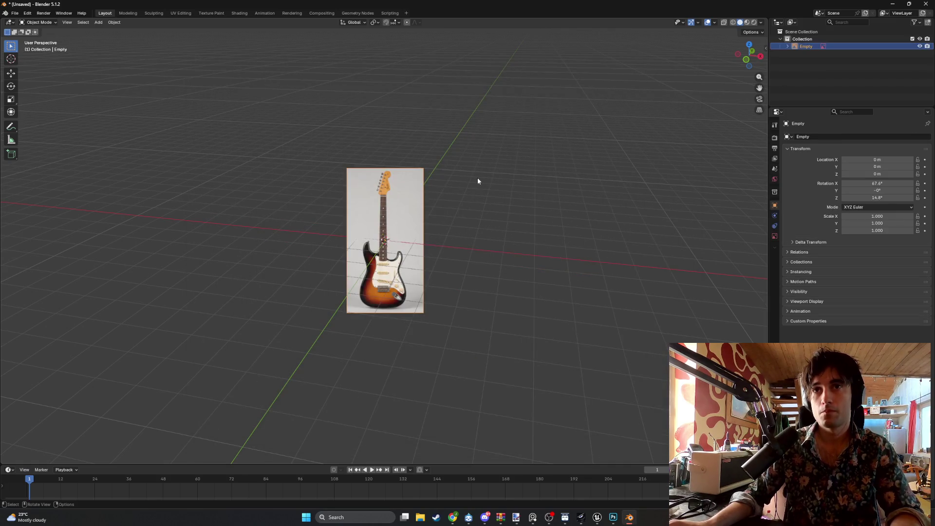
middle_drag(477, 181, 424, 171)
key(Delete)
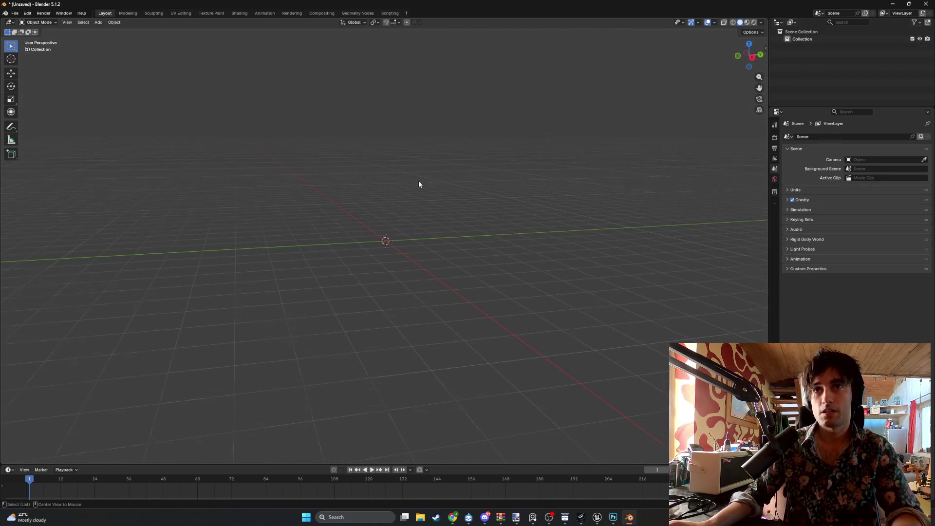
- Restore the deleted StartPNG image and delete it again, leaving the scene empty
key(KP_3)
key(ctrl+z)
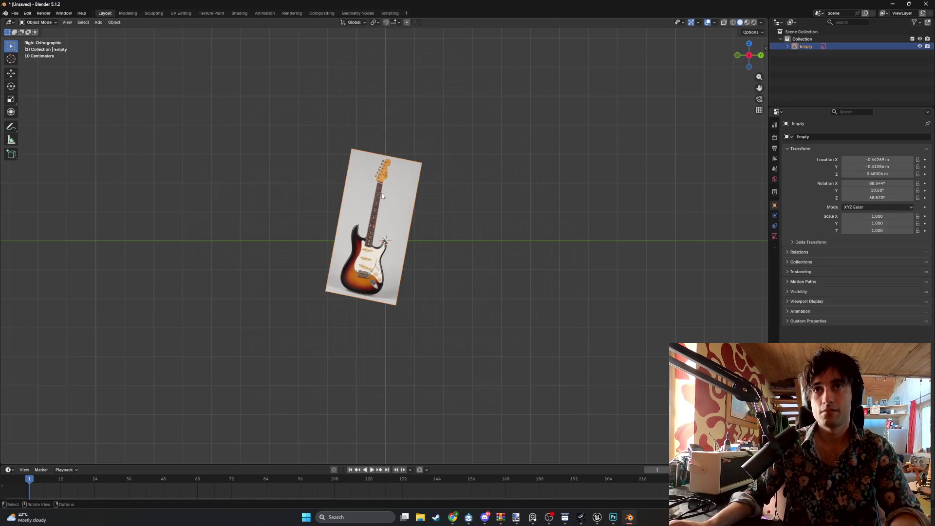
key(Delete)
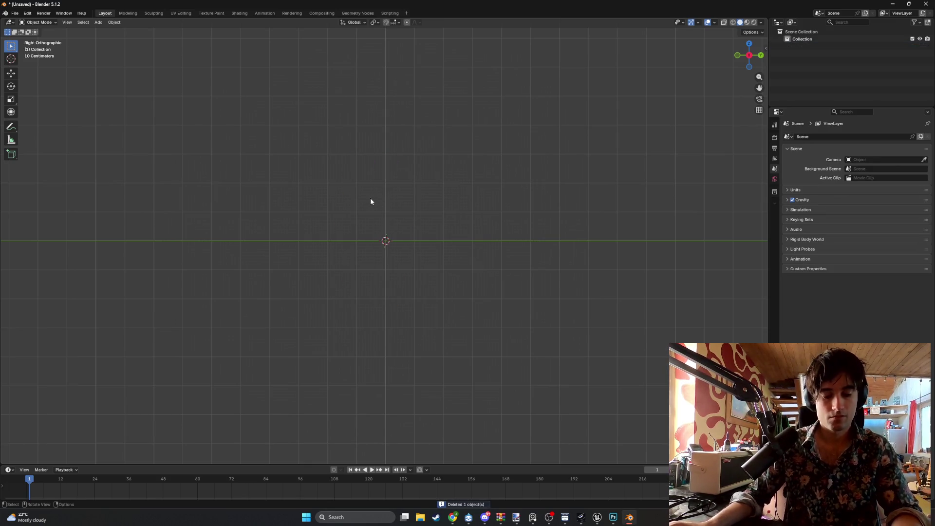
key(shift+a)
- Add StartPNG as a reference image and view it edge-on from the back
mouse_move(370, 203)
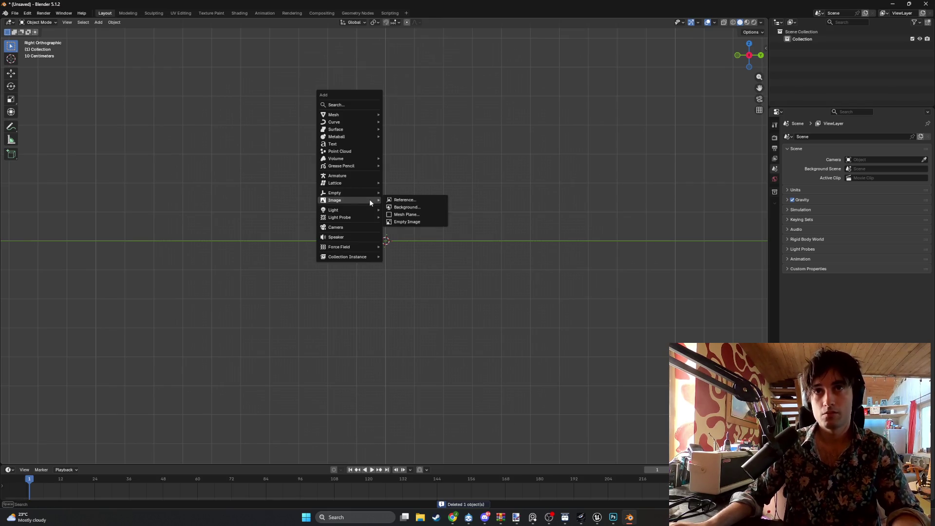
click(404, 200)
double_click(307, 117)
mouse_move(344, 151)
middle_down()
mouse_move(429, 198)
mouse_move(357, 192)
mouse_move(434, 199)
mouse_move(373, 225)
mouse_move(405, 240)
middle_up()
scroll(357, 235, up, 6)
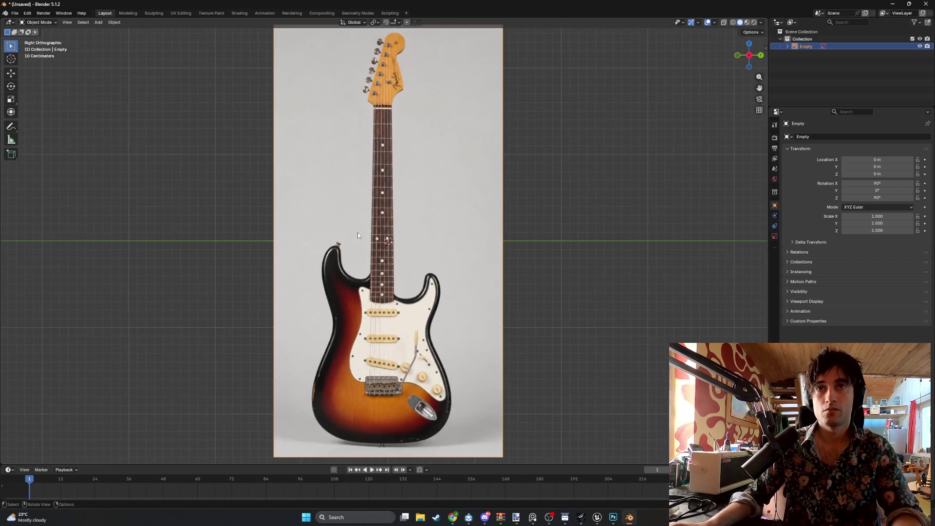
alt+middle_drag(358, 235, 355, 256)
- Move the reference image along X to -2.0064 m and turn the view to face it
key(g)
key(x)
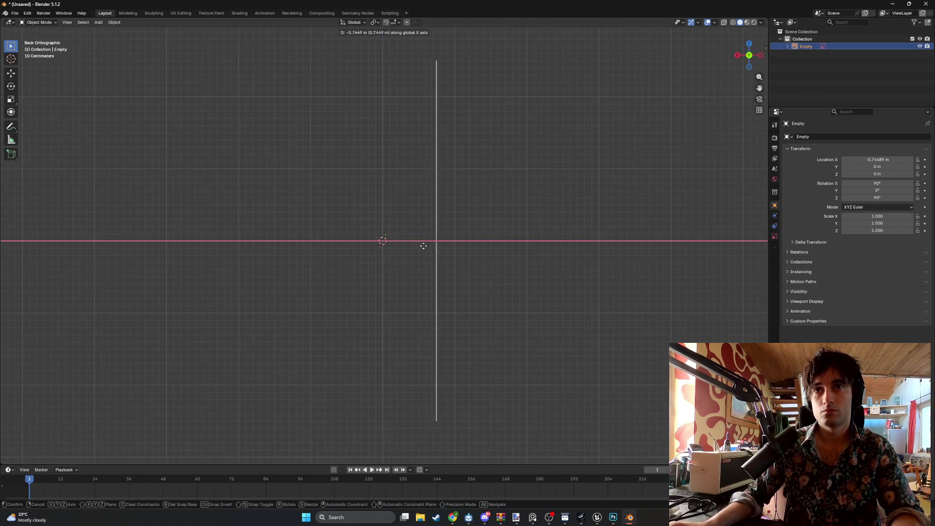
click(512, 258)
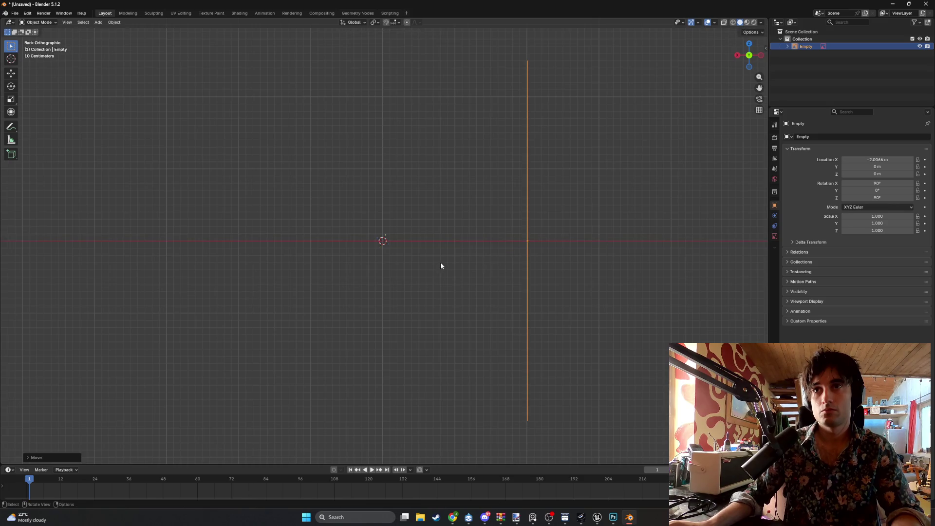
alt+middle_drag(441, 262, 402, 262)
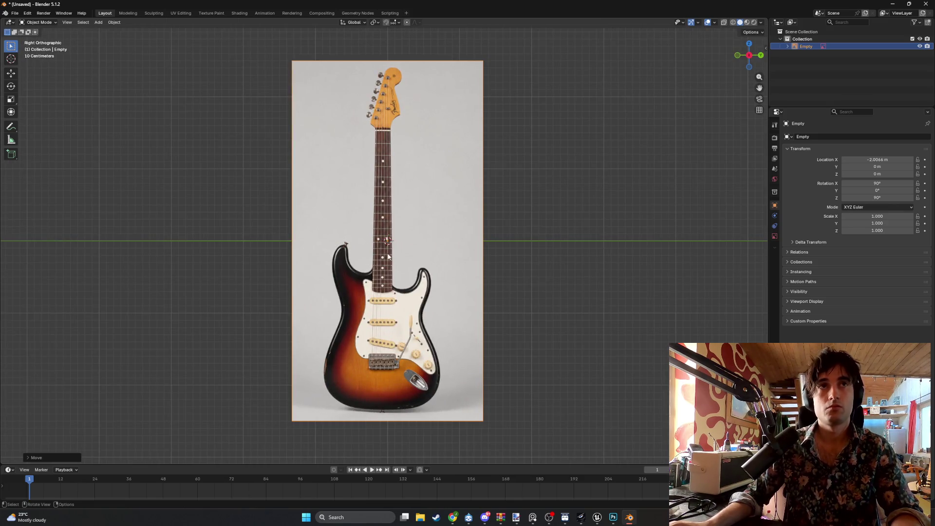
key(shift+a)
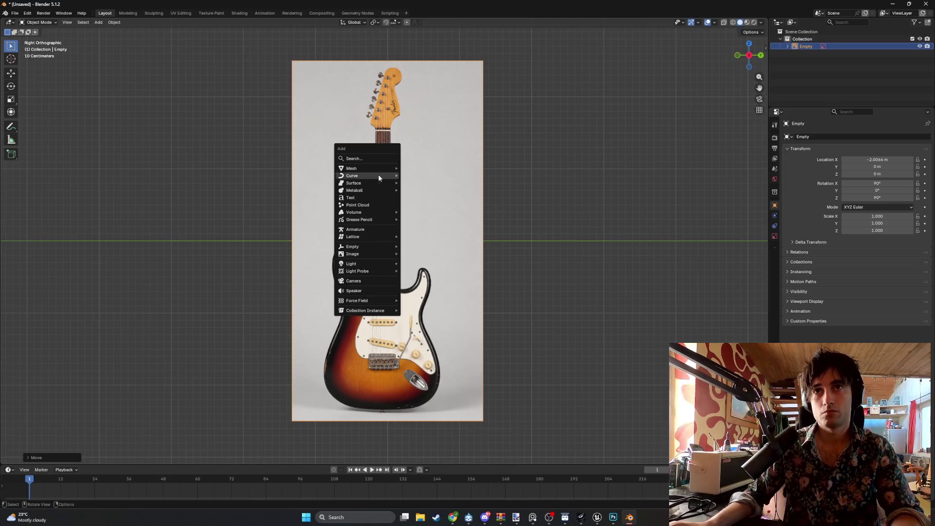
- Add a cube and lower it along Z to -1.5682 m over the guitar body
mouse_move(372, 169)
click(434, 176)
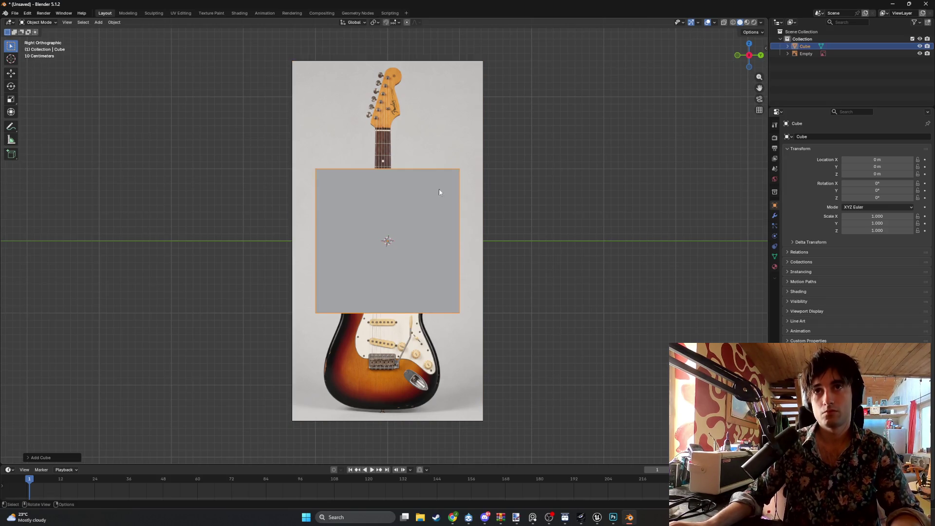
key(g)
key(z)
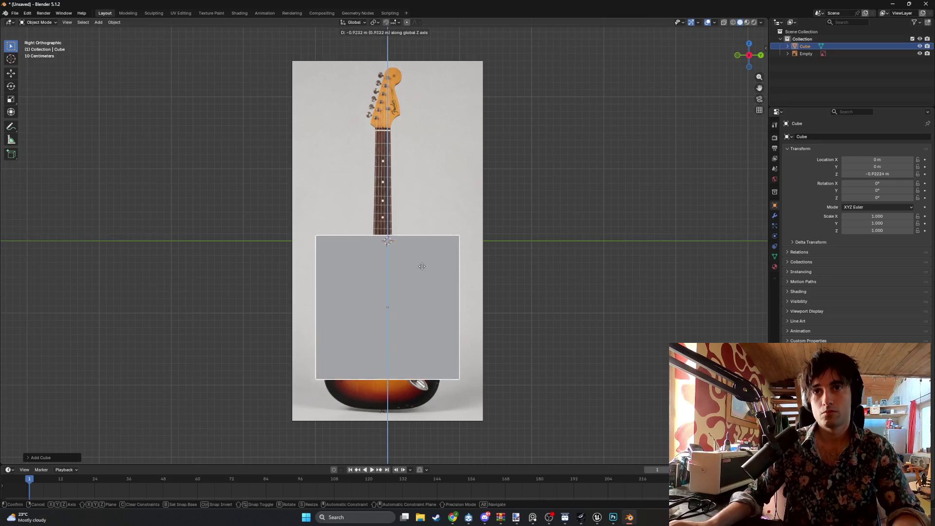
click(429, 290)
- Switch the viewport to wireframe shading and frame the cube over the guitar body
key(z)
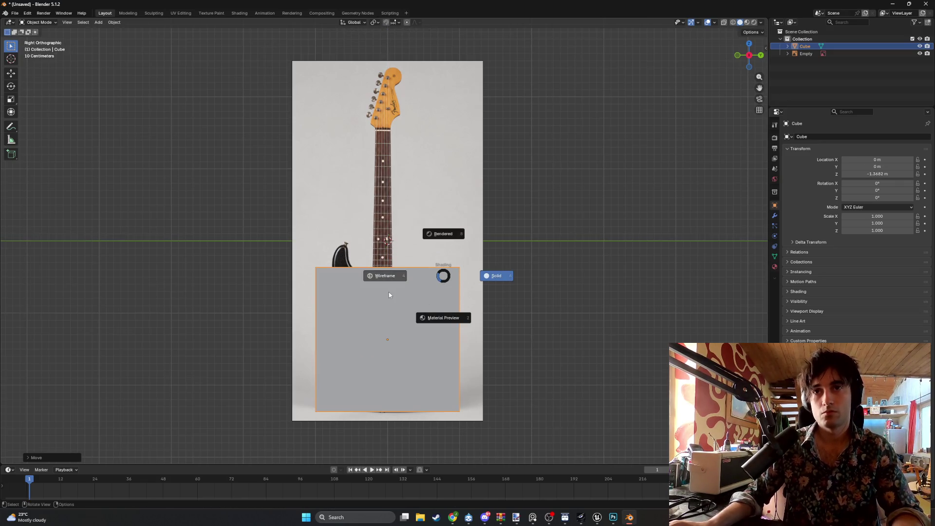
click(389, 294)
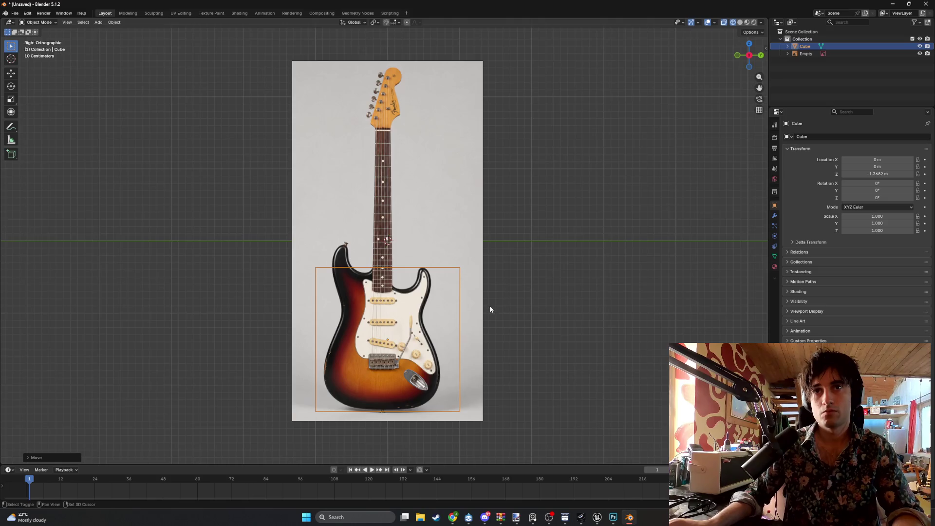
shift+middle_drag(490, 309, 484, 227)
scroll(484, 227, up, 2)
key(z)
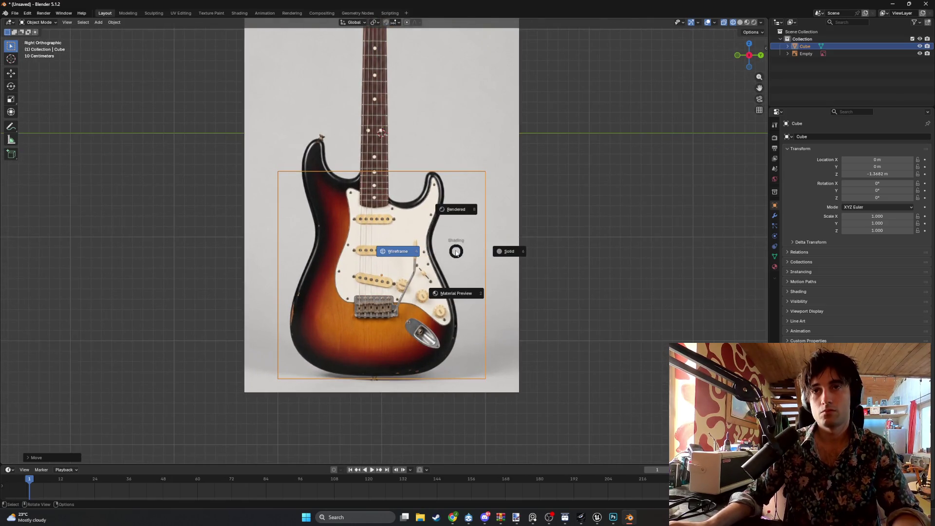
click(423, 253)
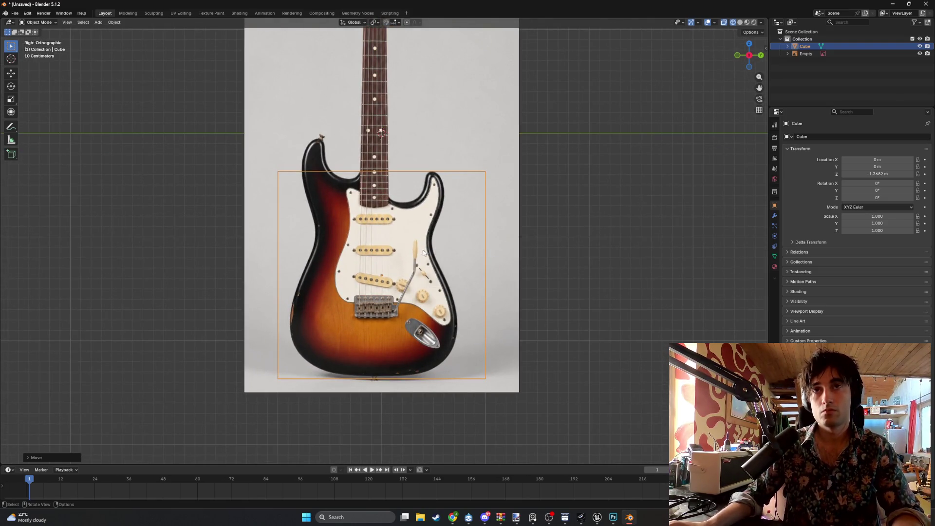
mouse_move(423, 253)
middle_down()
mouse_move(401, 259)
mouse_move(485, 261)
middle_up()
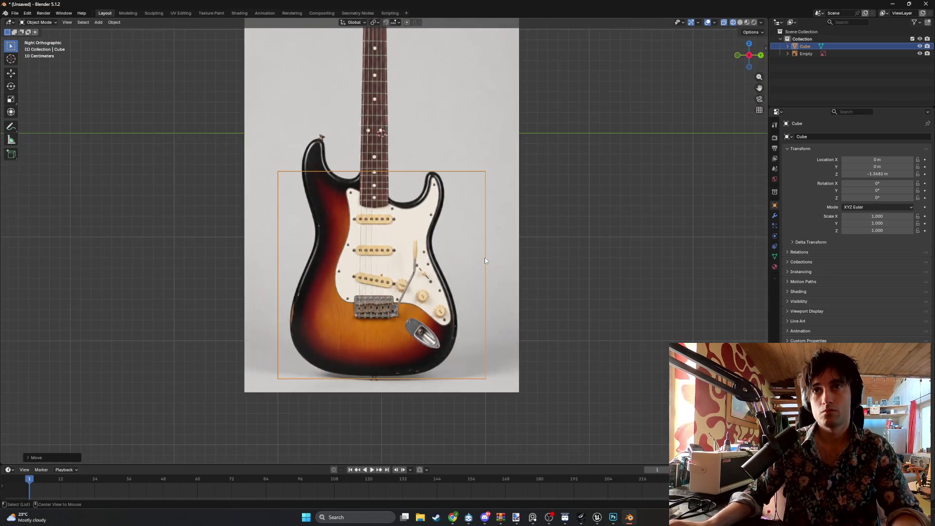
scroll(466, 251, up, 2)
key(Tab)
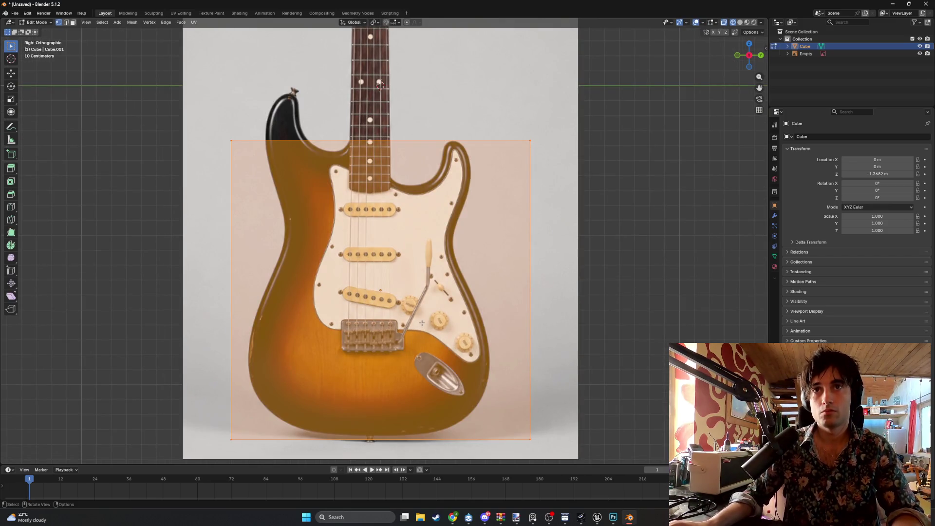
- Move the cube's bottom-right corner vertex toward the body's lower right
shift+middle_drag(421, 323, 412, 276)
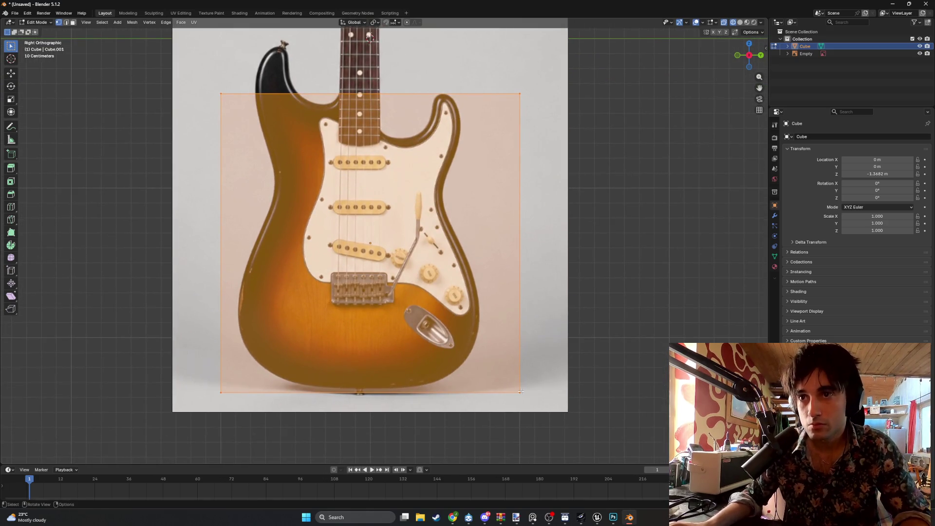
click(500, 385)
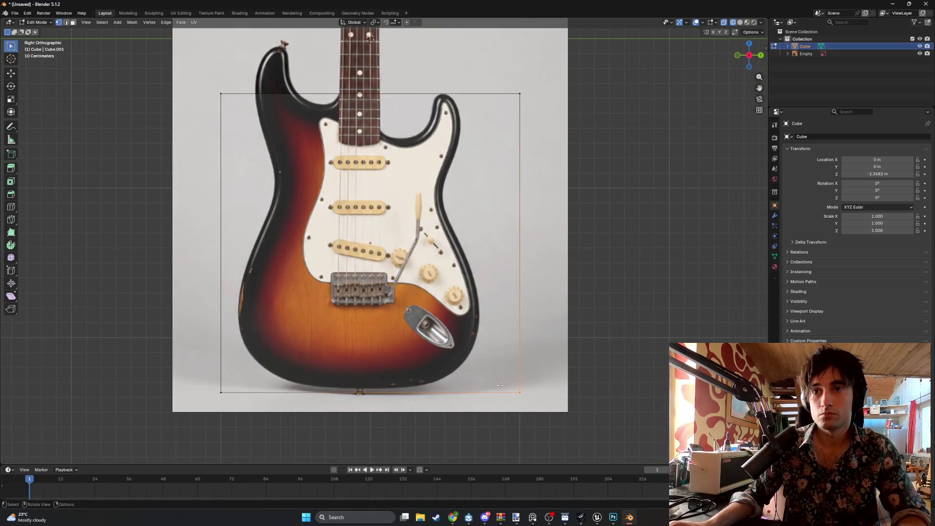
key(g)
key(y)
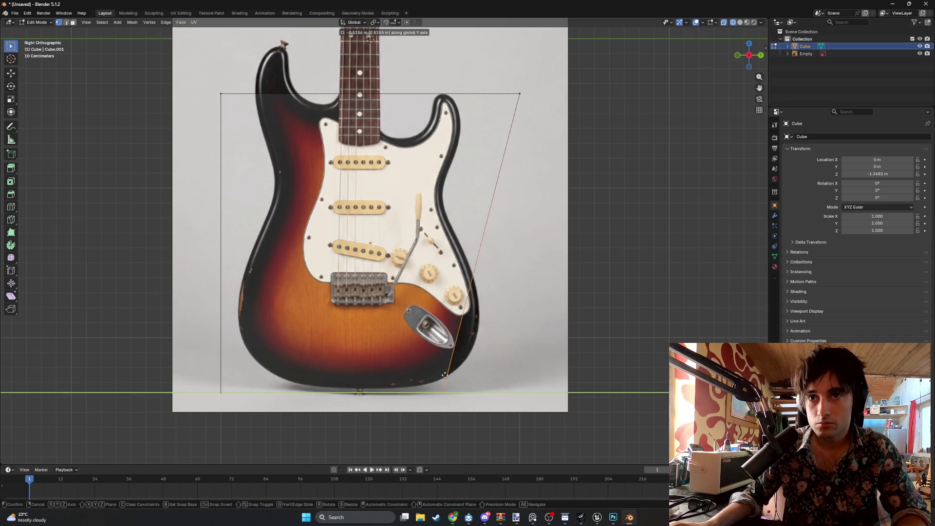
click(474, 383)
key(g)
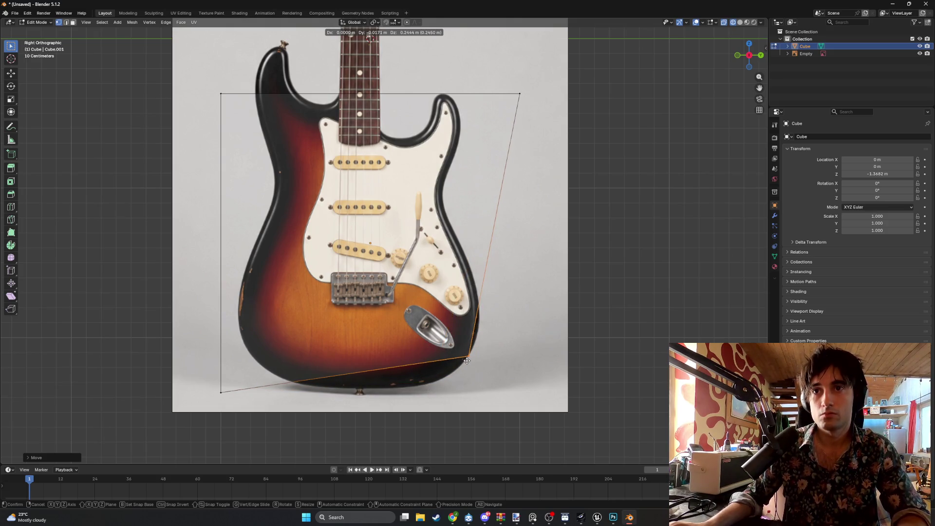
click(476, 337)
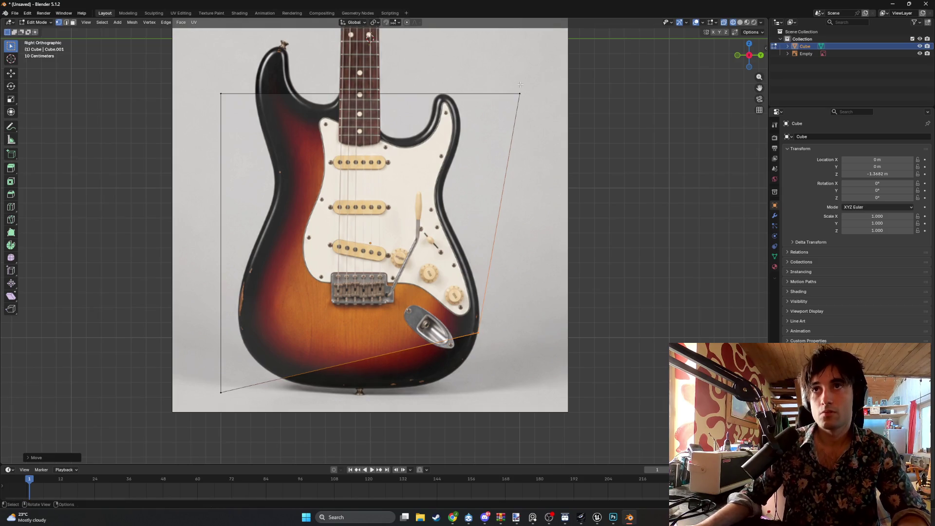
- Shift the top-right corner vertex horizontally toward the body outline
click(527, 102)
key(g)
key(y)
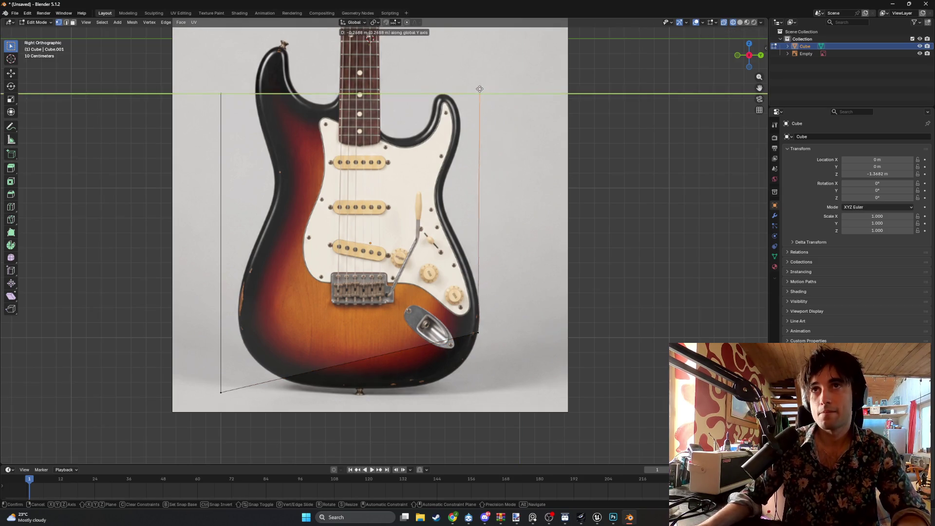
click(450, 93)
key(g)
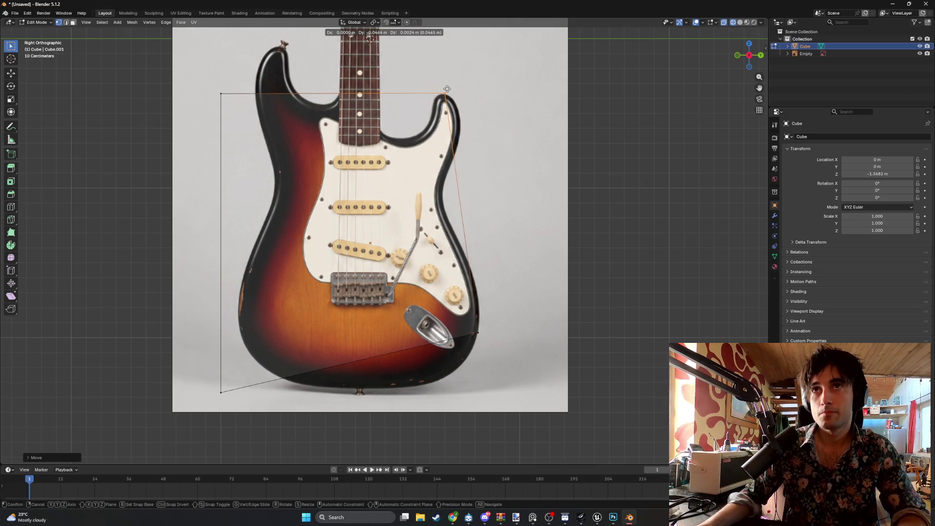
right_click(374, 92)
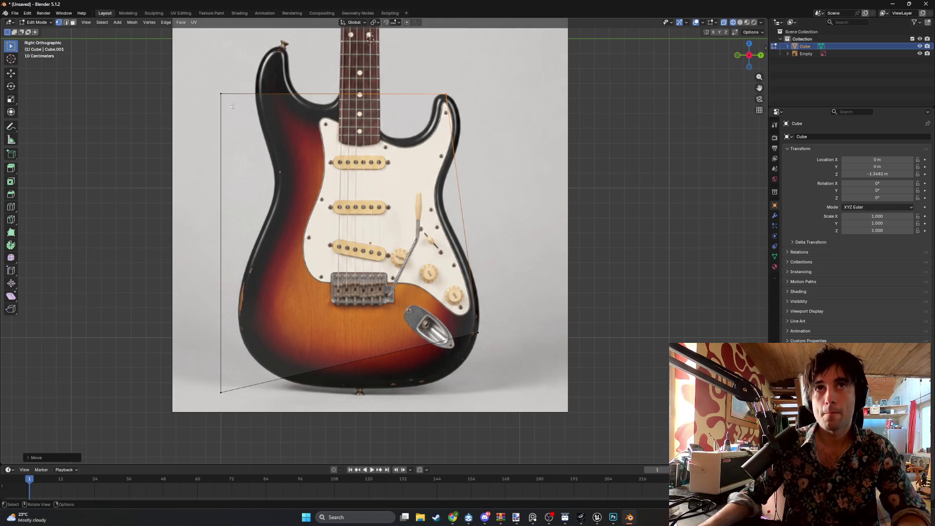
- Drag the left corners onto the upper horn and lower body, then undo the corner moves
click(219, 95)
key(g)
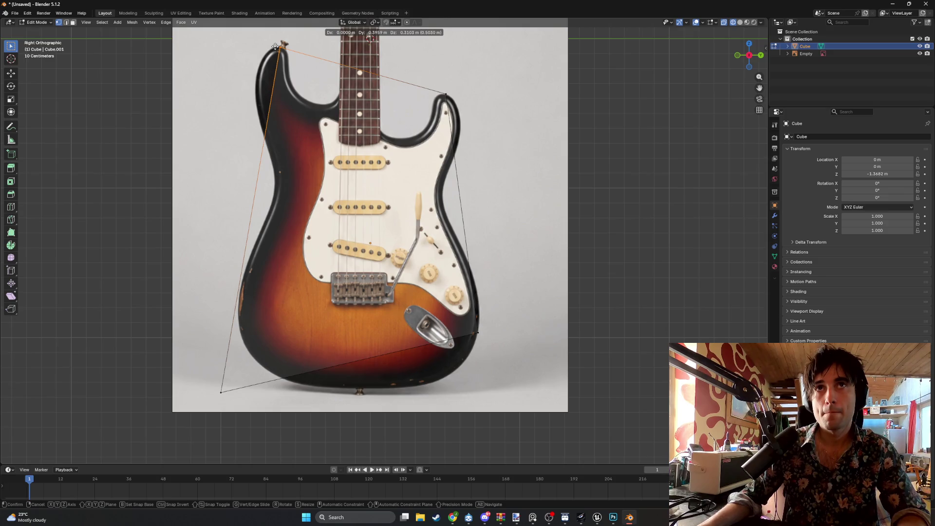
click(275, 47)
click(222, 390)
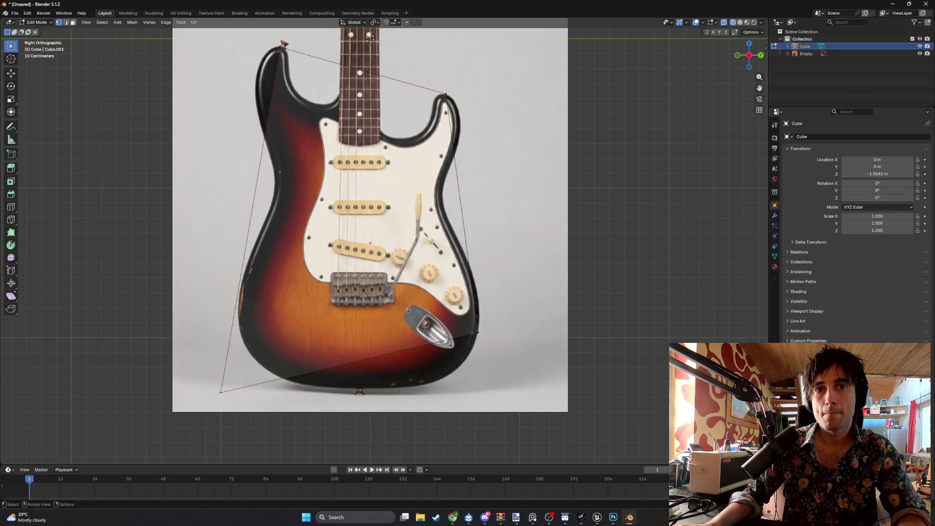
key(g)
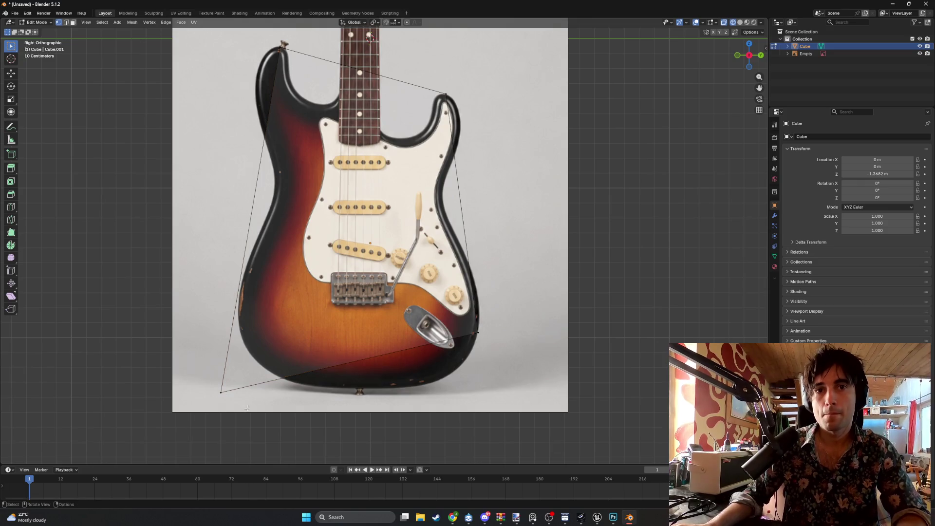
click(241, 358)
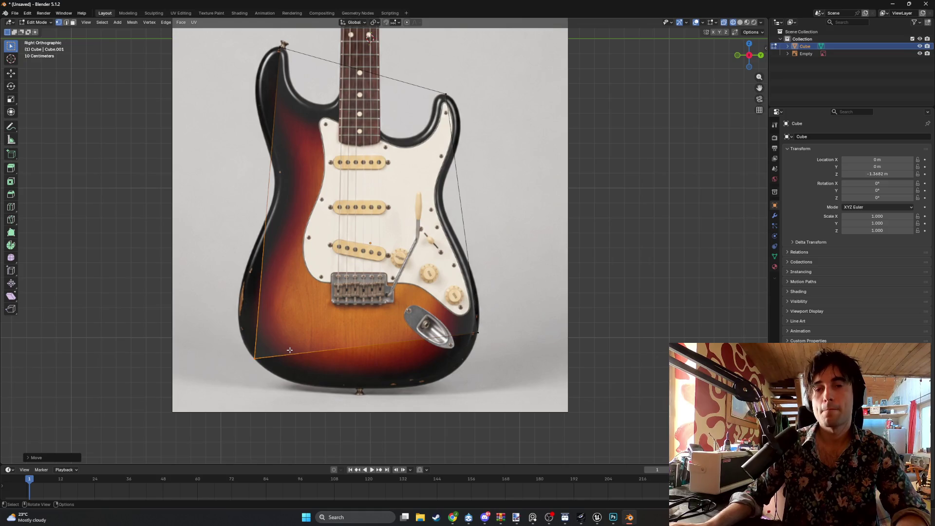
key(ctrl+z)
key(ctrl+z)
key(ctrl+z)
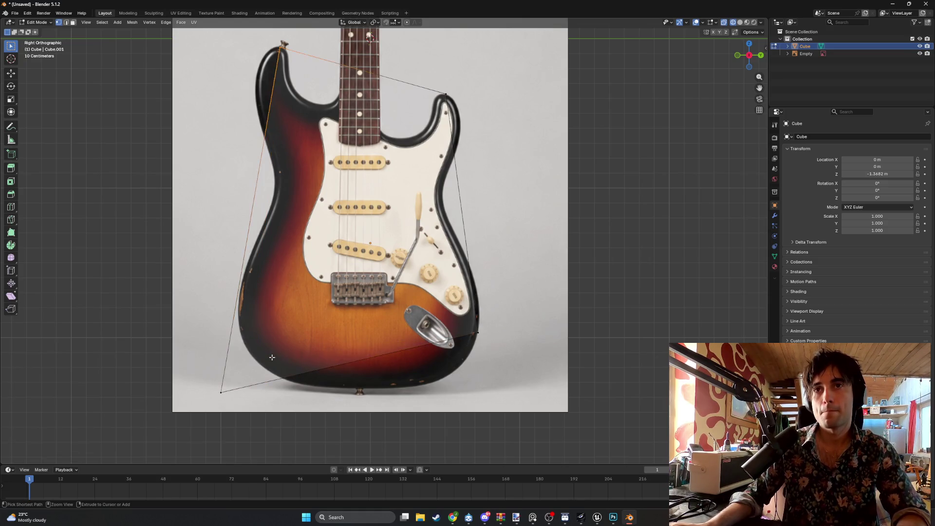
key(ctrl+z)
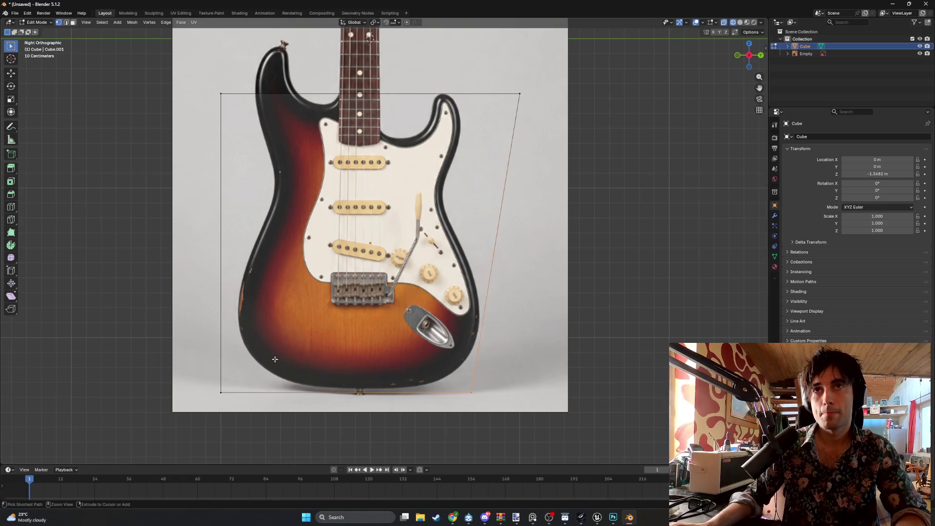
- Restore the plain rectangle face and shift the whole face slightly
key(ctrl+z)
mouse_move(312, 465)
mouse_down()
mouse_move(302, 178)
mouse_move(281, 467)
mouse_up()
key(a)
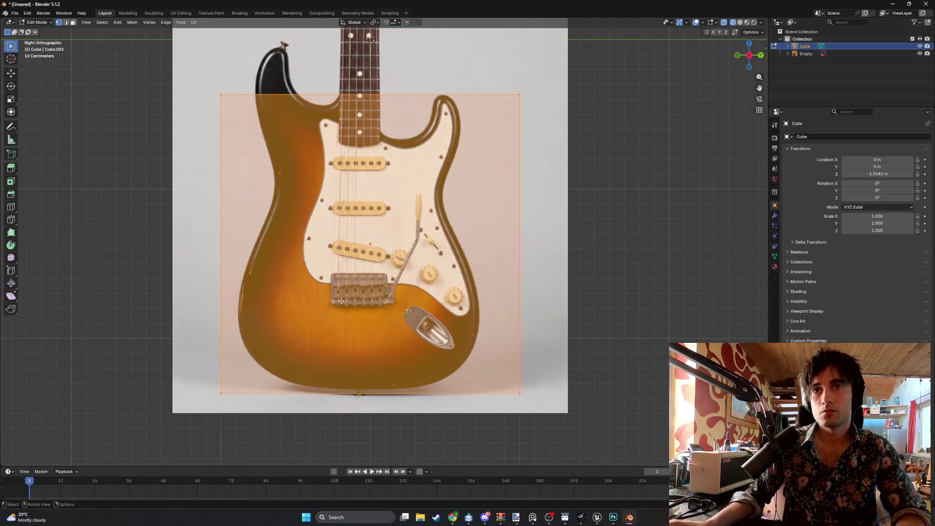
key(g)
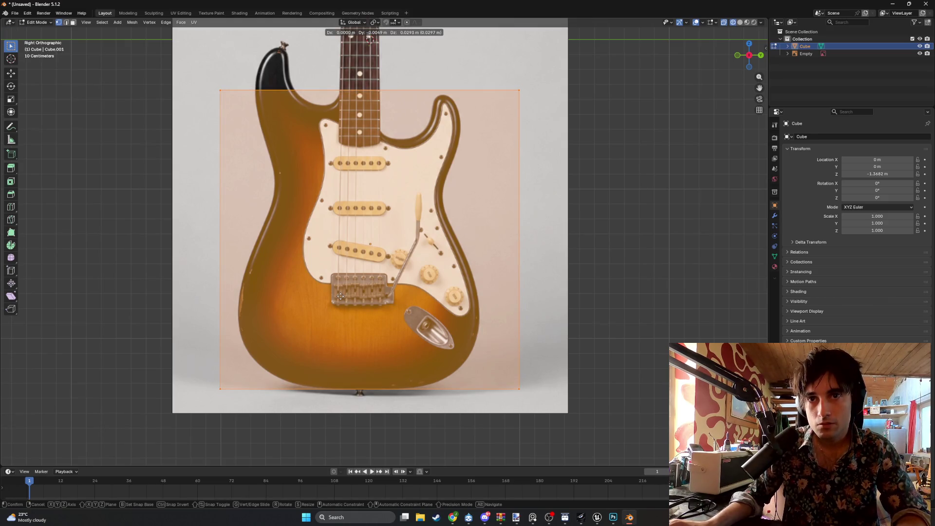
click(339, 297)
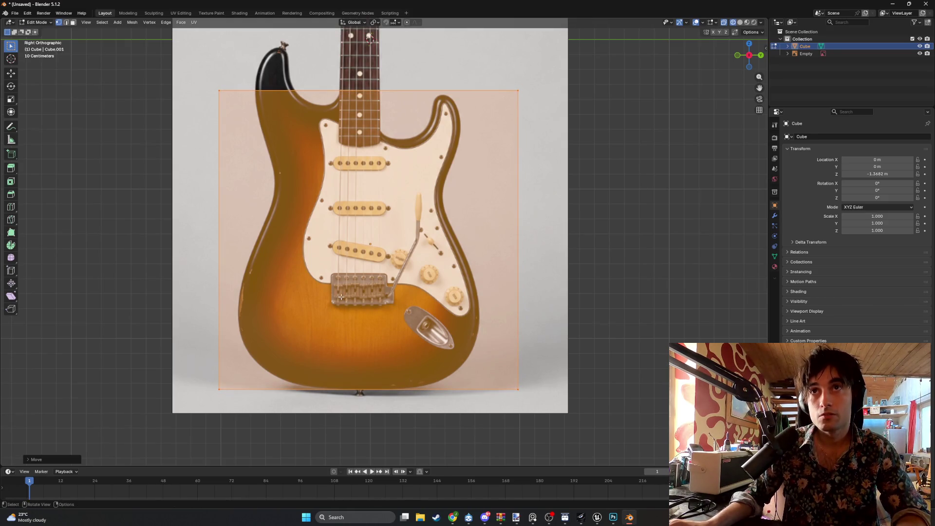
- Move the face's right edge along Y to the body's right side
drag(541, 415, 454, 10)
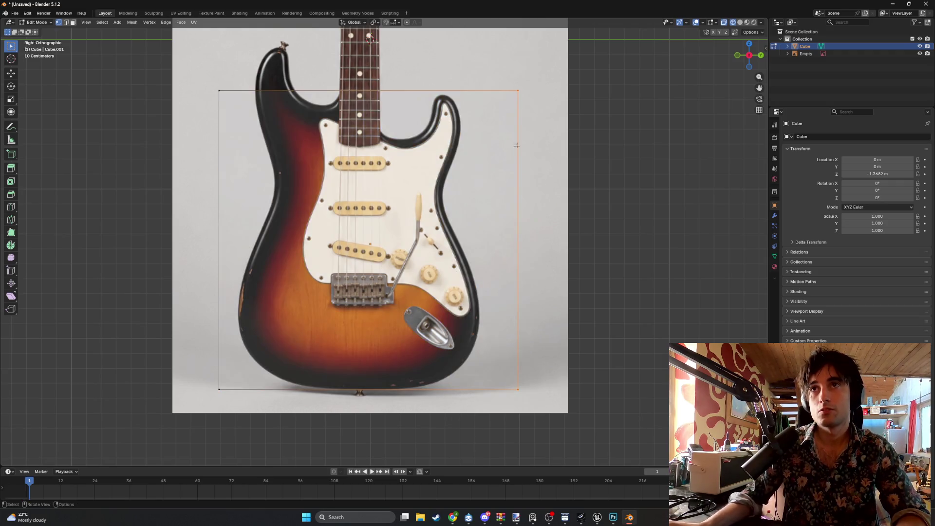
key(g)
key(y)
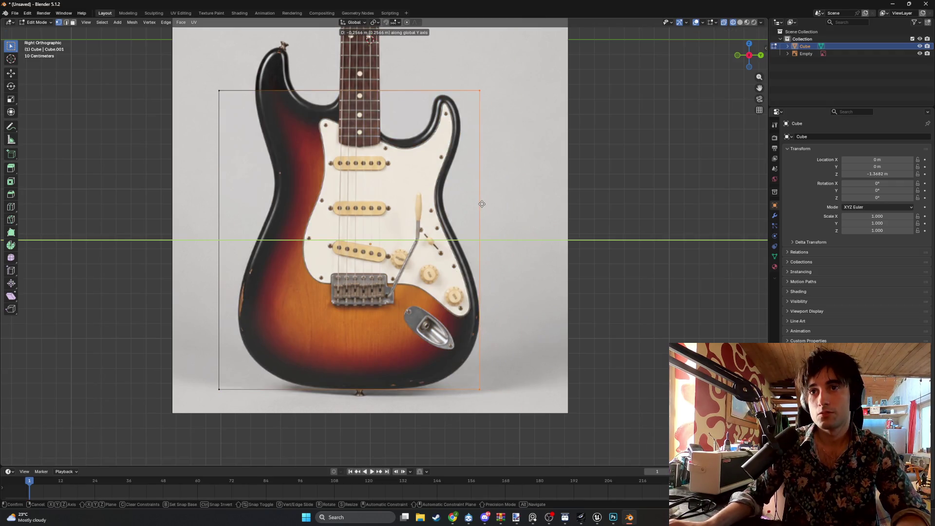
click(482, 204)
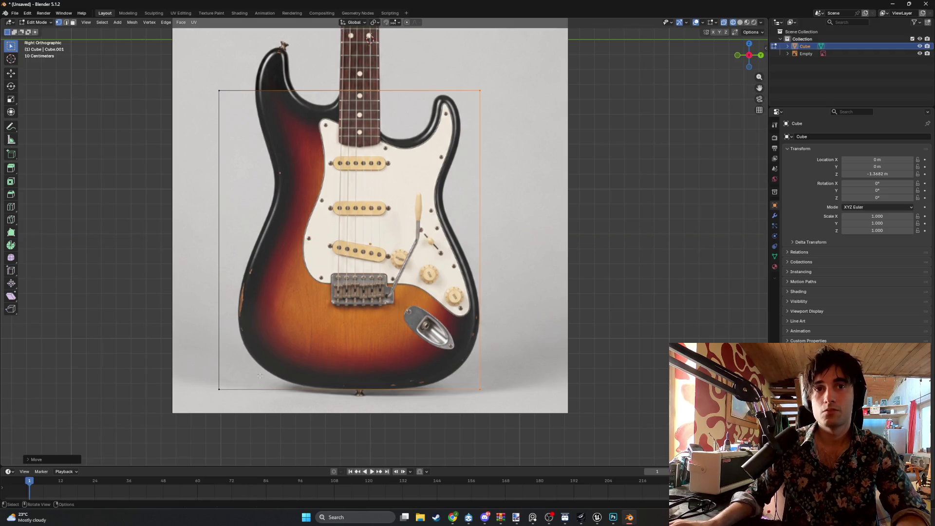
- Raise the selected edge along Z so the top is level with the upper horn
drag(274, 399, 122, 44)
key(g)
key(y)
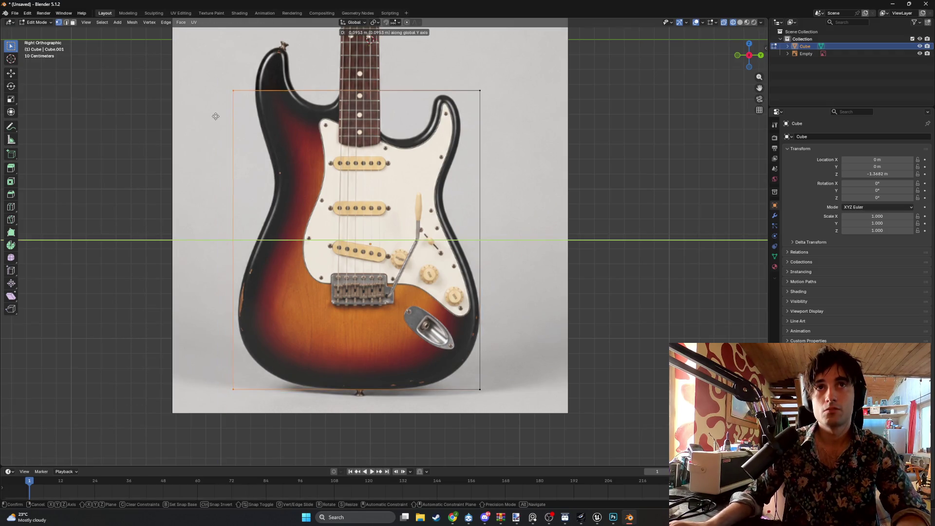
key(y)
key(y)
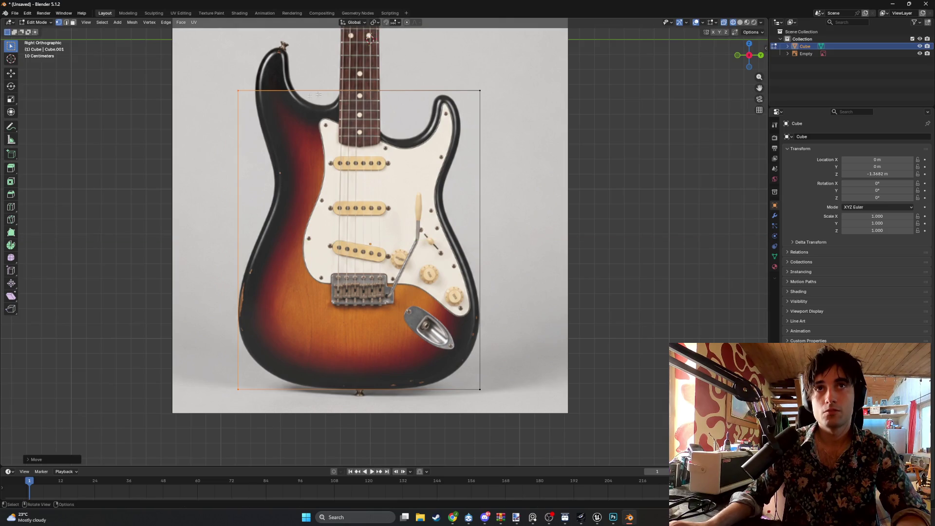
key(z)
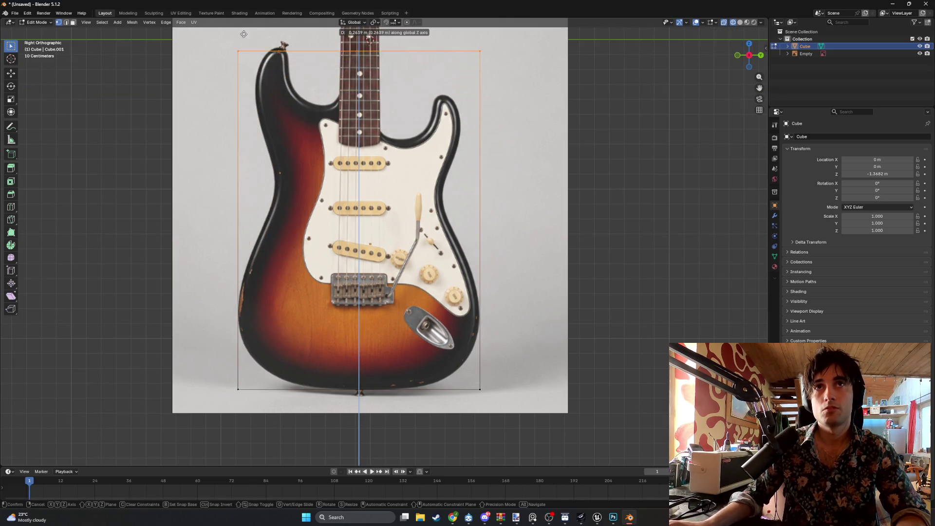
click(242, 31)
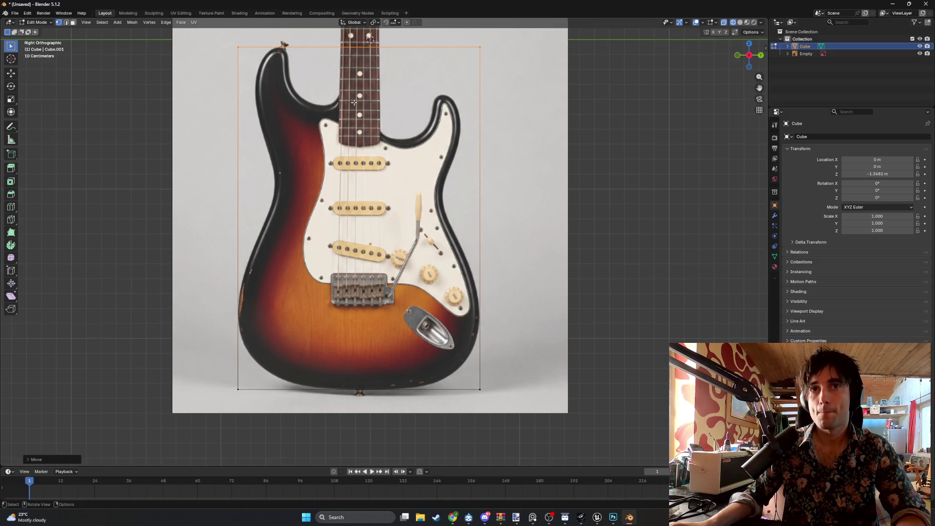
key(ctrl+r)
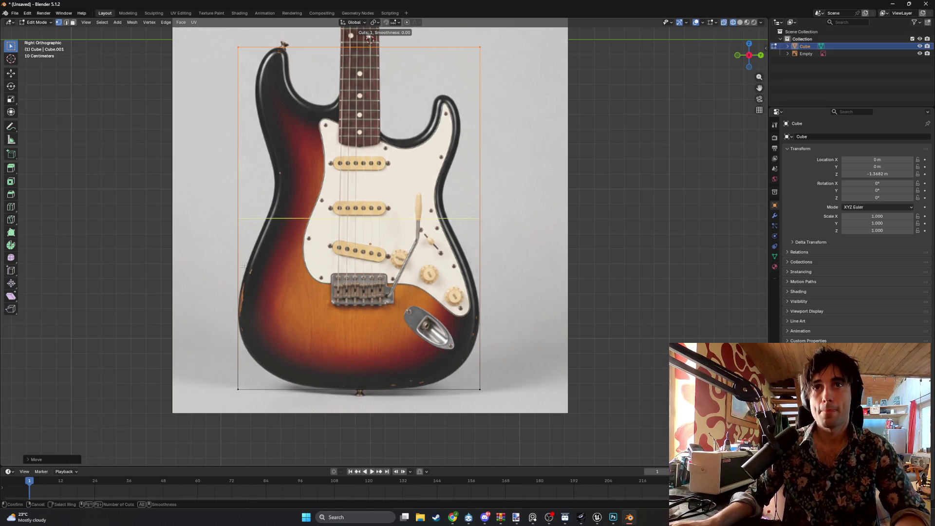
right_click(278, 202)
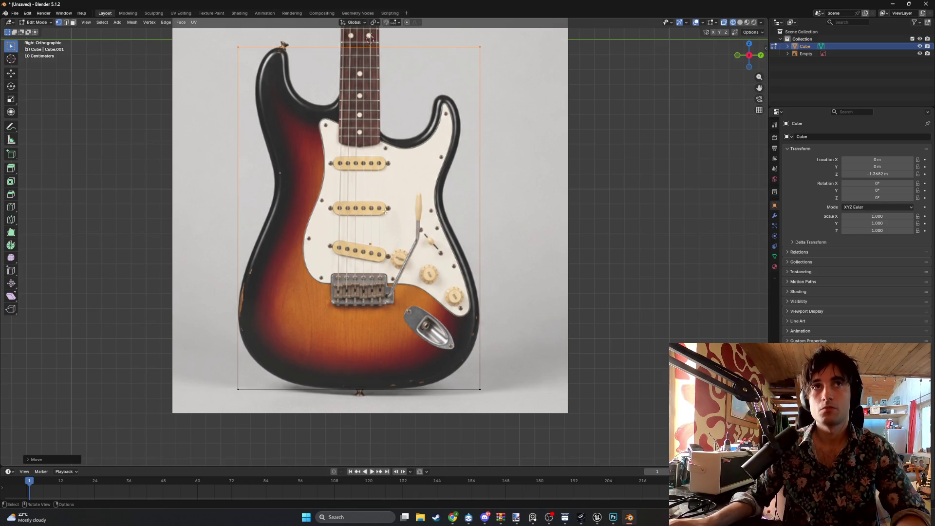
- Switch to face select and line up a straight-on left side view of the mesh
key(3)
mouse_move(312, 168)
middle_down()
mouse_move(450, 201)
mouse_move(475, 195)
middle_up()
alt+middle_drag(309, 184, 440, 189)
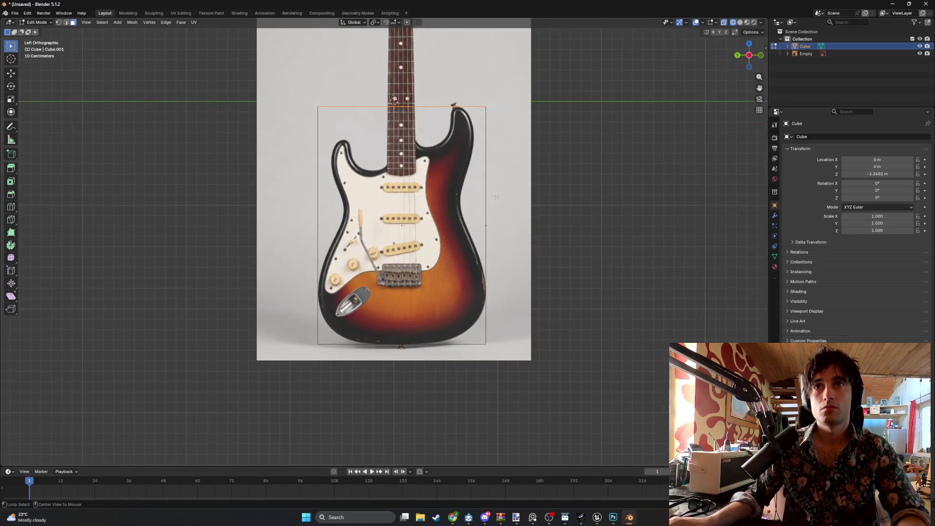
scroll(440, 189, up, 4)
scroll(399, 188, down, 1)
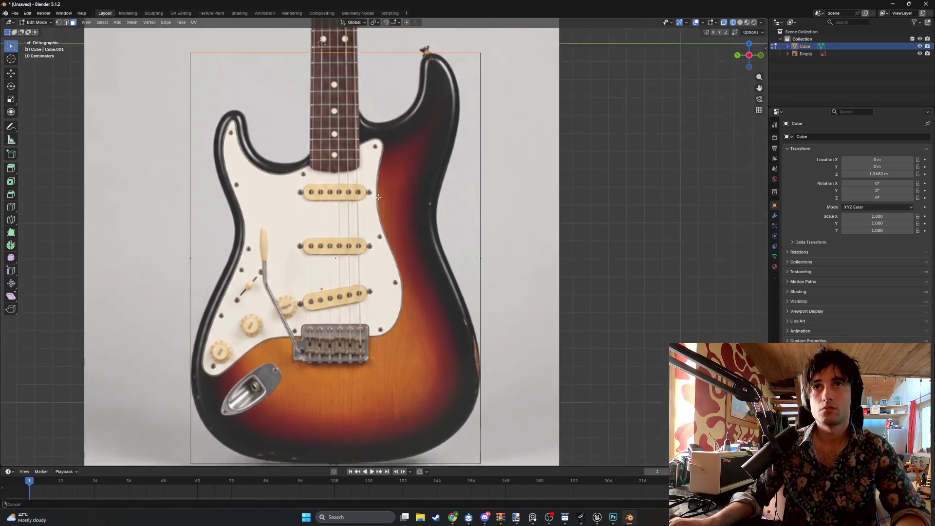
scroll(374, 186, down, 2)
- Add 12 evenly spaced loop cuts across the guitar body mesh and return to Object Mode
key(ctrl+r)
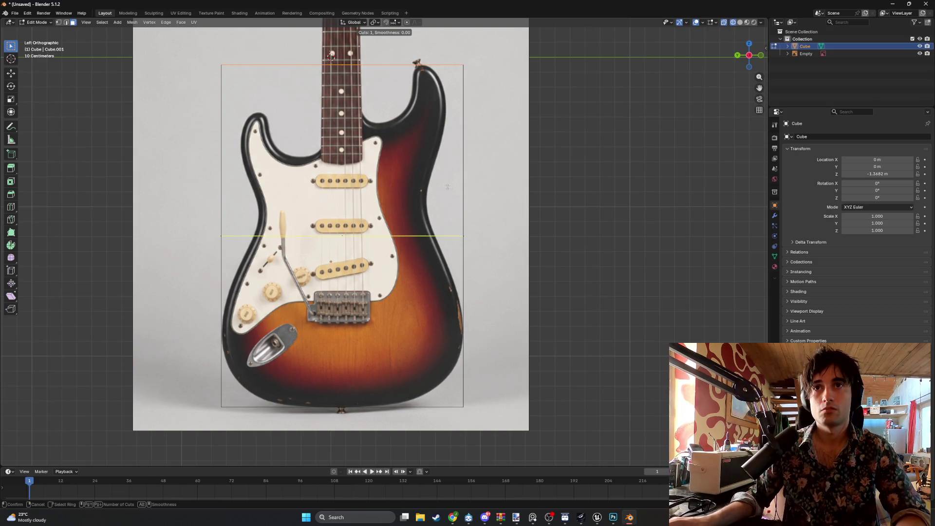
scroll(447, 187, up, 2)
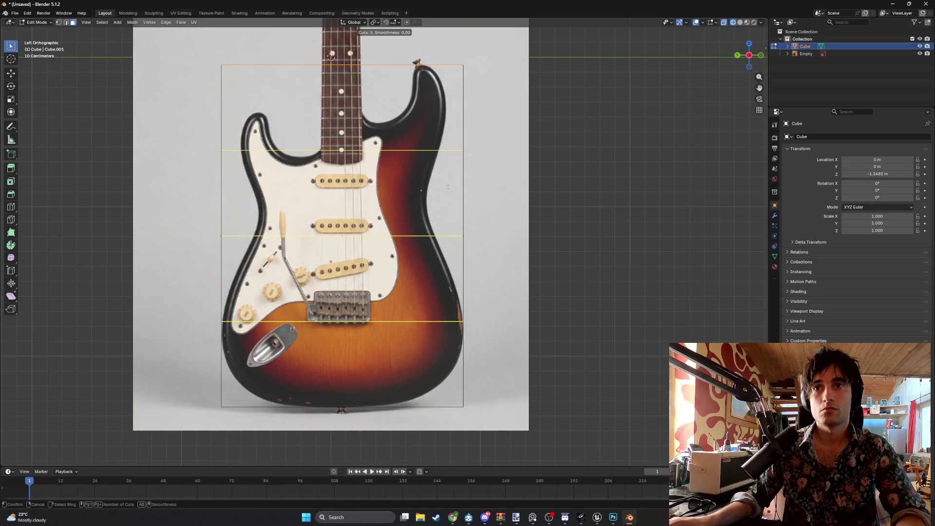
scroll(447, 186, up, 2)
scroll(447, 186, up, 1)
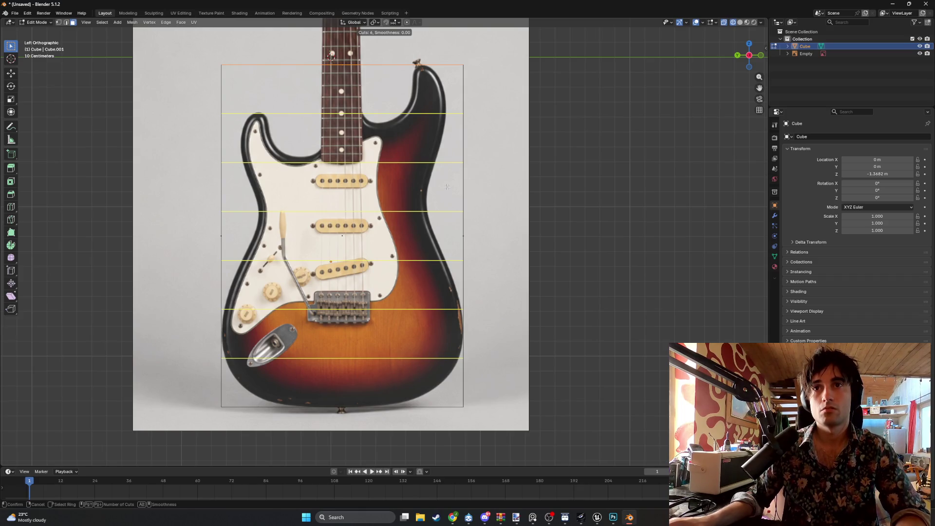
scroll(448, 187, up, 1)
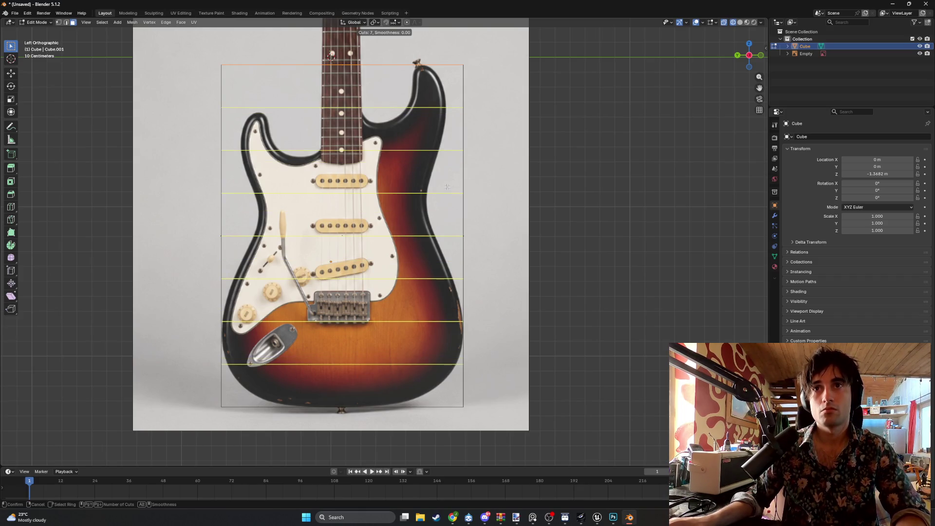
scroll(447, 187, up, 1)
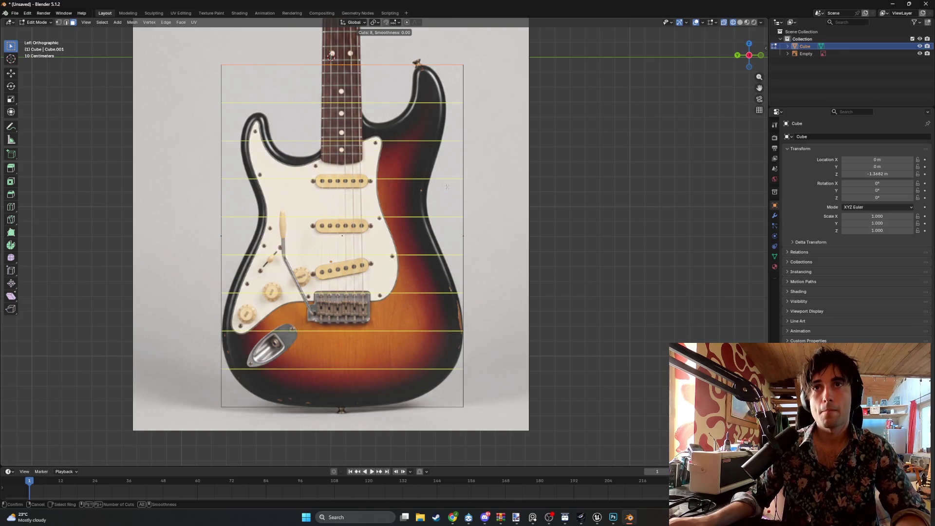
scroll(447, 187, down, 7)
scroll(447, 187, up, 4)
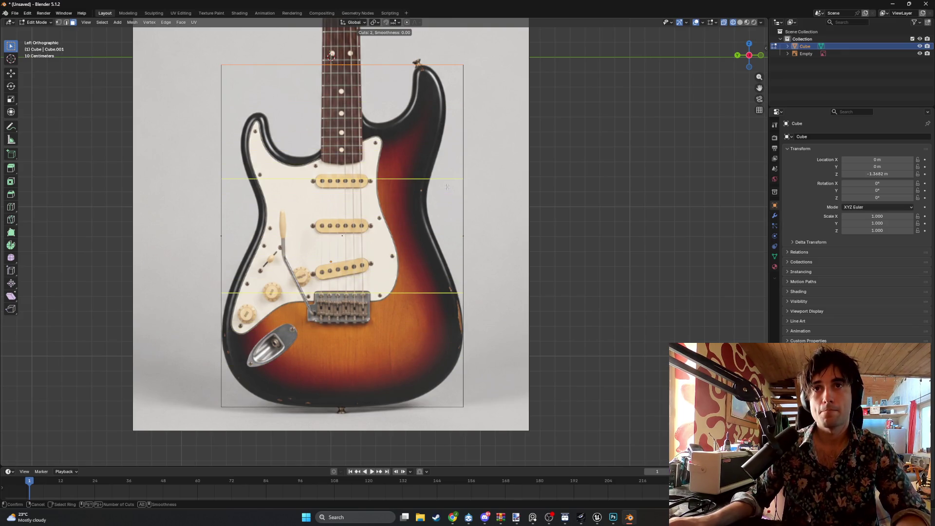
scroll(447, 186, up, 6)
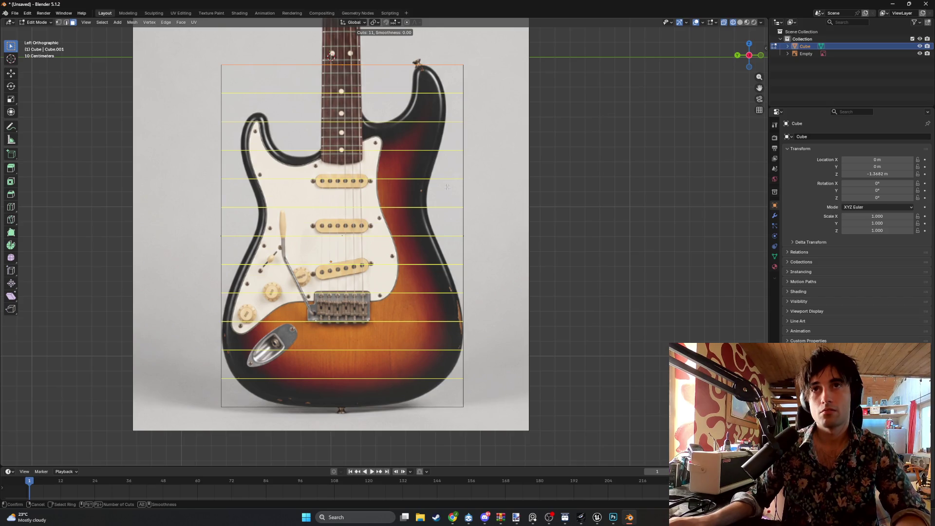
scroll(447, 187, up, 1)
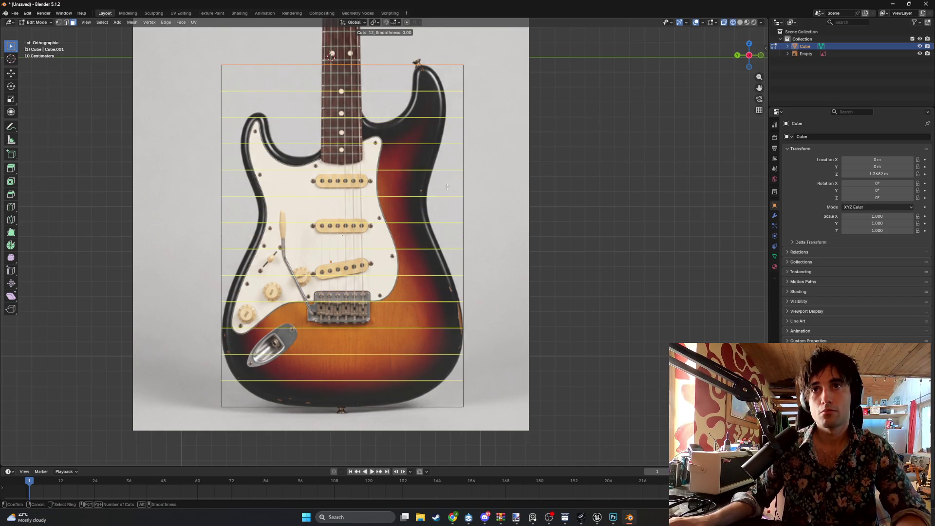
click(447, 186)
right_click(447, 187)
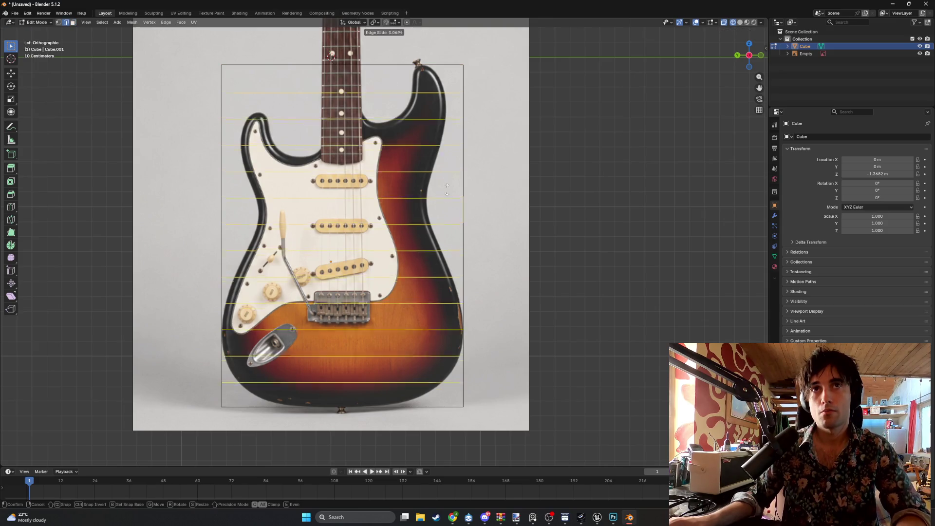
key(Tab)
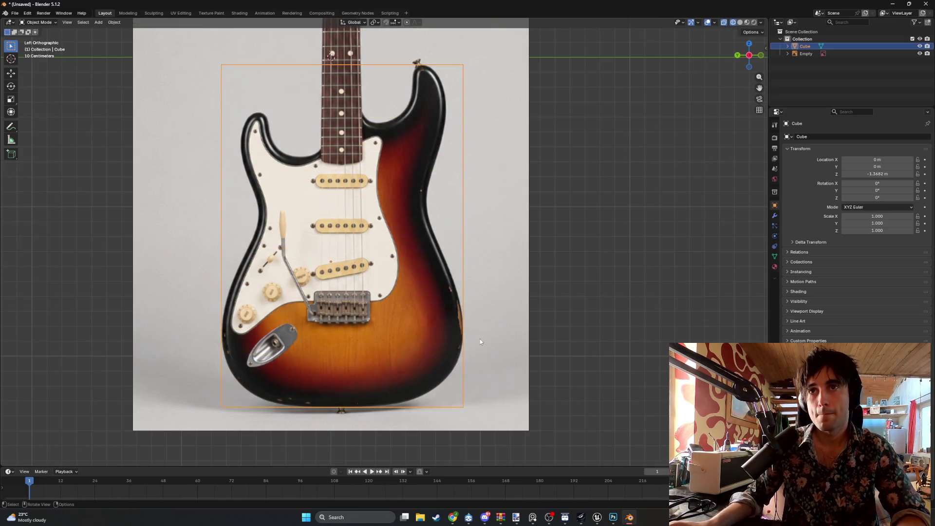
- In vertex select mode, move the bottom-right corner vertex onto the body outline
key(Tab)
key(alt+a)
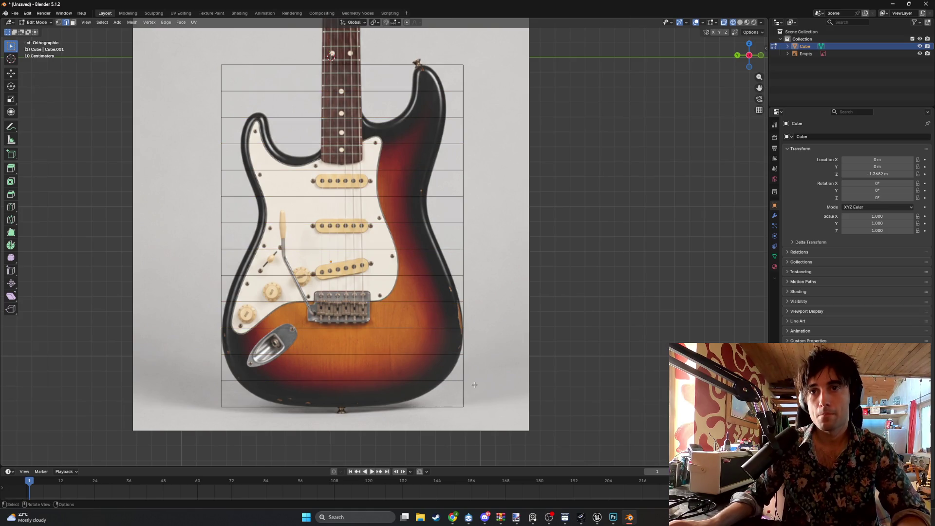
key(1)
click(475, 385)
key(g)
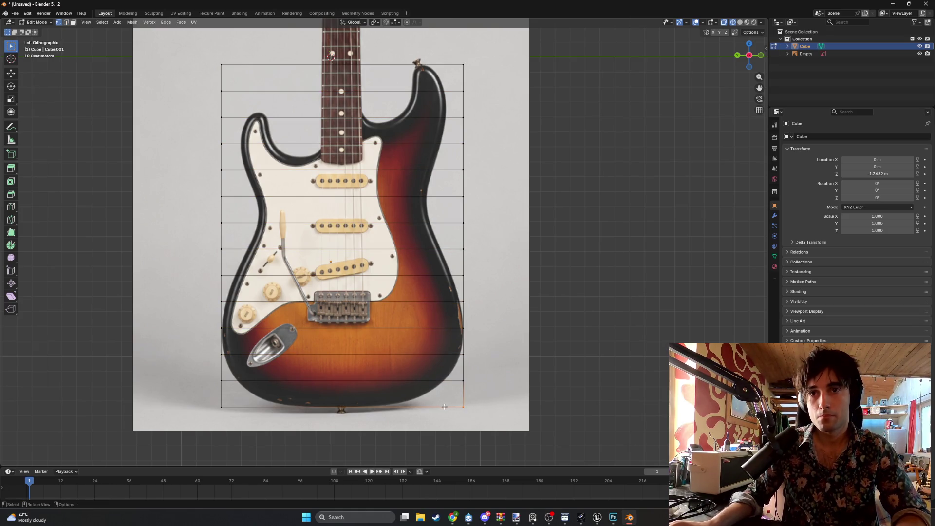
right_click(380, 412)
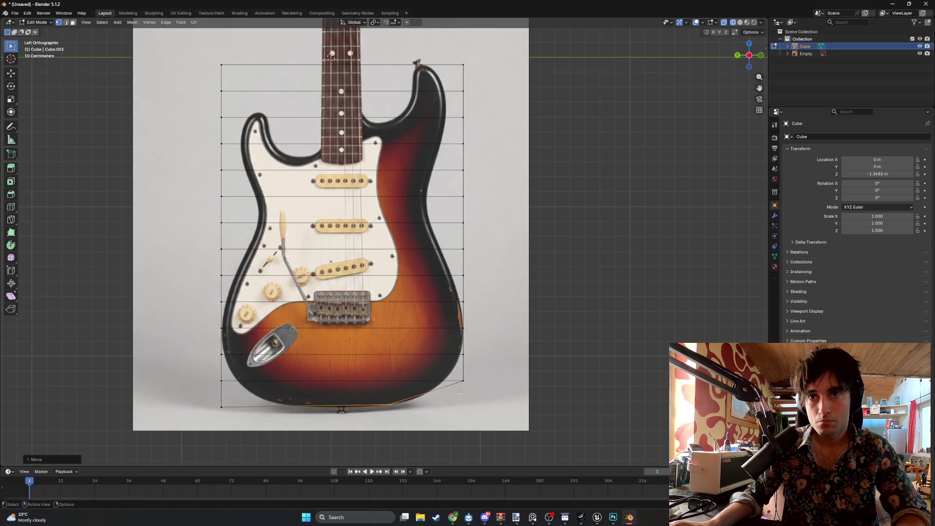
key(g)
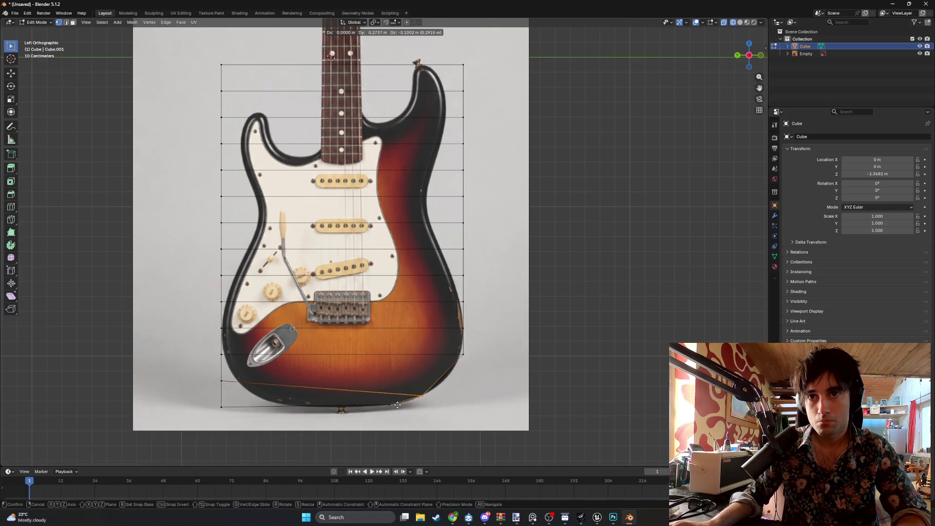
click(466, 359)
key(g)
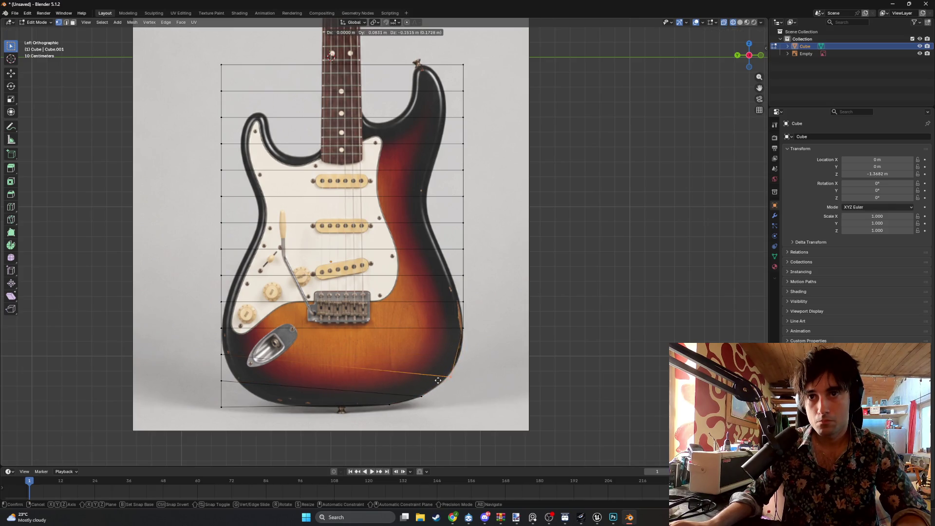
click(433, 382)
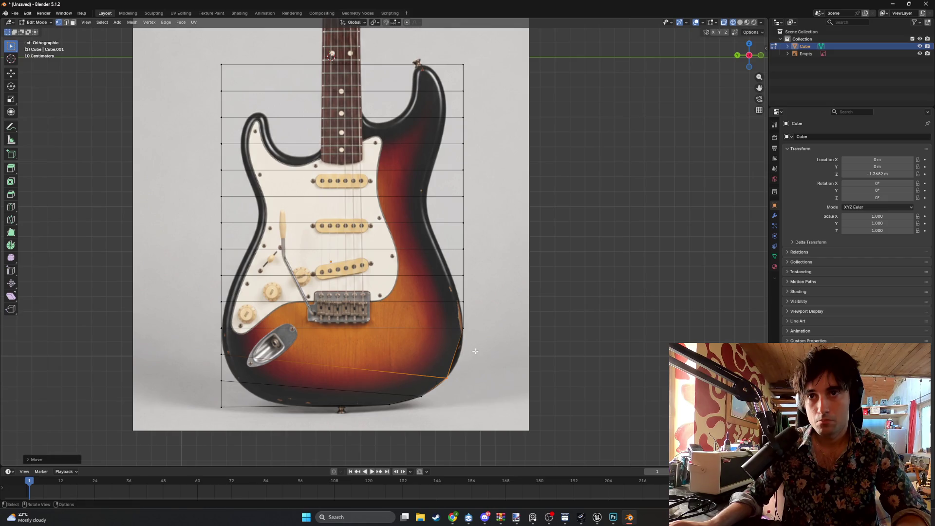
- Pull the next right-side vertices inward to follow the body's waist up to the horn
click(464, 327)
key(g)
click(457, 352)
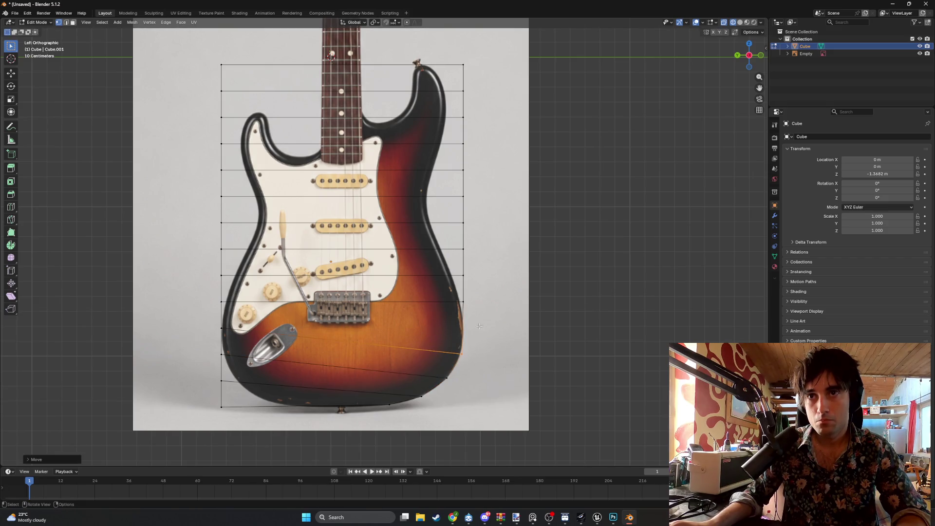
click(451, 303)
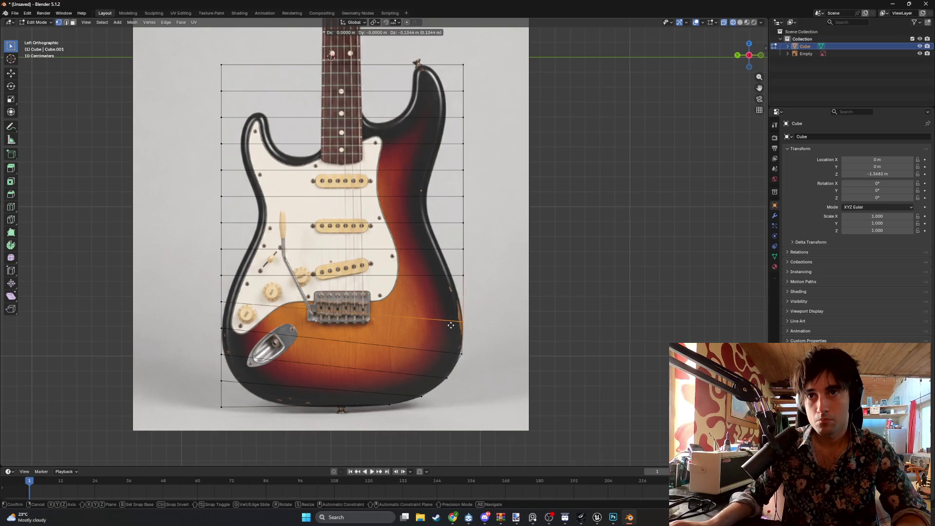
click(451, 325)
drag(470, 287, 464, 302)
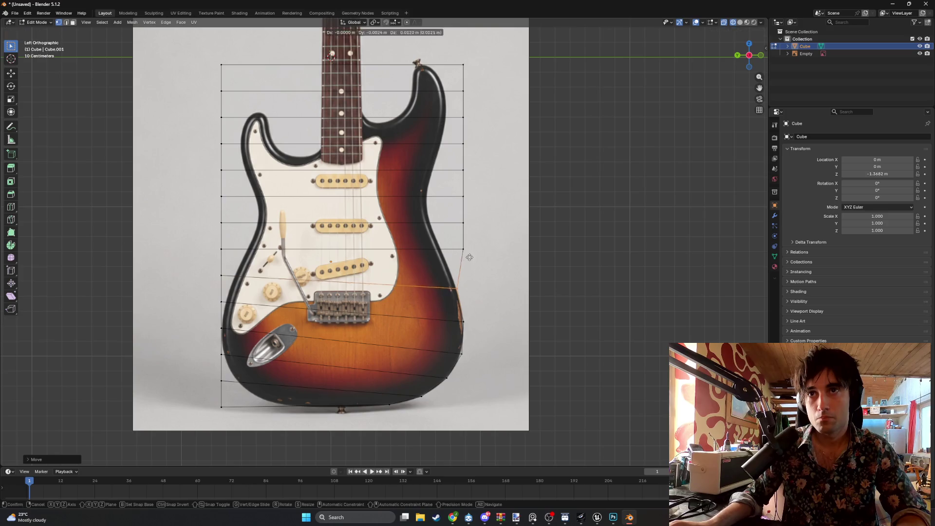
drag(440, 289, 421, 242)
scroll(500, 324, up, 3)
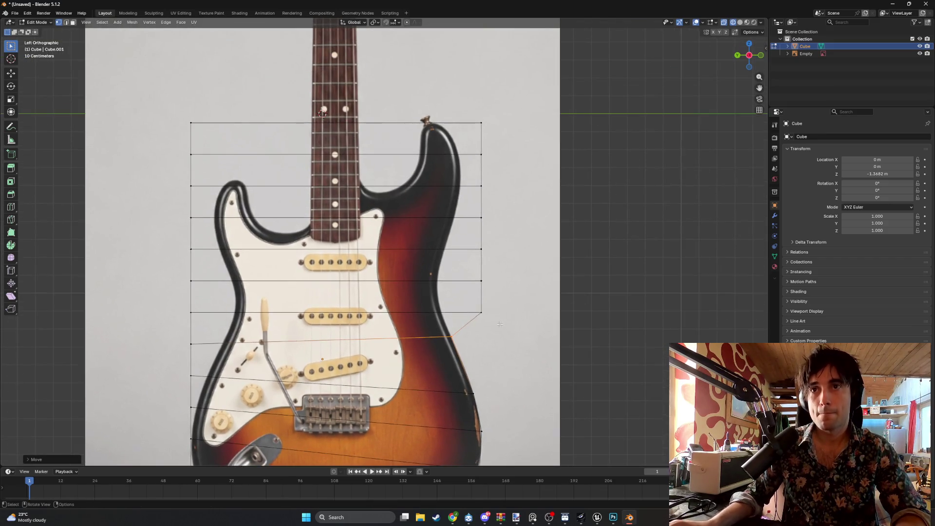
mouse_move(462, 307)
mouse_down()
mouse_move(423, 304)
mouse_move(403, 276)
mouse_move(430, 243)
mouse_move(418, 259)
mouse_move(433, 205)
mouse_move(432, 217)
mouse_move(428, 147)
mouse_move(482, 126)
mouse_move(428, 127)
mouse_up()
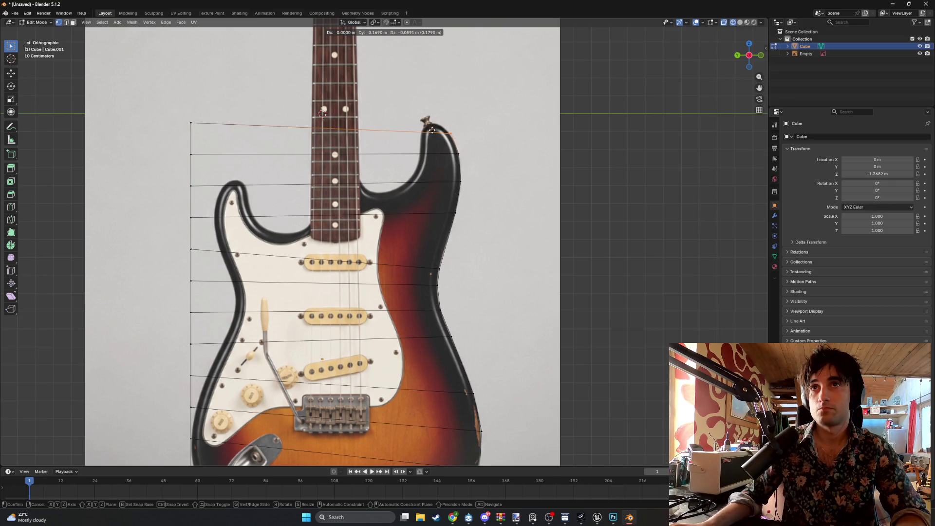
- Orbit into a perspective view and display the mesh with solid shading
drag(432, 130, 431, 130)
mouse_move(431, 130)
middle_down()
mouse_move(431, 200)
mouse_move(480, 211)
mouse_move(429, 214)
mouse_move(547, 211)
mouse_move(542, 222)
mouse_move(379, 214)
mouse_move(428, 216)
mouse_move(459, 231)
mouse_move(415, 216)
middle_up()
scroll(437, 178, down, 6)
key(shift+z)
- Raise the mesh's top face vertically along Z
click(414, 215)
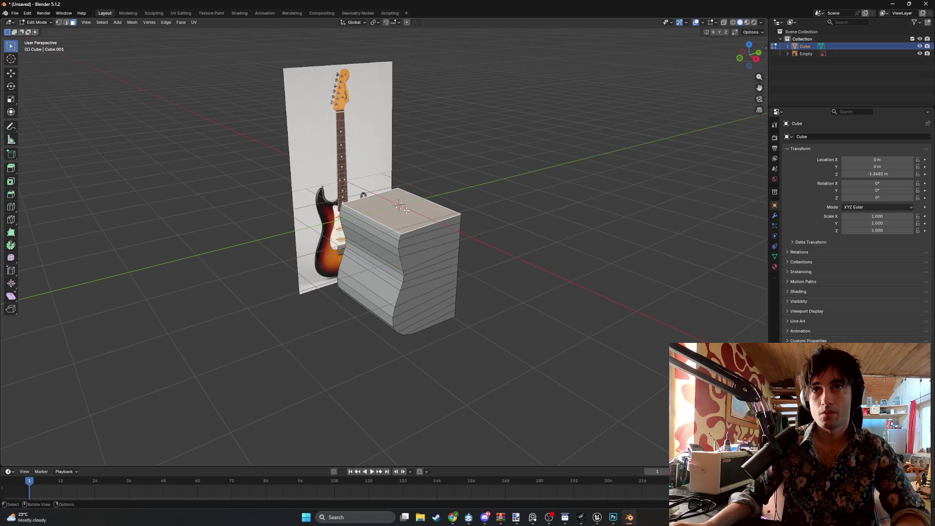
key(g)
key(z)
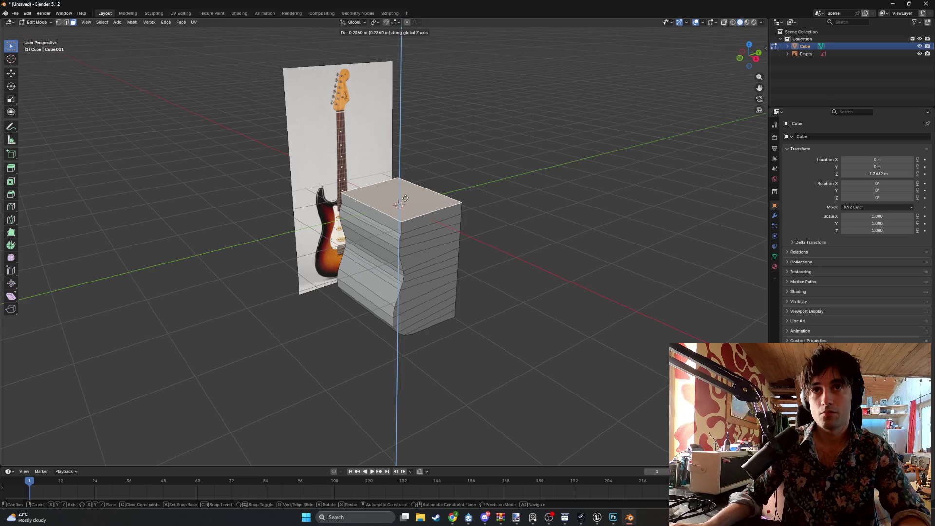
click(403, 200)
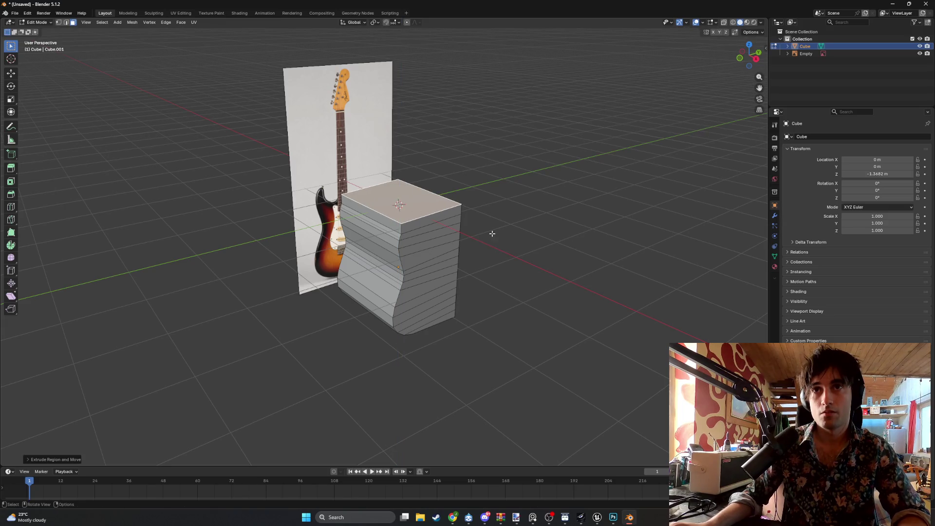
- View the reference in Right Ortho and switch the mesh to wireframe shading
key(KP_3)
key(z)
click(475, 267)
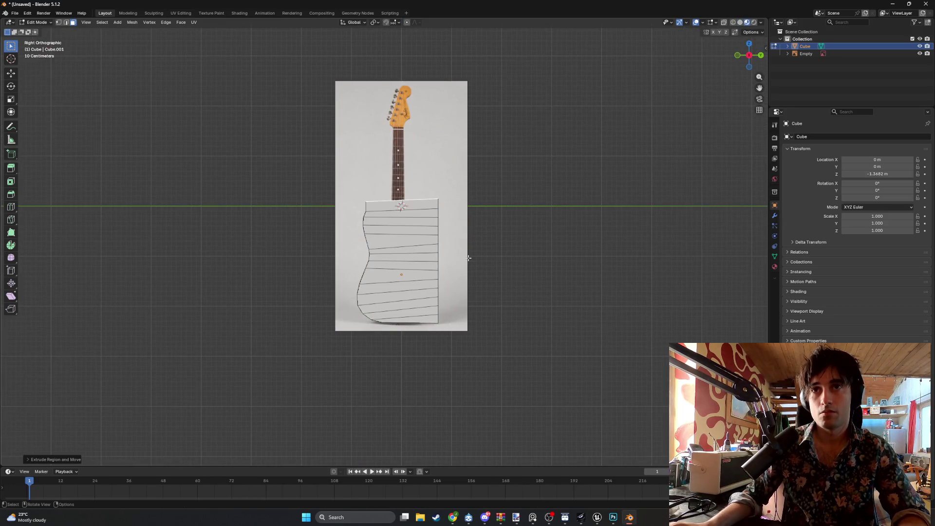
key(z)
click(450, 257)
scroll(431, 253, up, 3)
scroll(431, 253, up, 3)
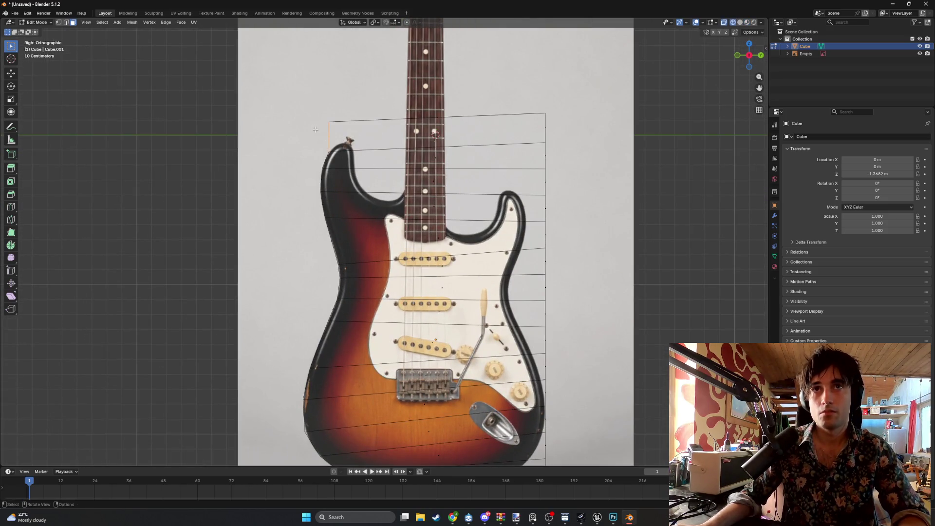
- Move the mesh's top-left vertex onto the upper horn tip
click(335, 137)
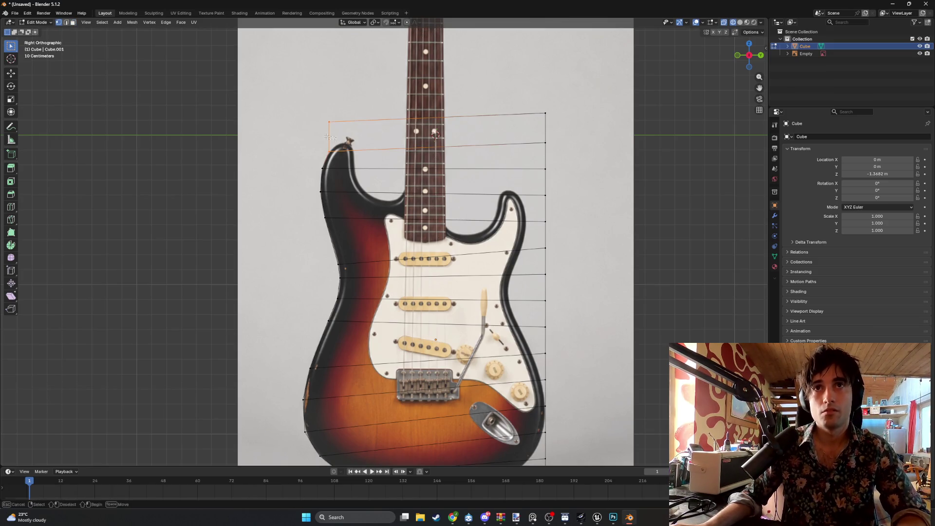
key(1)
key(g)
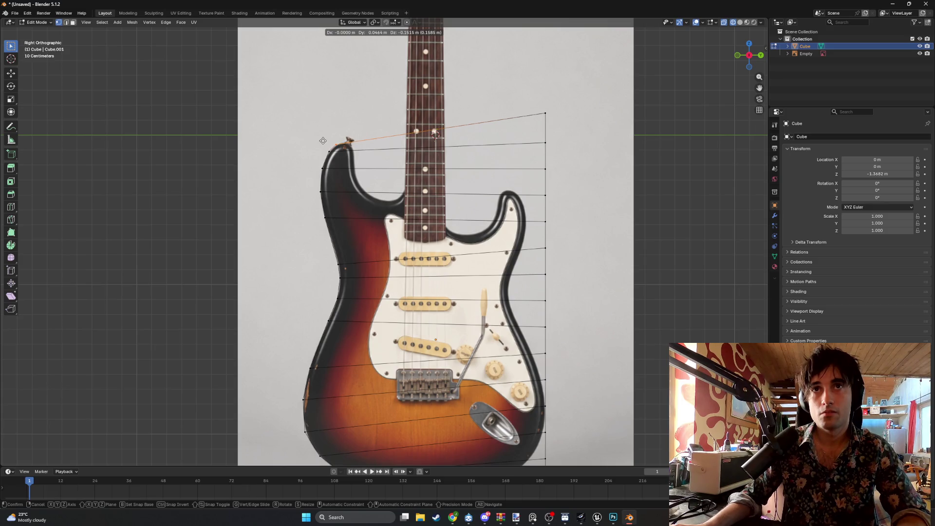
click(323, 140)
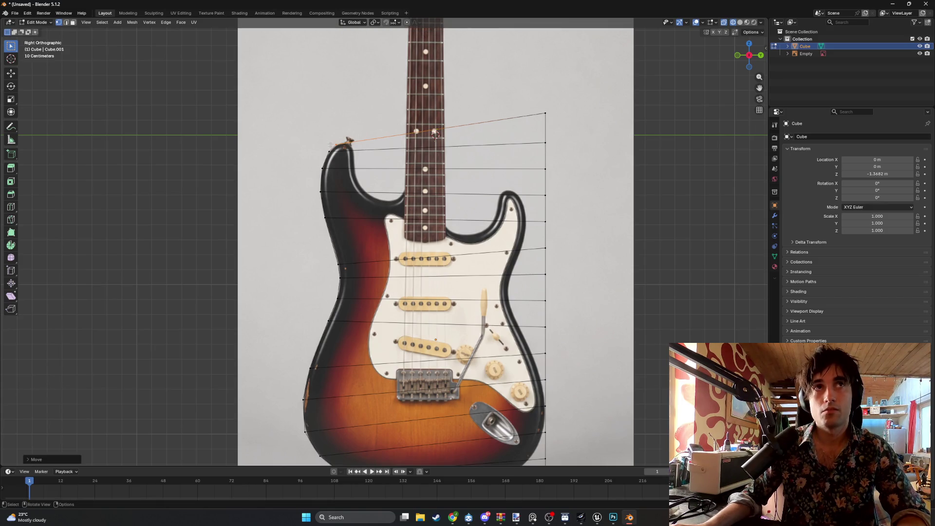
- Extrude the top face upward toward the upper horn
key(3)
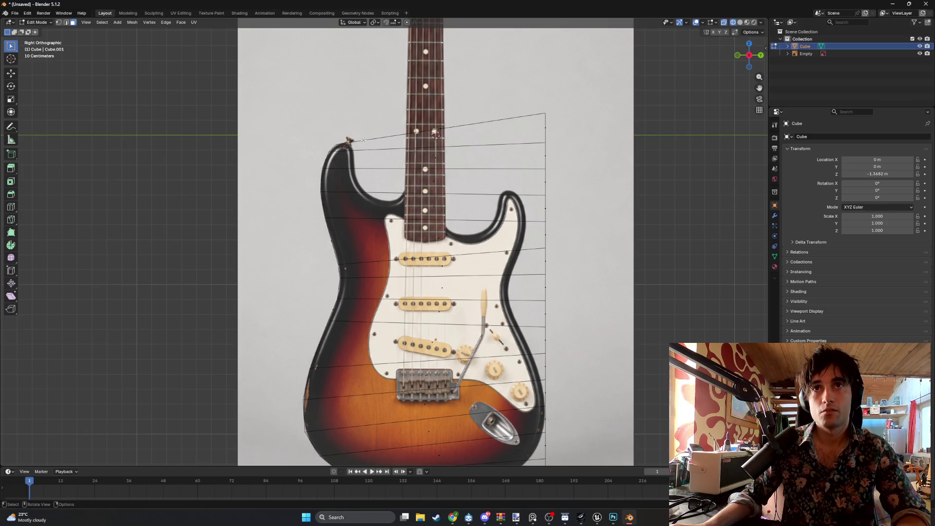
middle_drag(367, 135, 415, 145)
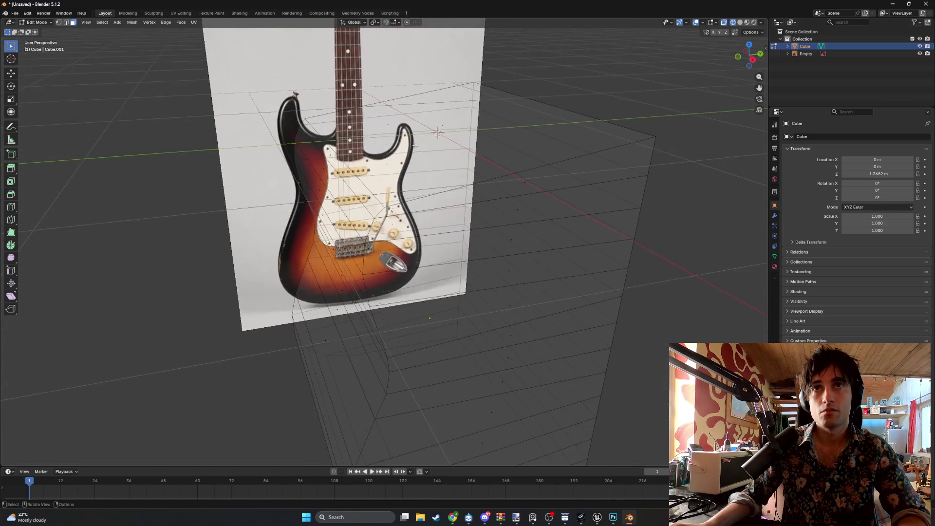
click(443, 126)
key(e)
click(426, 113)
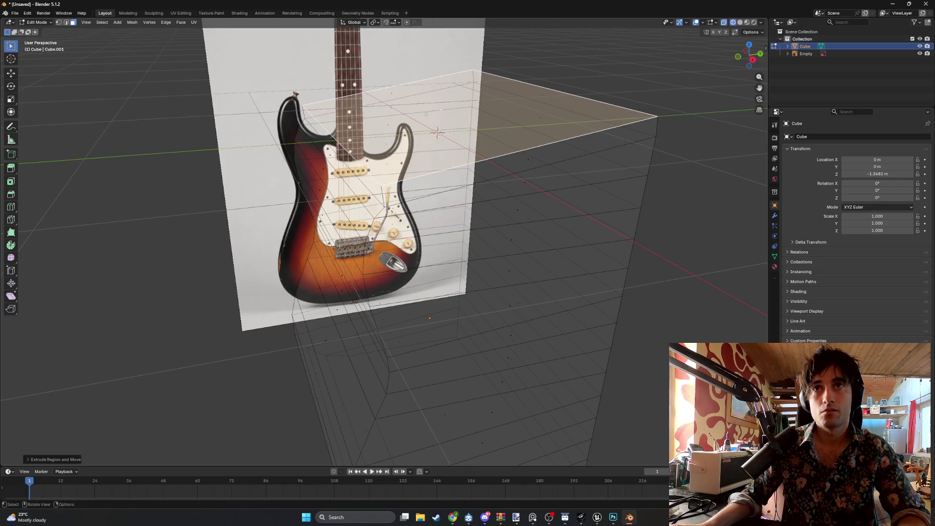
alt+middle_drag(426, 113, 385, 129)
scroll(384, 129, up, 2)
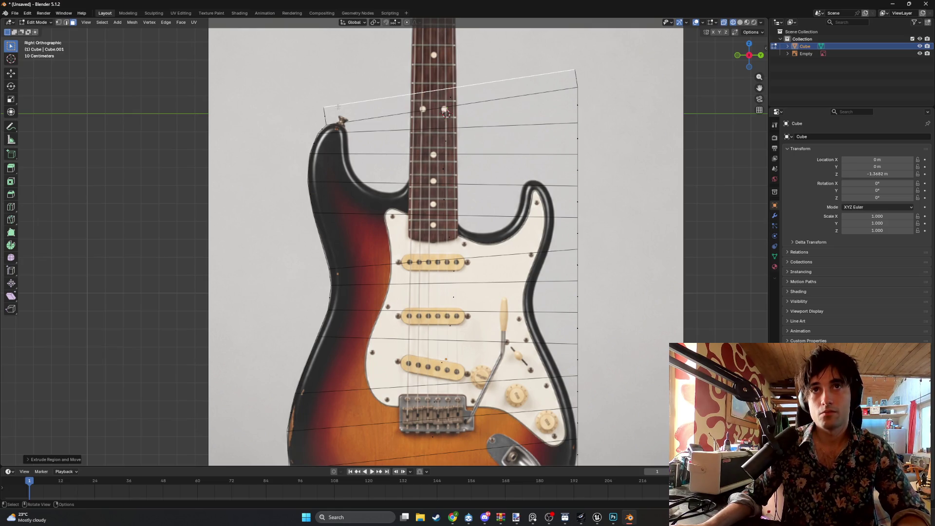
- Undo the extra top extrusion and bring the guitar's lower body into view
key(ctrl+z)
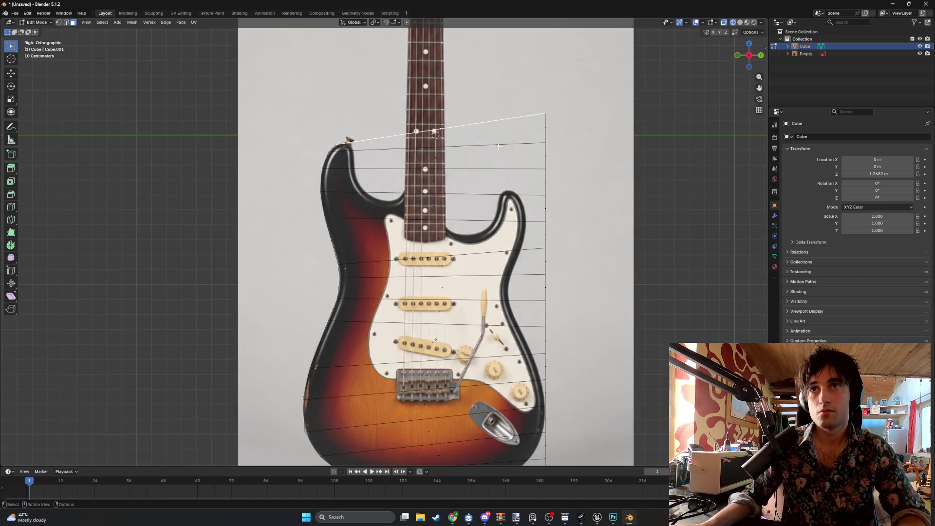
scroll(530, 332, up, 3)
shift+middle_drag(531, 332, 452, 217)
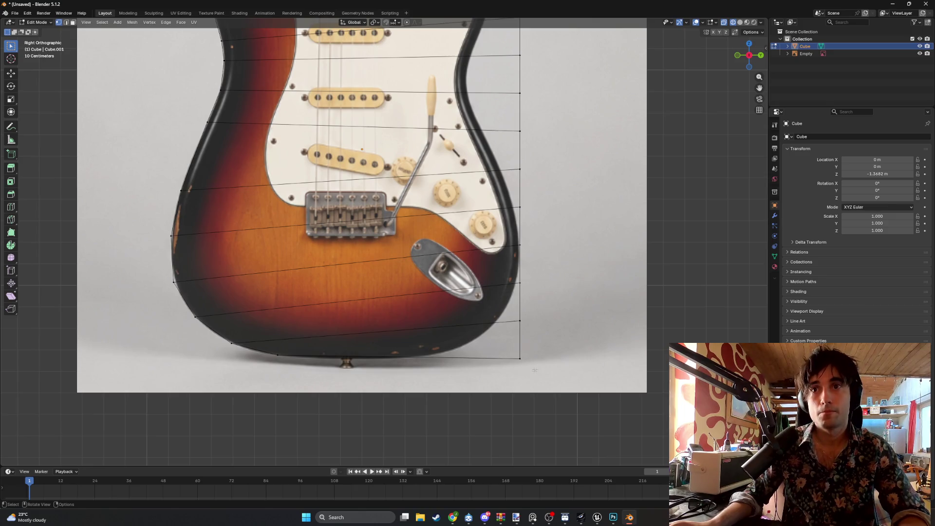
- Place the bottom-edge and lower-right vertices on the guitar's lower body outline
key(g)
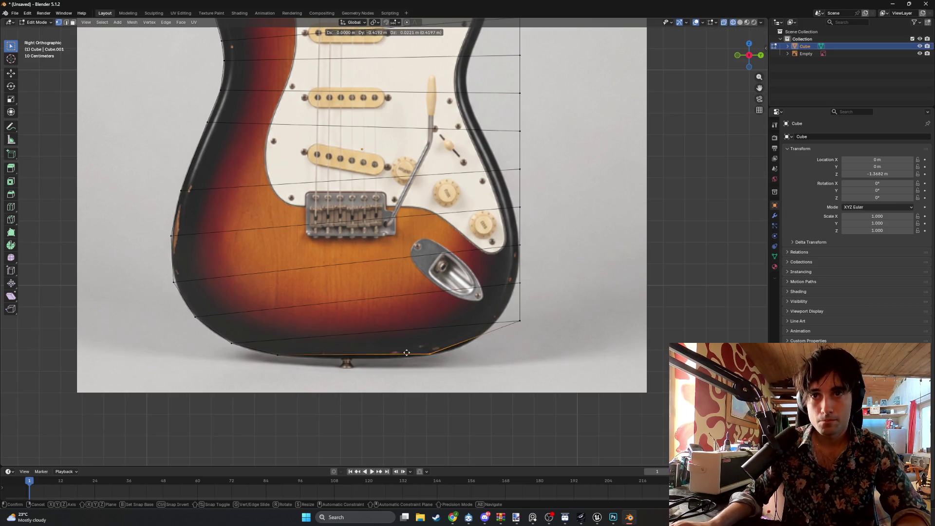
click(312, 362)
click(278, 355)
key(g)
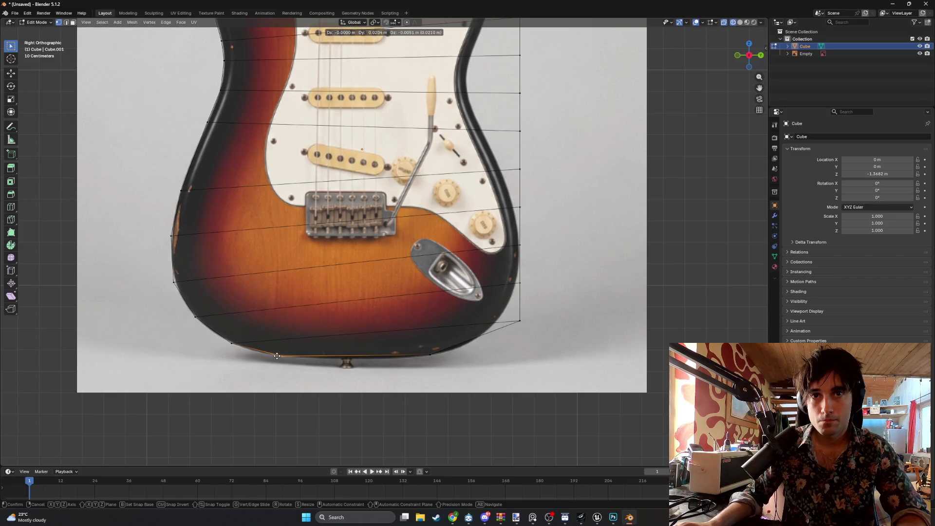
click(277, 355)
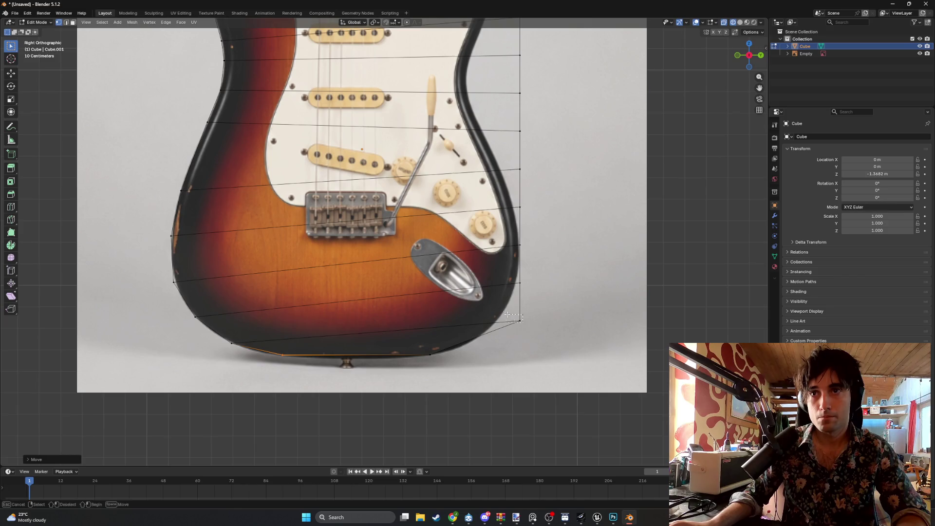
click(489, 339)
key(g)
click(486, 332)
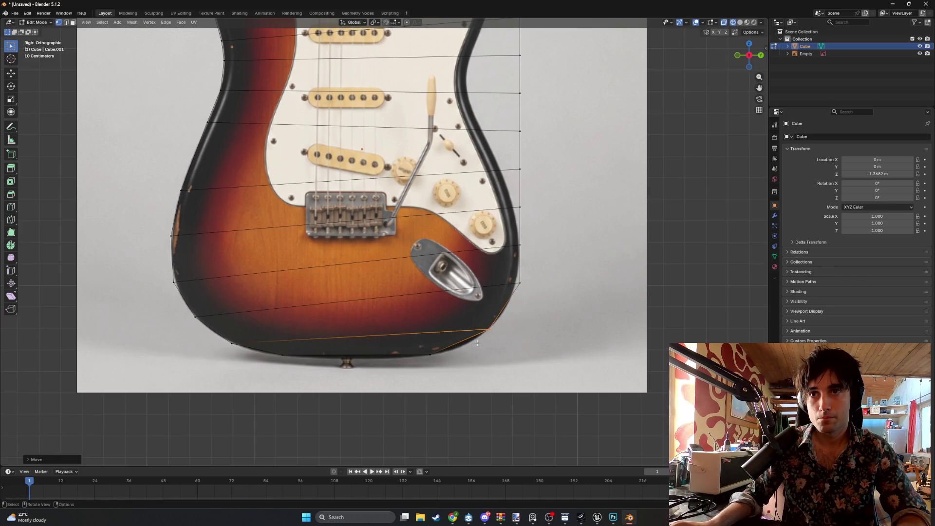
- Pull the right-side vertices in onto the guitar's right outline
click(519, 282)
key(g)
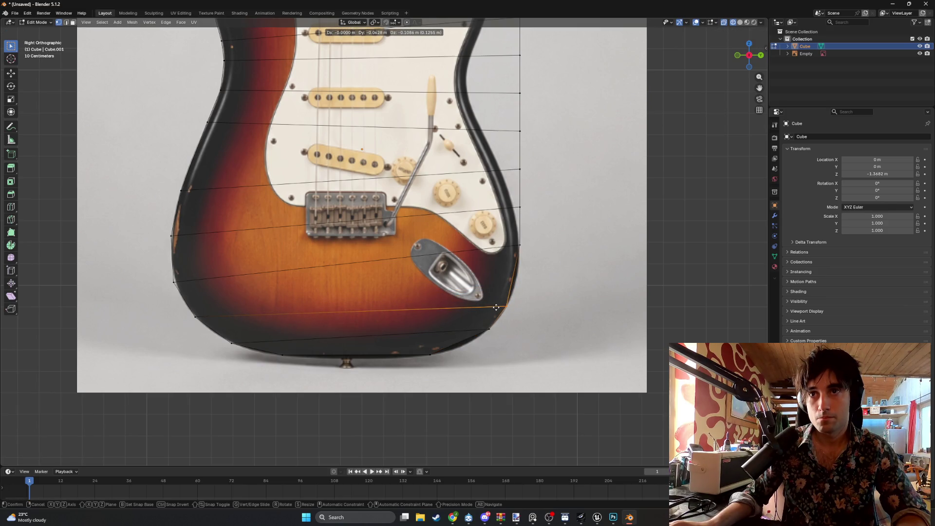
click(496, 307)
click(519, 244)
key(g)
click(512, 261)
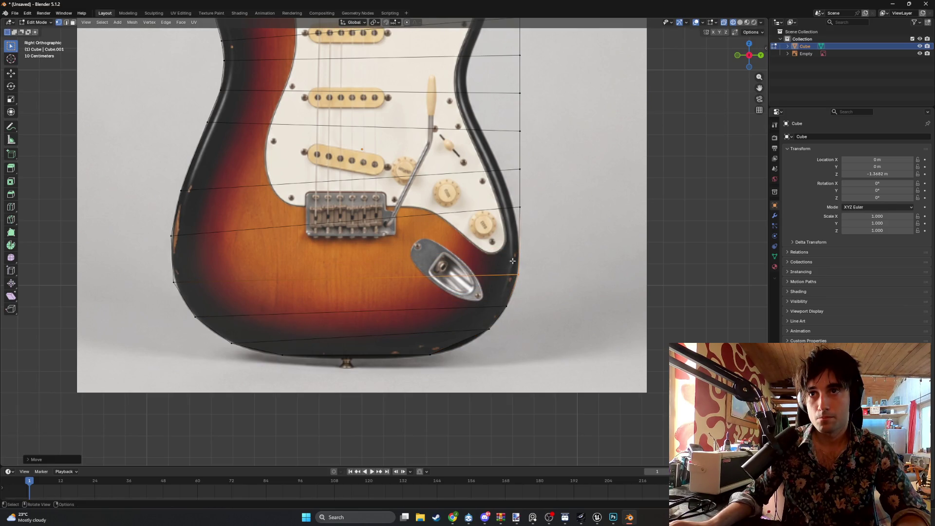
click(521, 208)
key(g)
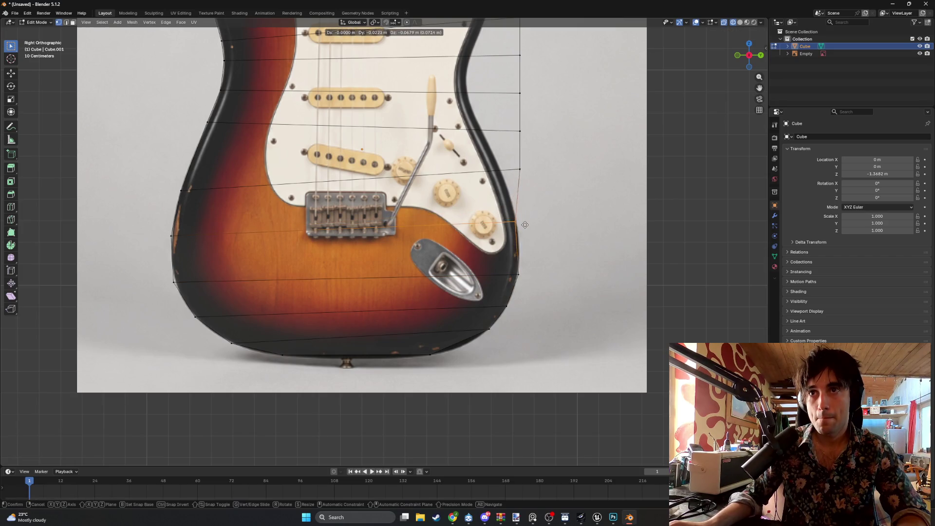
click(528, 232)
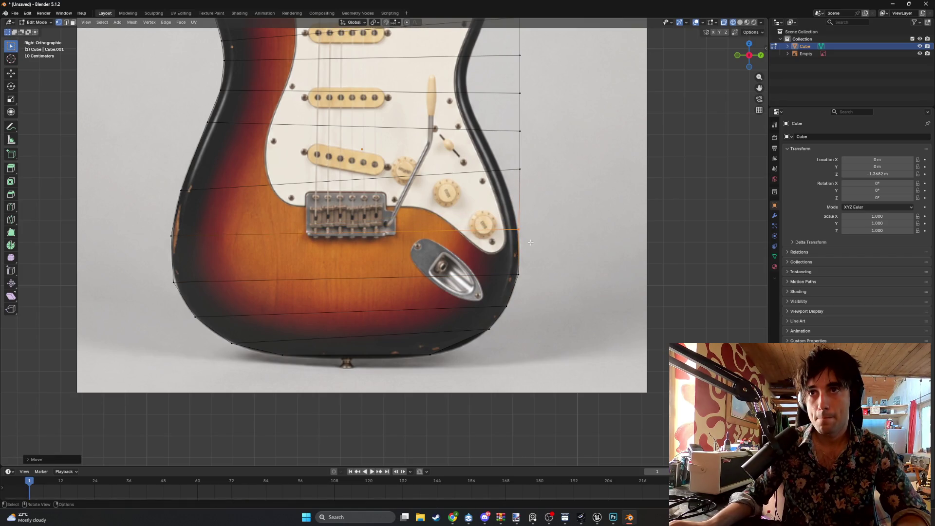
click(525, 282)
key(g)
click(524, 283)
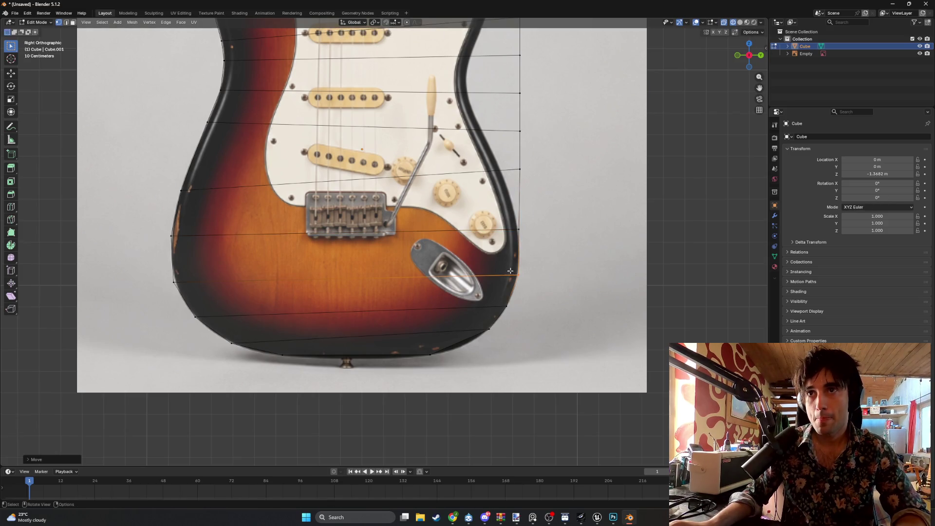
scroll(545, 194, up, 2)
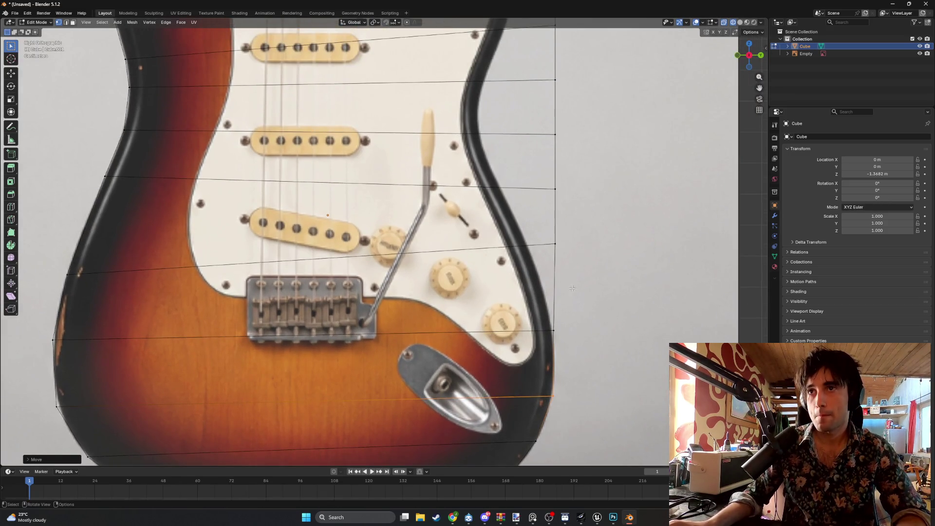
- Drag the next right-side vertices onto the guitar's body edge
click(546, 327)
key(g)
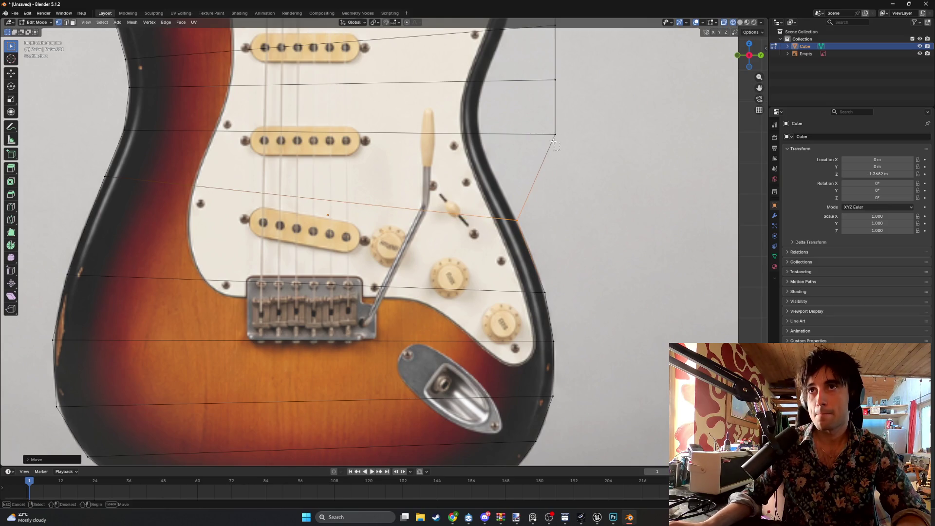
click(421, 153)
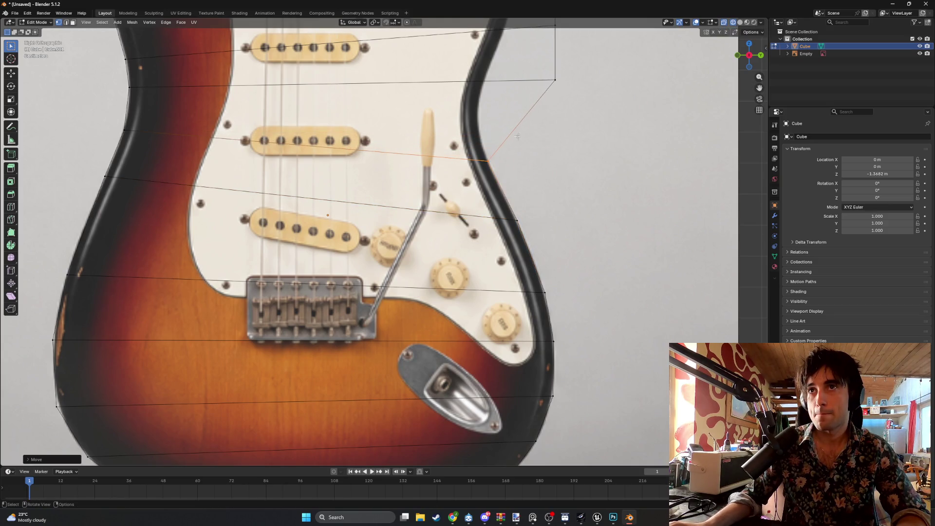
scroll(551, 151, up, 1)
shift+middle_drag(550, 151, 531, 275)
key(g)
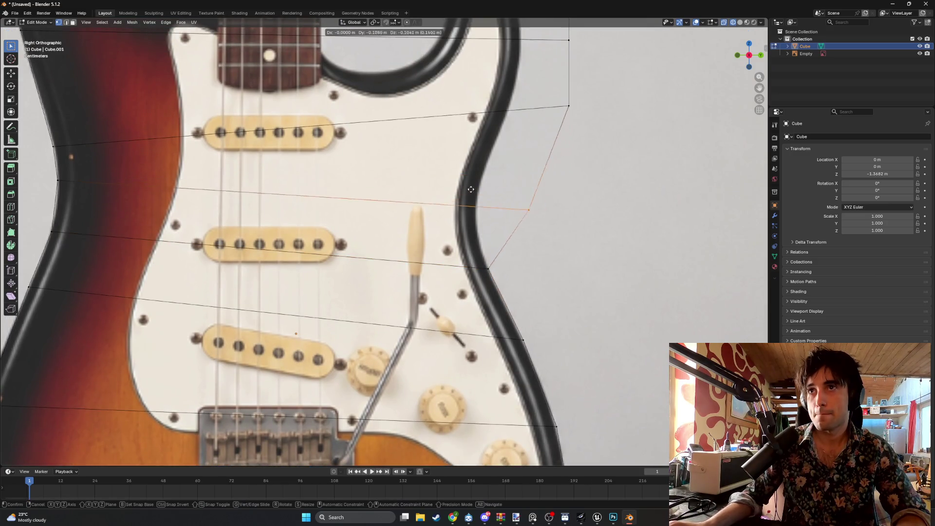
click(423, 212)
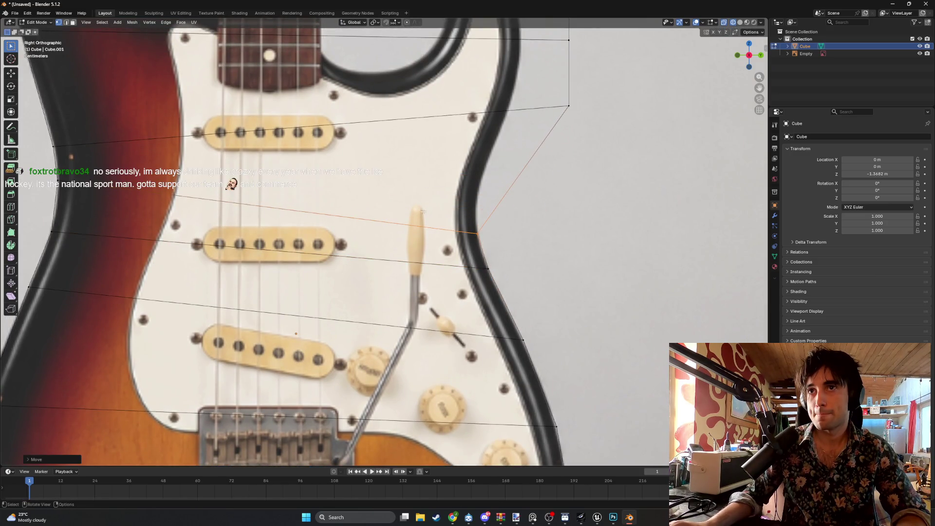
drag(574, 132, 558, 103)
key(g)
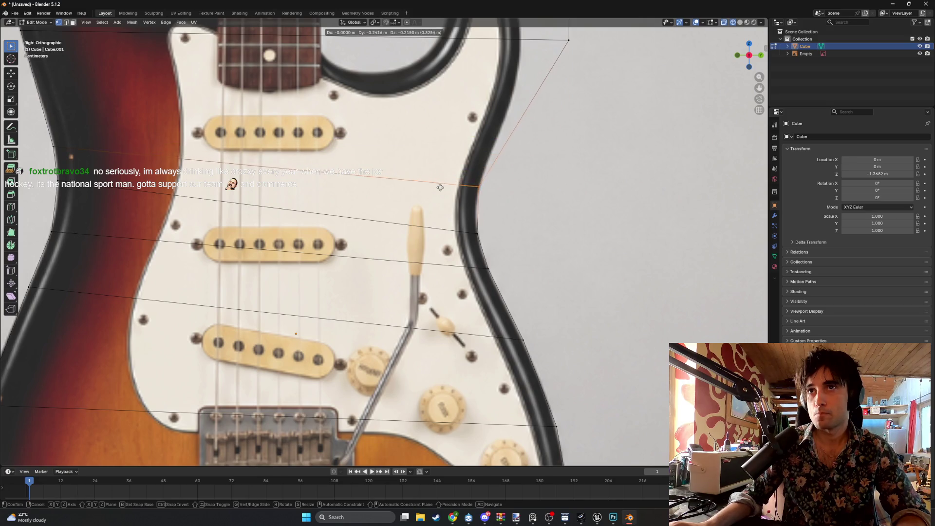
click(440, 197)
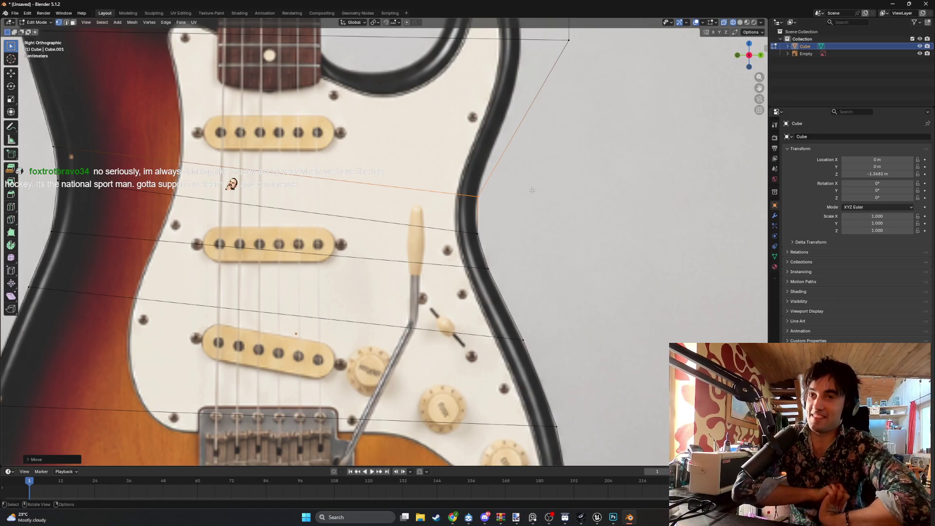
- Set further outline vertices on the guitar's outer edge toward the neck
scroll(569, 159, up, 1)
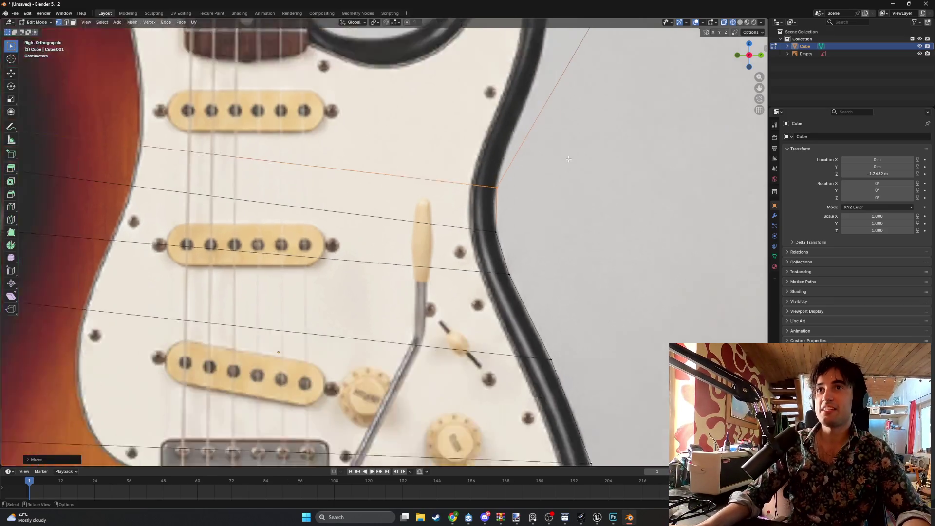
scroll(569, 159, down, 3)
key(g)
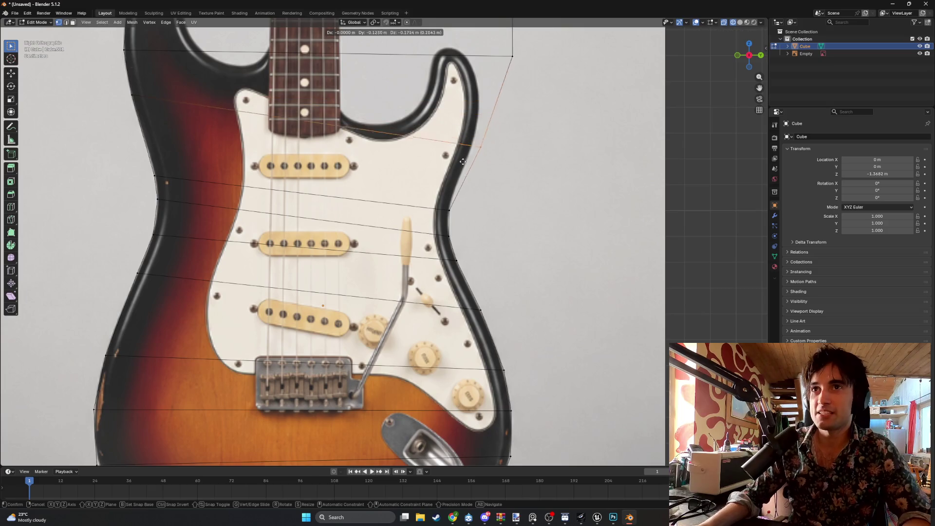
click(441, 196)
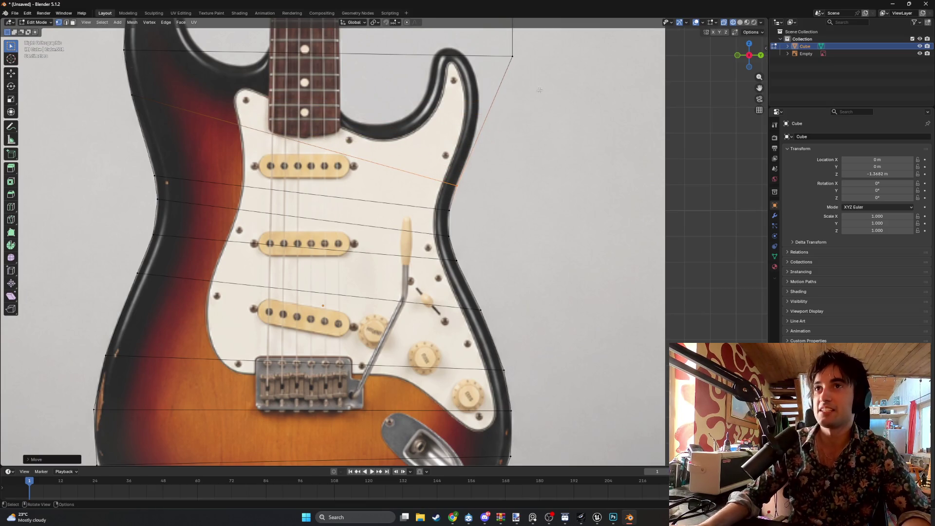
key(g)
click(536, 116)
scroll(536, 115, up, 2)
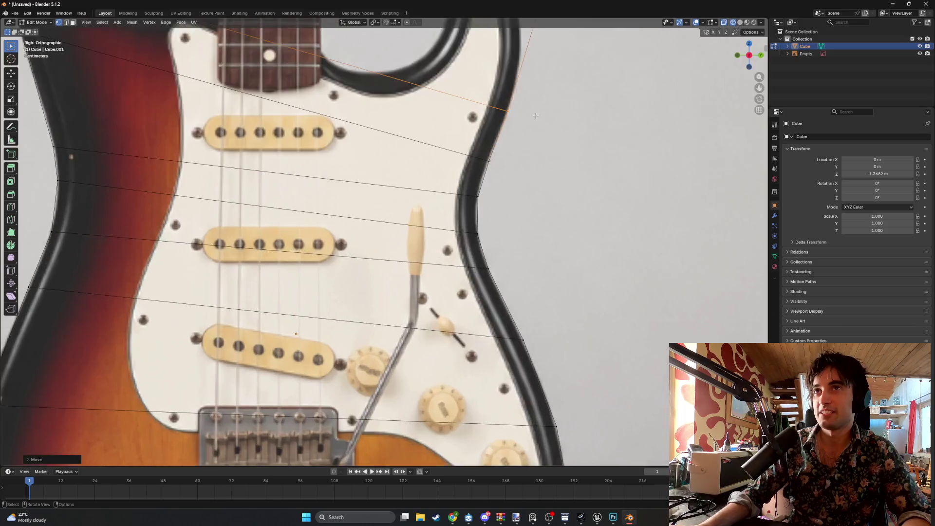
scroll(536, 116, down, 3)
shift+middle_drag(536, 115, 519, 226)
key(g)
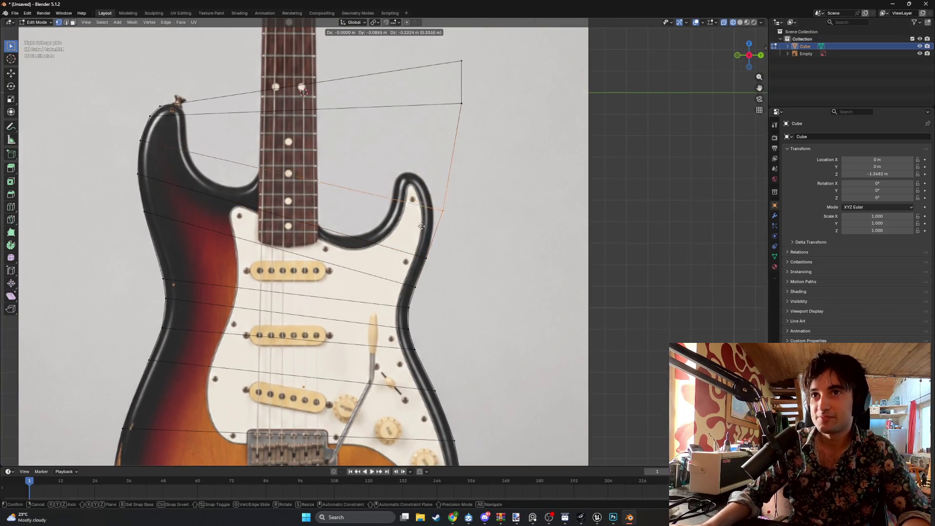
click(412, 252)
- Move the upper-right and top-right vertices onto the upper horn's edge
click(446, 99)
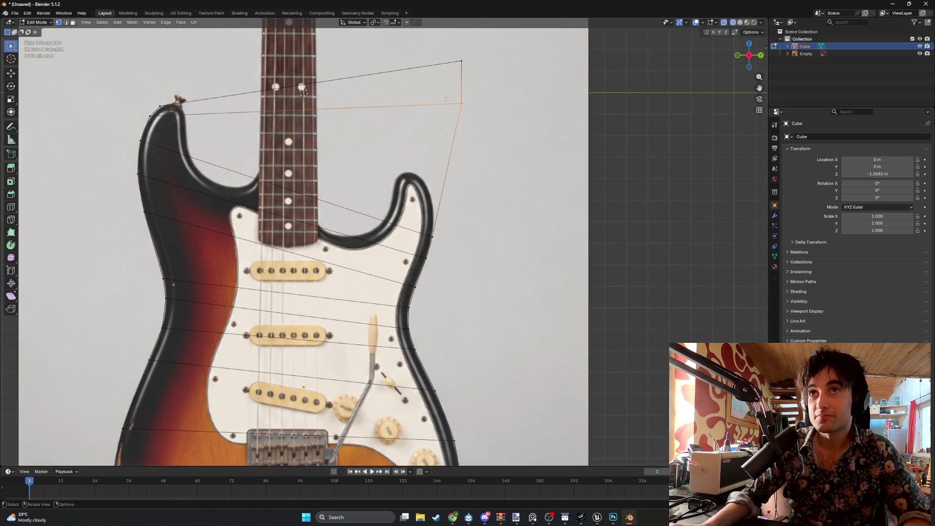
key(g)
click(442, 164)
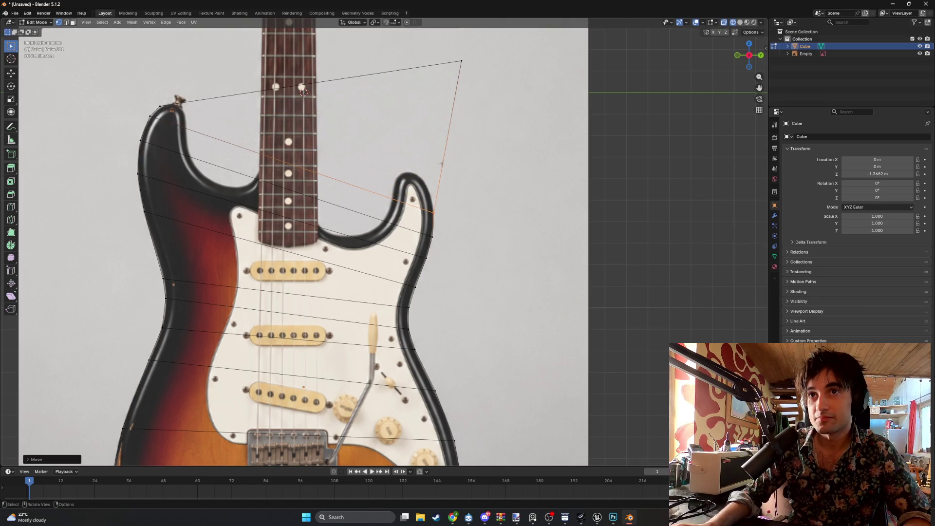
click(461, 61)
key(g)
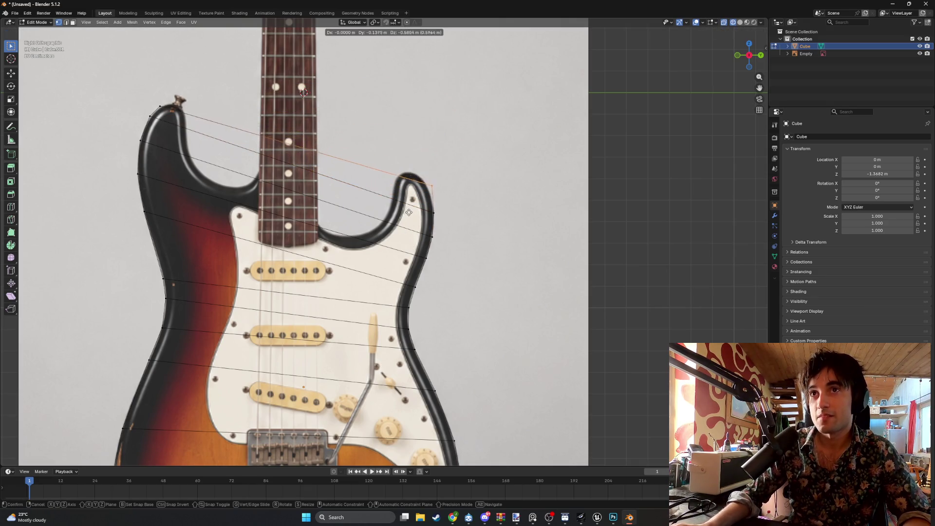
click(406, 215)
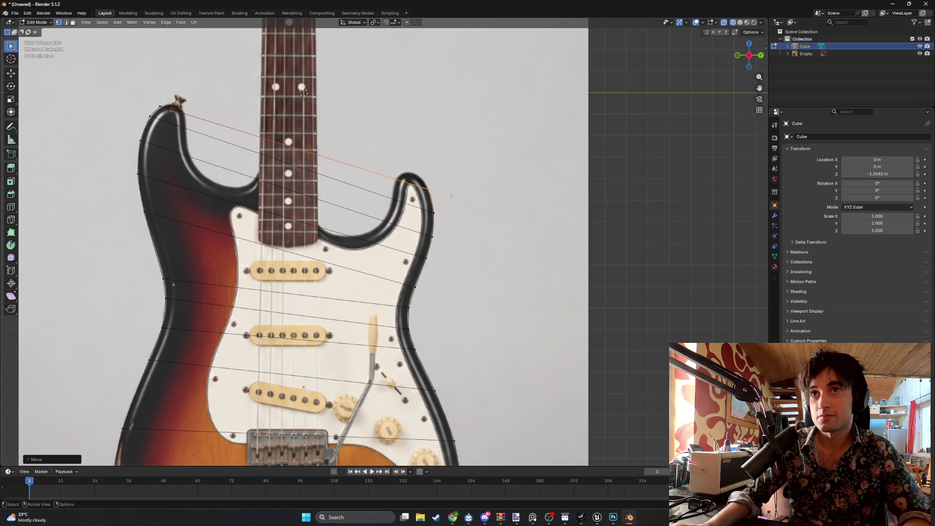
key(g)
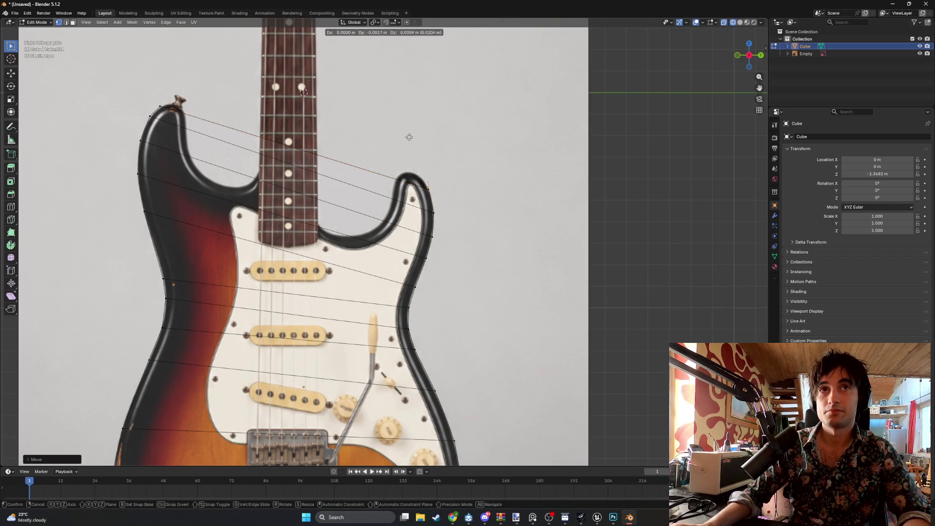
click(409, 120)
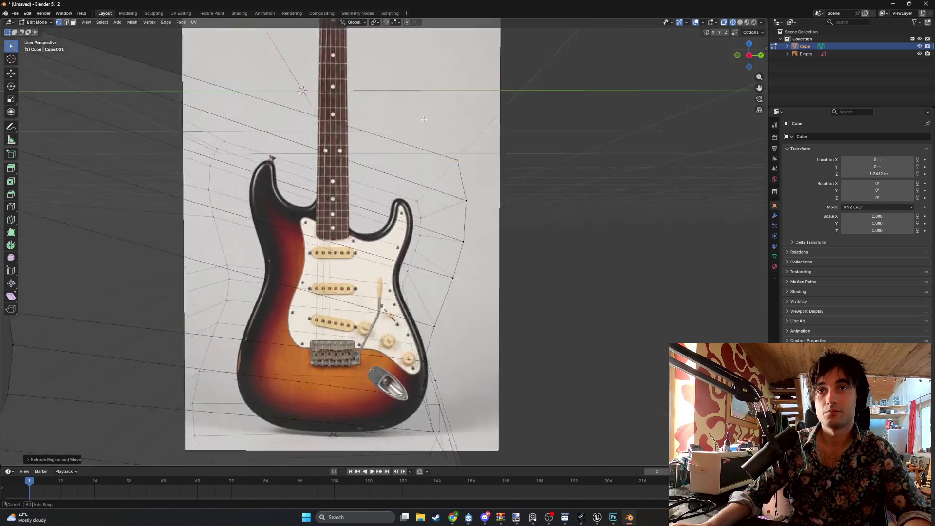
- Try moving a face, cancel it, and return to vertex mode in Right Ortho view
middle_drag(409, 120, 406, 140)
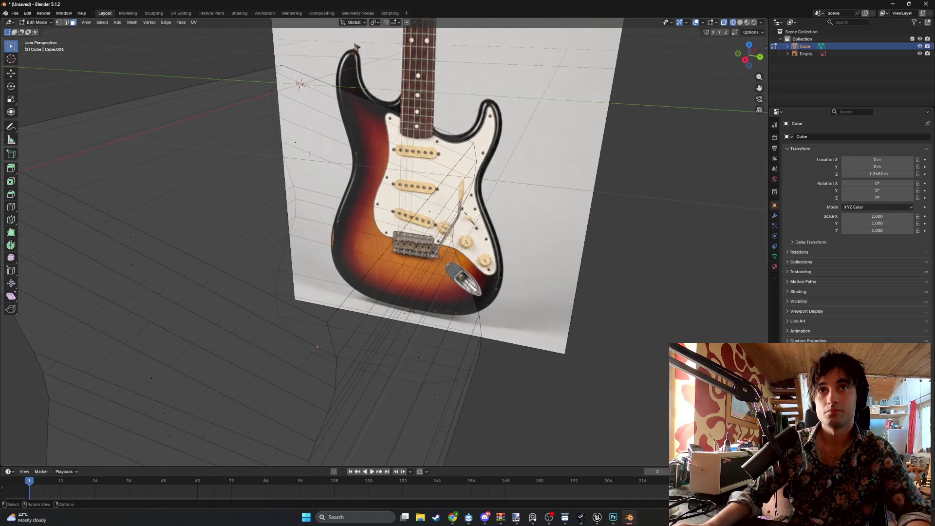
key(3)
key(g)
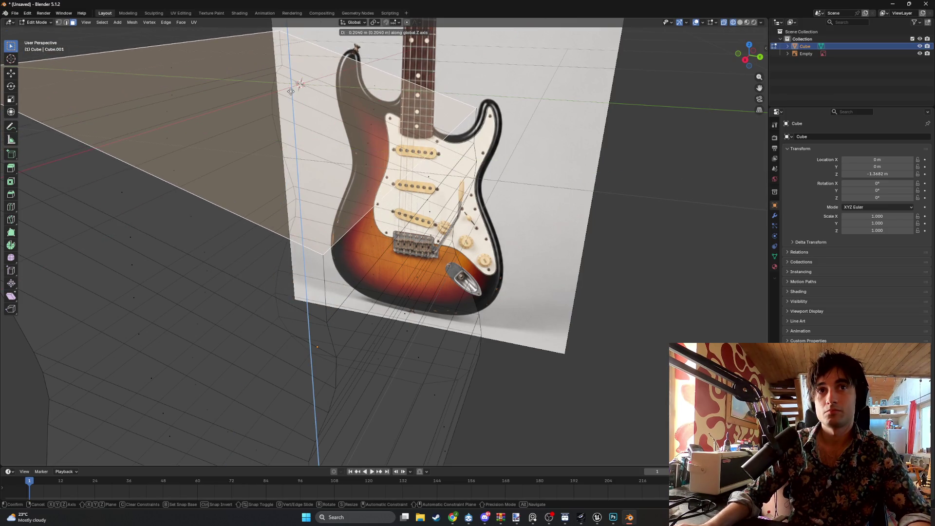
key(Escape)
key(KP_7)
key(KP_3)
scroll(462, 108, up, 3)
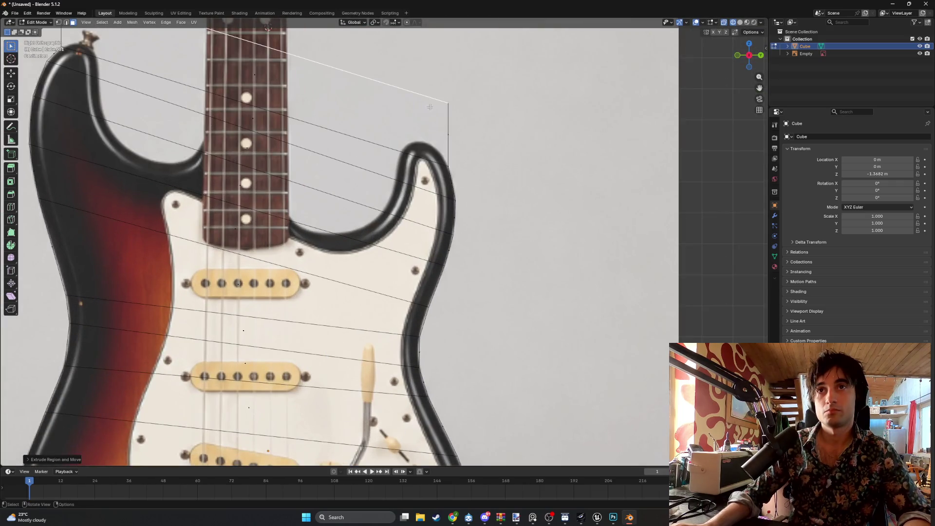
key(1)
- Place the top vertices on the upper horn tip and the left horn tip
click(462, 108)
key(g)
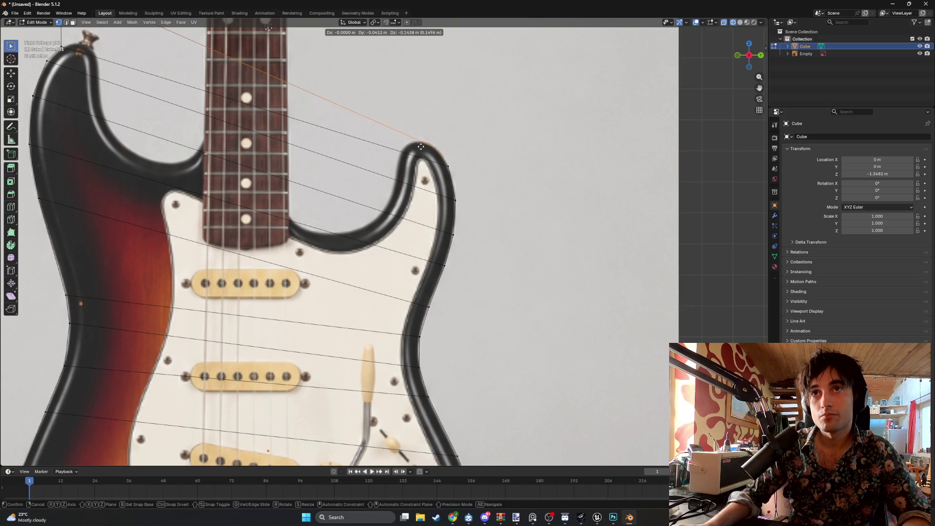
click(421, 146)
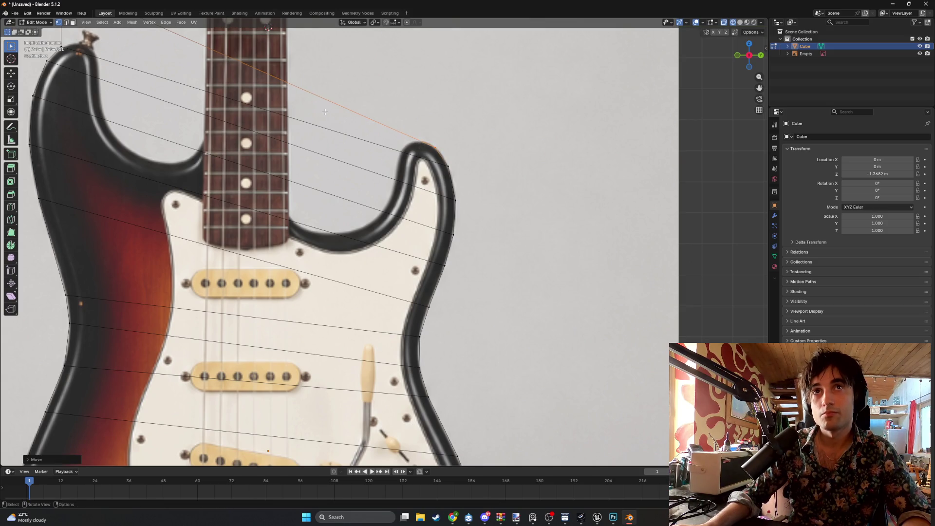
scroll(385, 241, down, 1)
key(g)
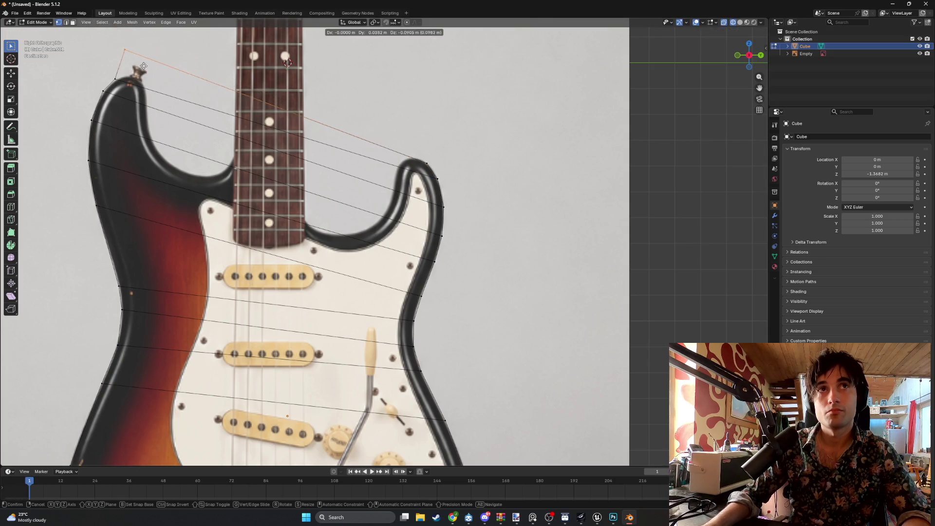
click(144, 90)
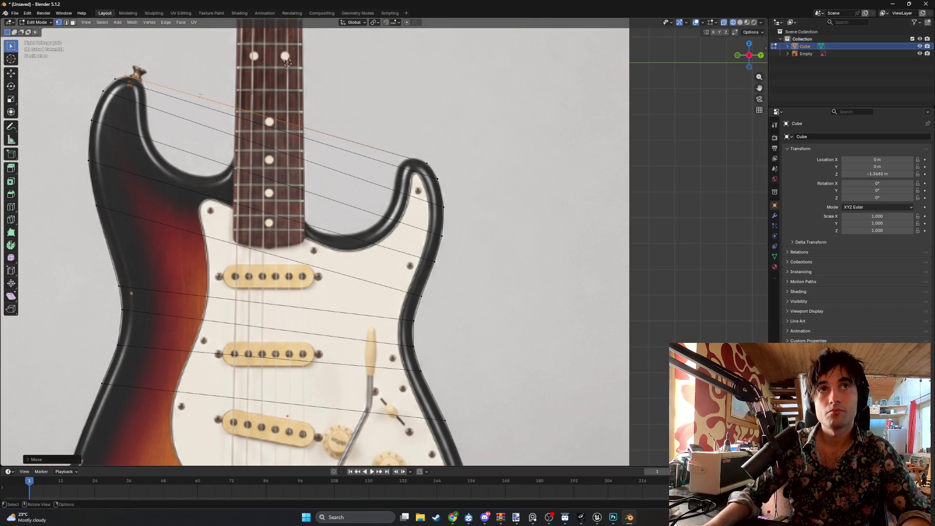
scroll(229, 190, down, 1)
key(ctrl+r)
- Insert 10 loop cuts across the body mesh, then inspect it and return to Right Ortho
scroll(240, 200, up, 1)
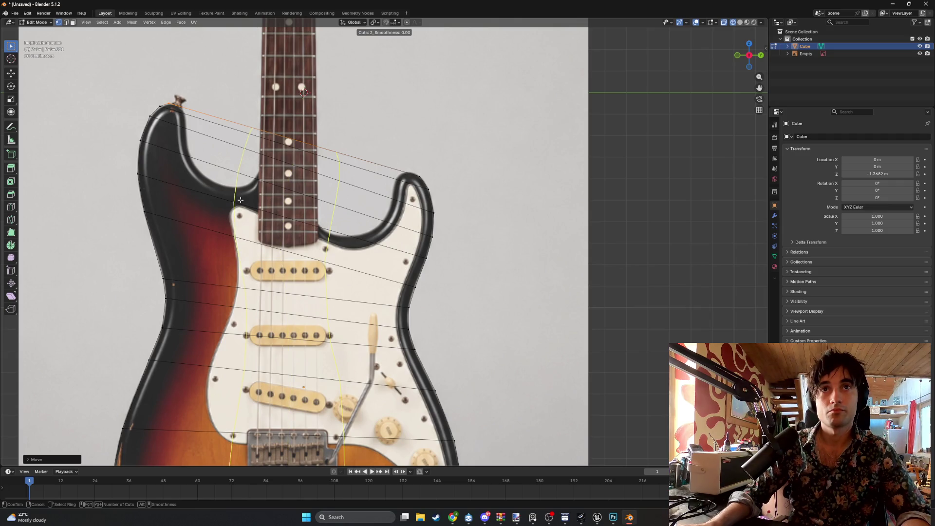
scroll(241, 199, up, 1)
scroll(240, 200, up, 1)
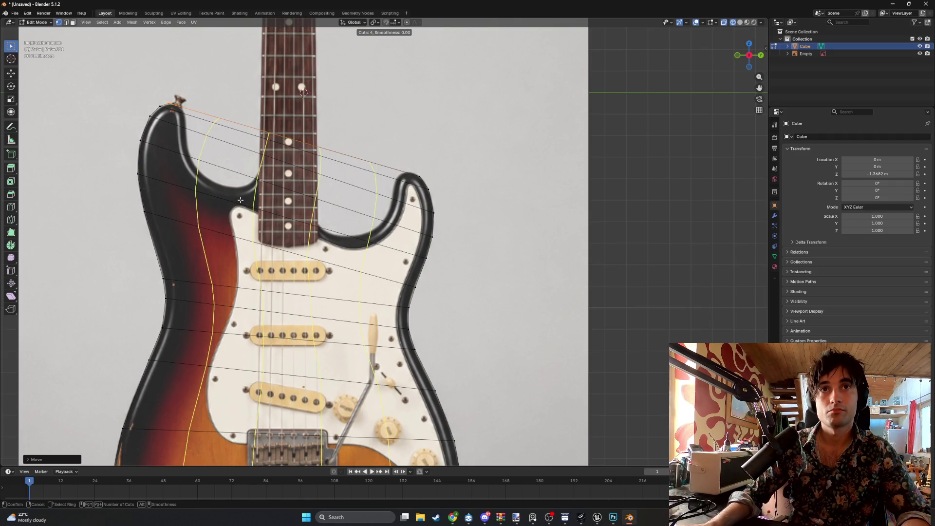
scroll(240, 200, up, 1)
scroll(240, 200, up, 1)
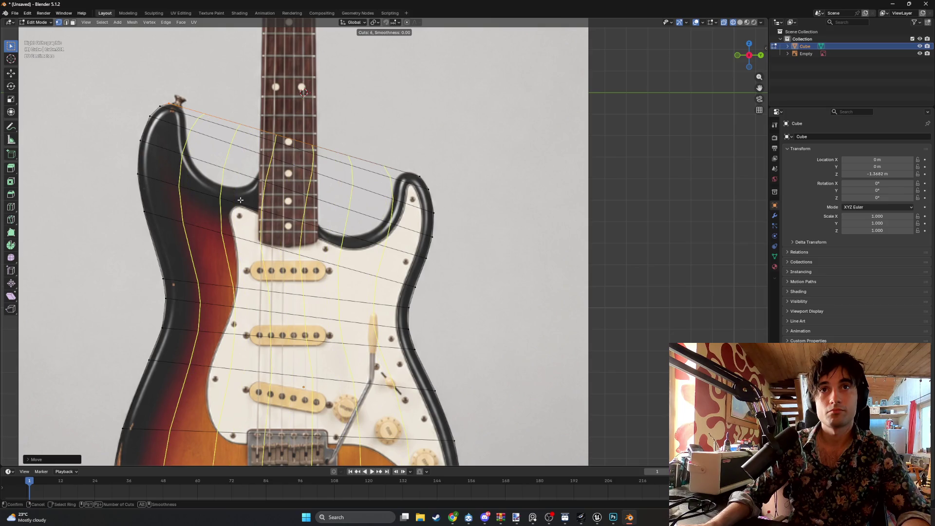
scroll(240, 200, up, 2)
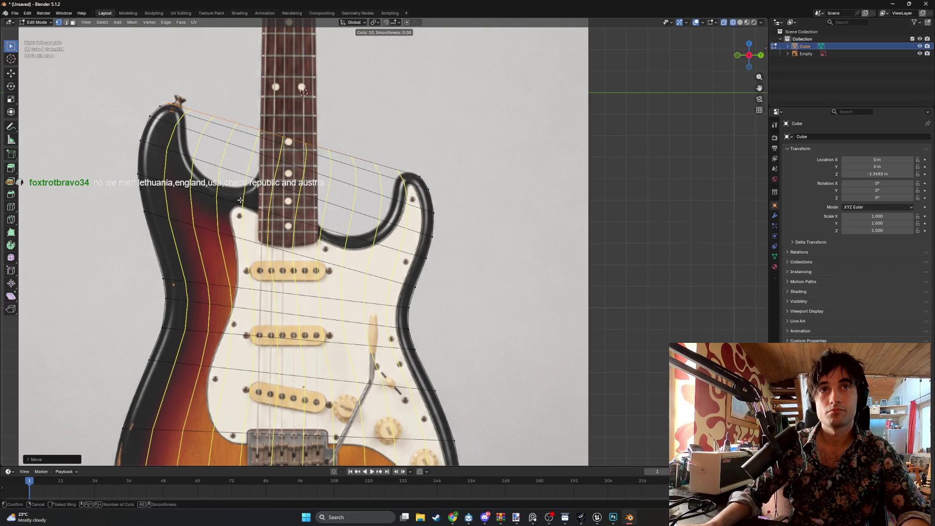
click(241, 199)
click(240, 200)
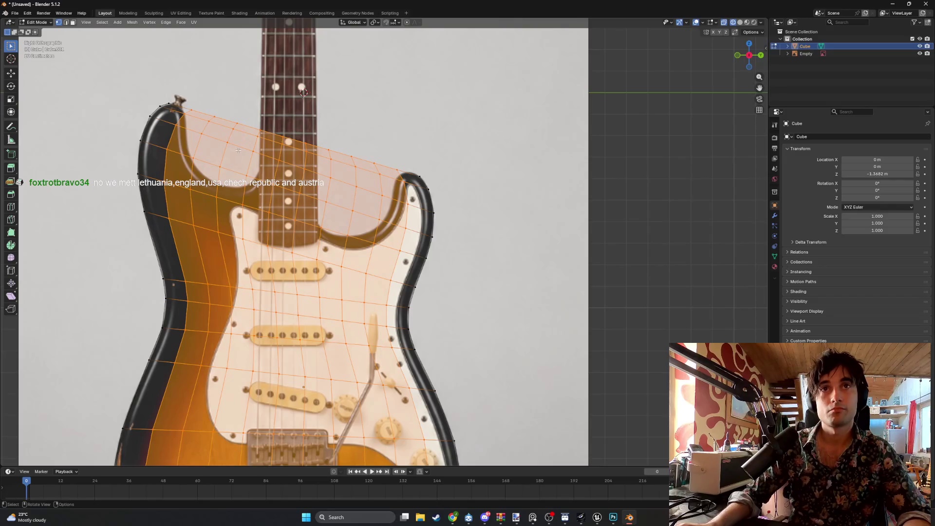
mouse_move(228, 148)
middle_down()
mouse_move(310, 171)
mouse_move(271, 152)
mouse_move(285, 159)
middle_up()
key(KP_3)
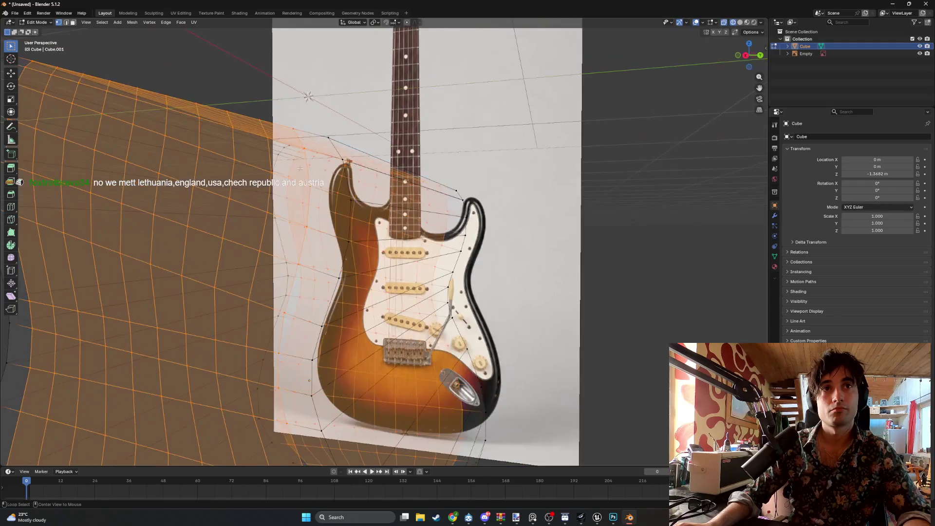
scroll(205, 112, up, 1)
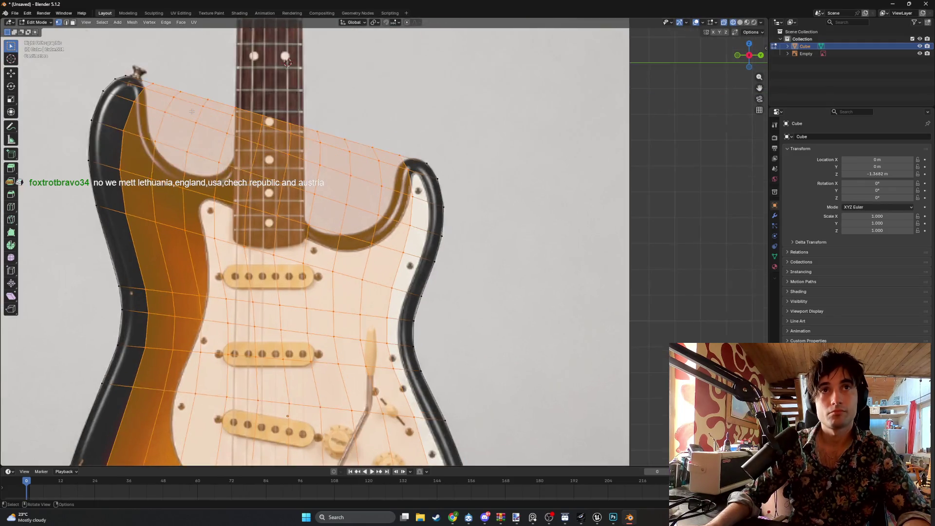
scroll(195, 122, up, 1)
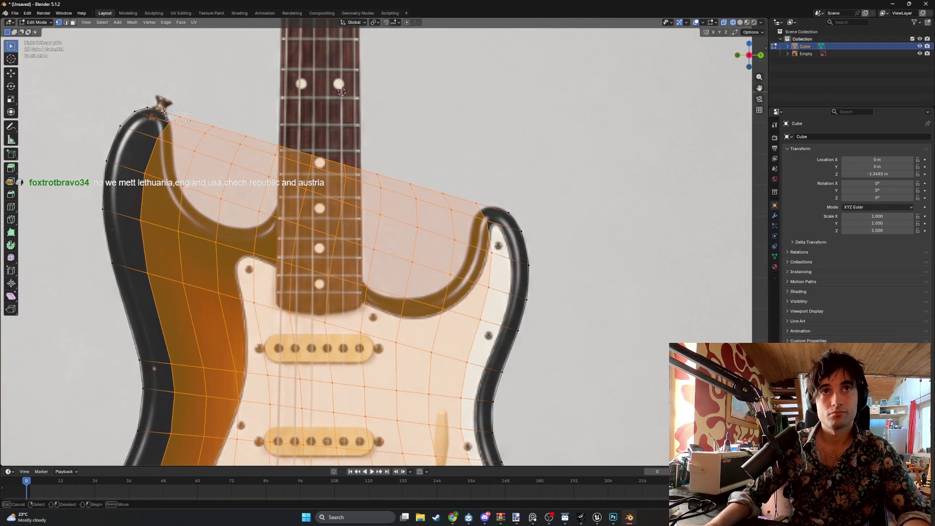
mouse_move(179, 117)
mouse_down()
mouse_move(180, 138)
mouse_move(173, 116)
mouse_move(153, 129)
mouse_move(174, 133)
mouse_move(158, 138)
mouse_move(160, 172)
mouse_up()
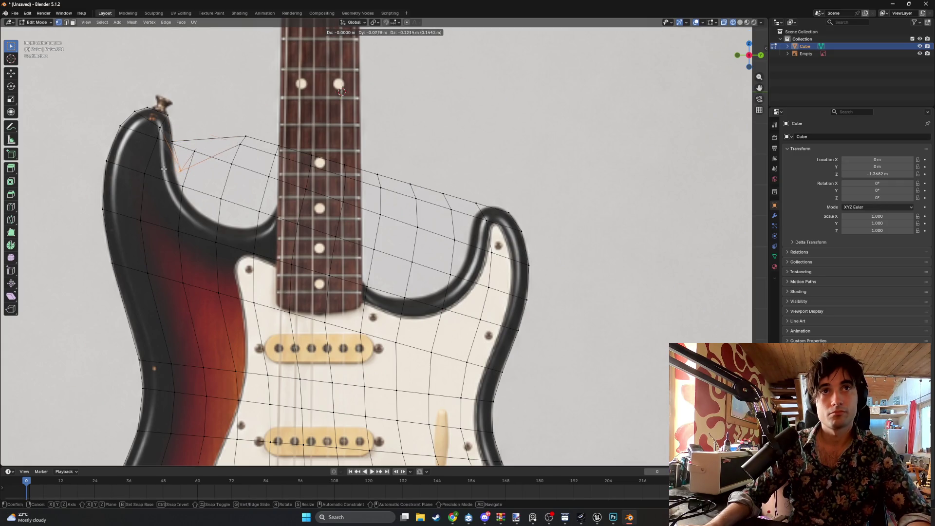
- Cancel the vertex move and delete the top edge beside the left horn
key(Escape)
key(ctrl+z)
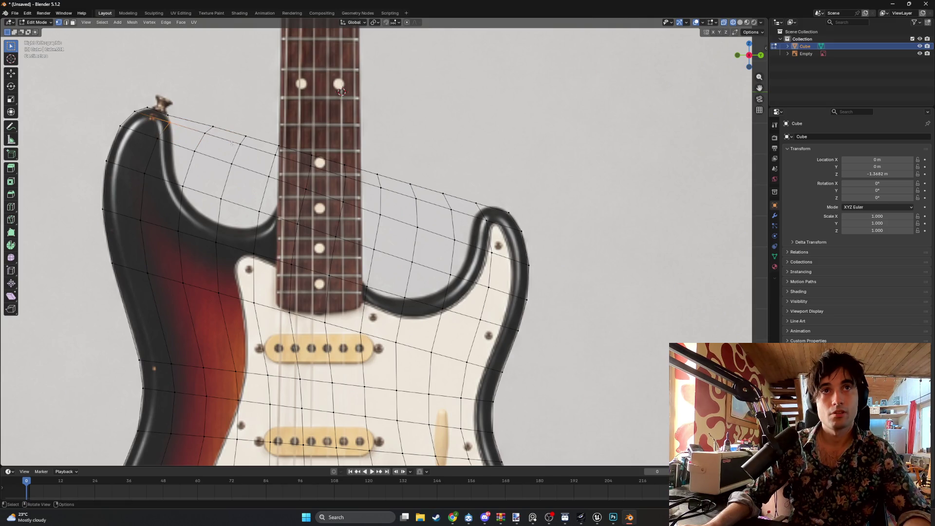
scroll(366, 114, down, 4)
mouse_move(366, 114)
middle_down()
mouse_move(291, 137)
mouse_move(226, 141)
mouse_move(146, 117)
middle_up()
scroll(137, 112, up, 6)
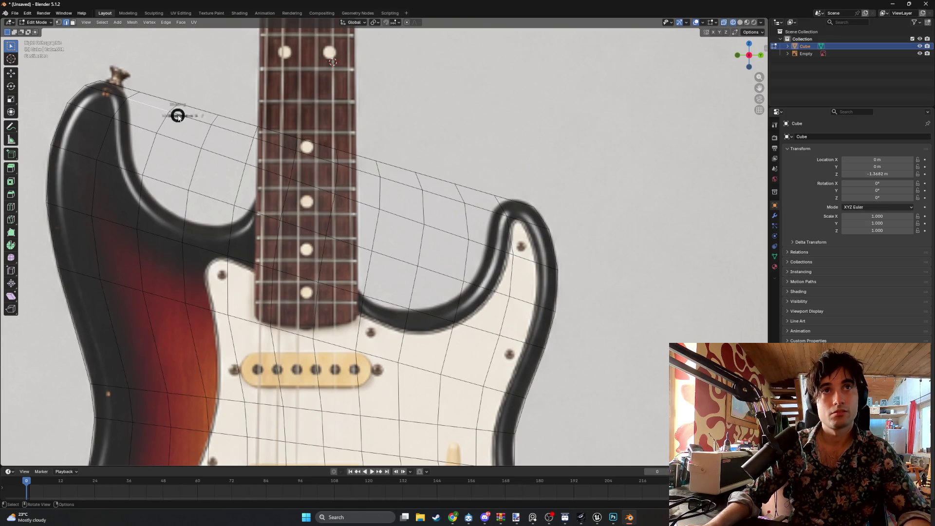
key(x)
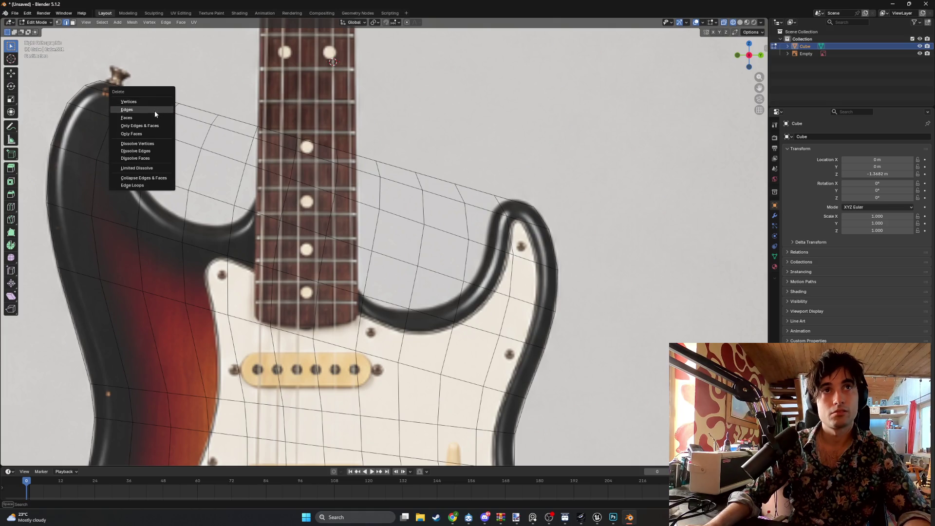
click(154, 110)
key(x)
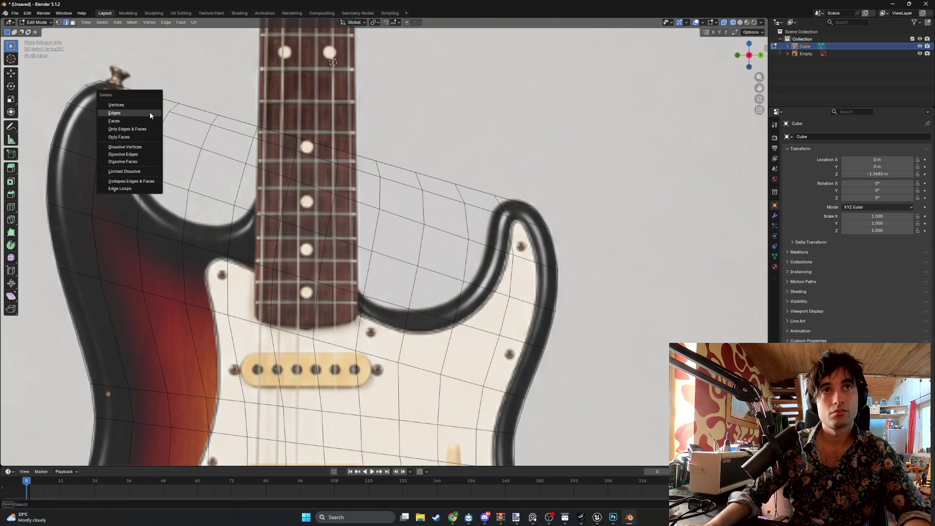
click(150, 113)
- Switch the viewport to solid shading and briefly toggle X-ray
mouse_move(178, 123)
middle_down()
mouse_move(179, 135)
mouse_move(194, 140)
mouse_move(173, 141)
mouse_move(226, 144)
middle_up()
key(z)
click(230, 139)
key(alt+z)
key(alt+z)
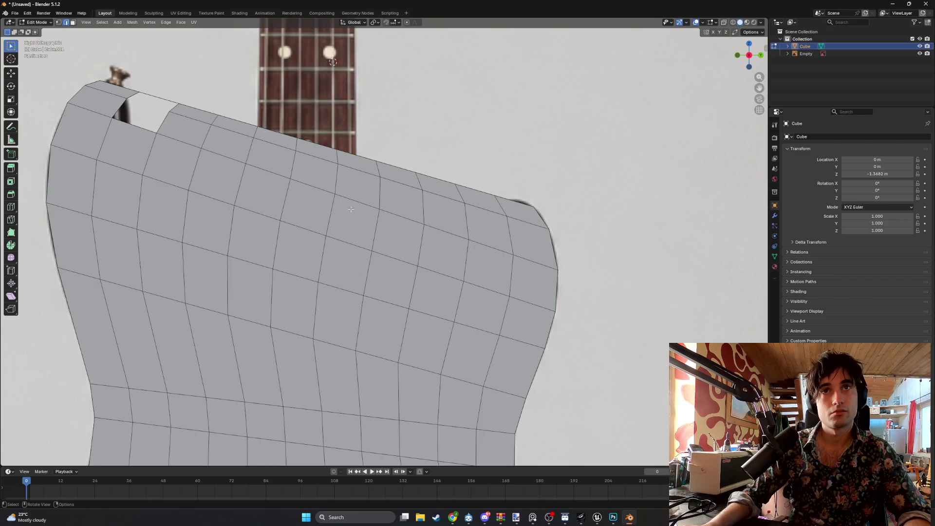
- In face mode, box- and shift-select the faces across the left, middle and right body
drag(492, 271, 253, 194)
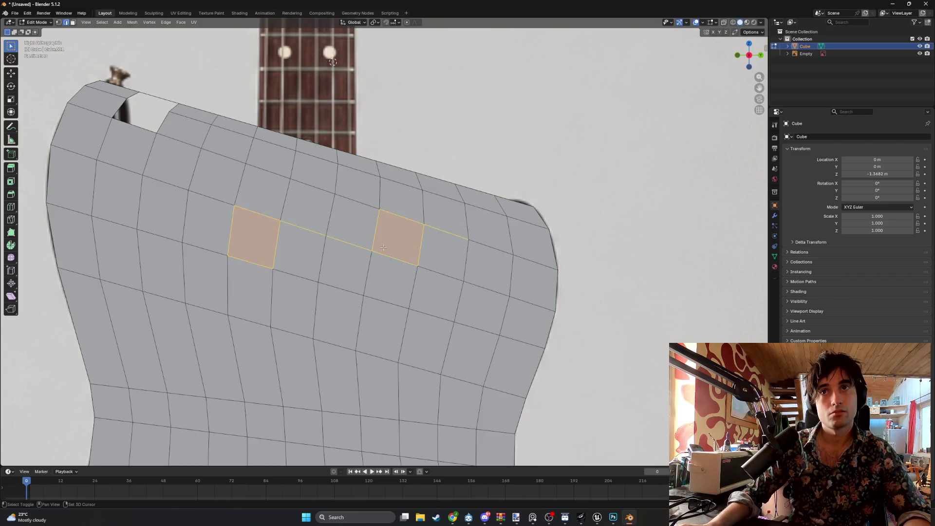
key(3)
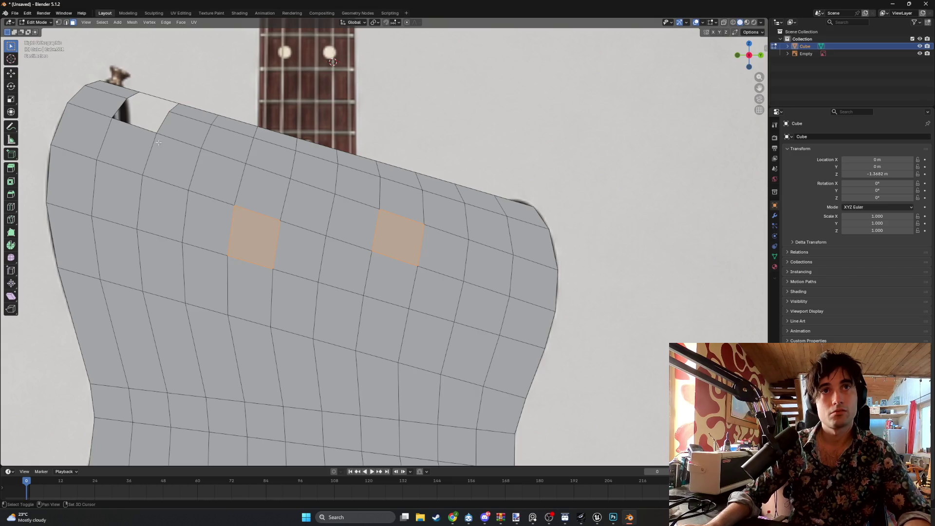
shift+drag(171, 116, 323, 241)
shift+drag(306, 199, 432, 273)
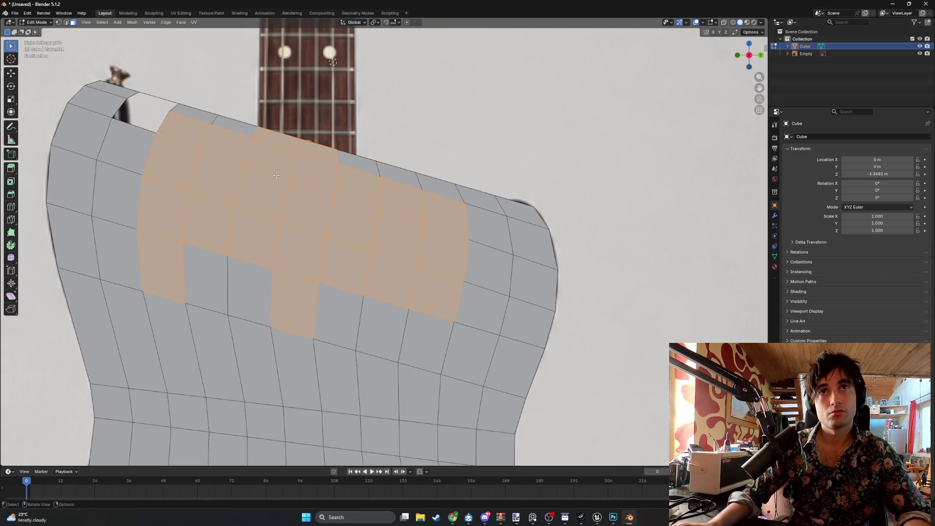
shift+click(135, 147)
shift+click(117, 258)
shift+click(117, 194)
shift+click(496, 242)
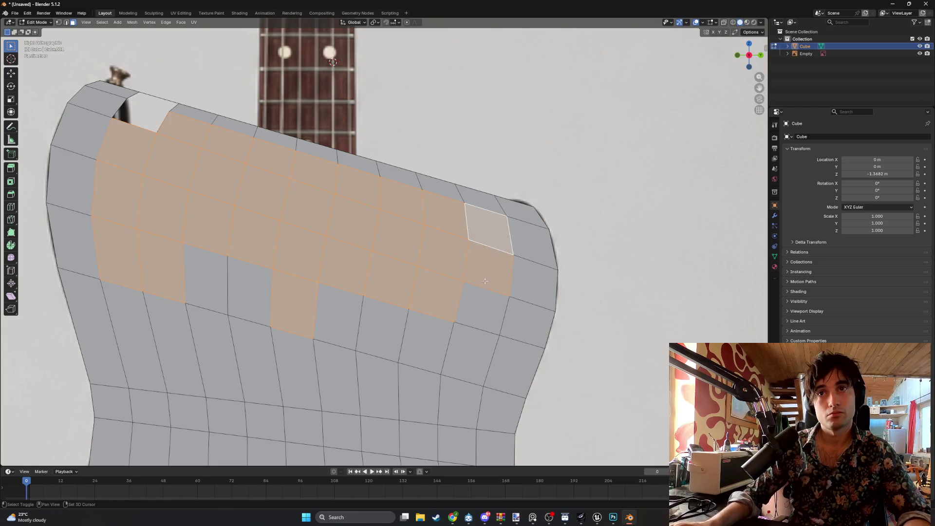
shift+drag(489, 273, 468, 336)
shift+click(341, 322)
shift+click(426, 341)
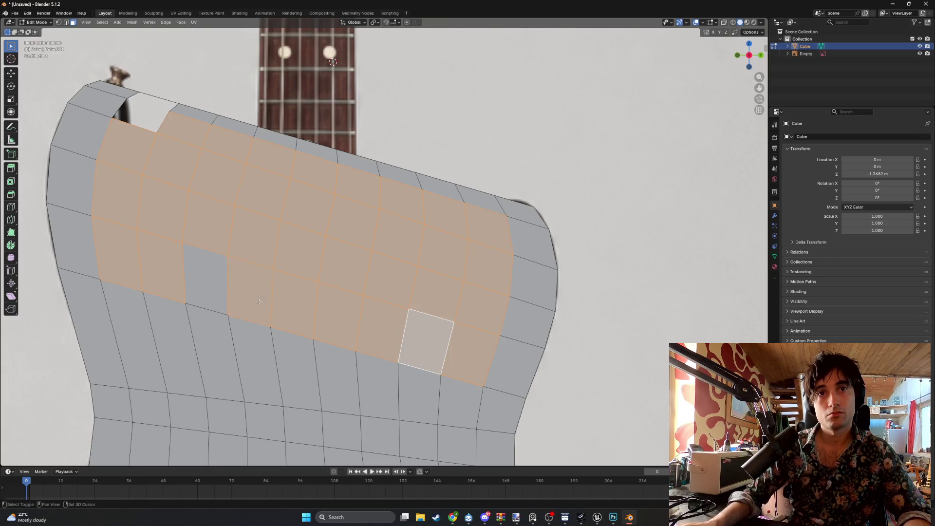
shift+click(219, 258)
- Delete the selected faces, then undo to restore them with the selection kept
key(x)
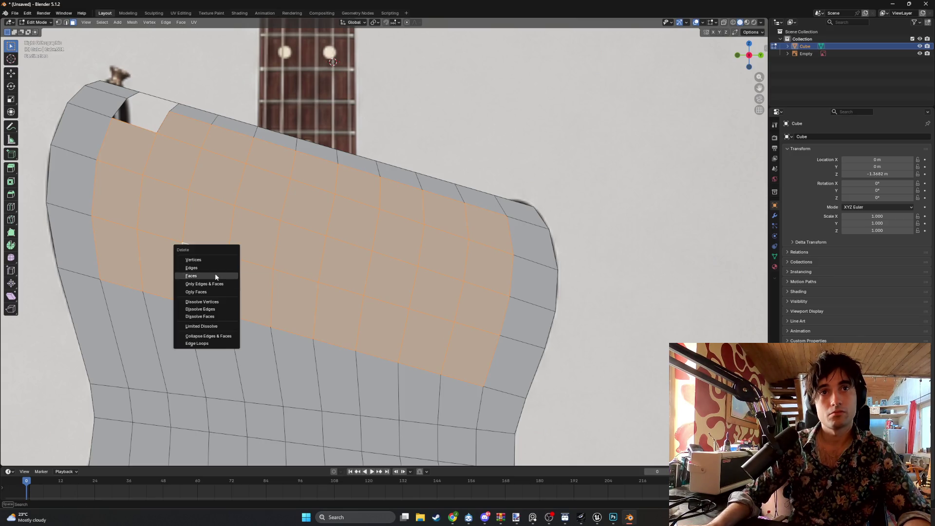
click(215, 274)
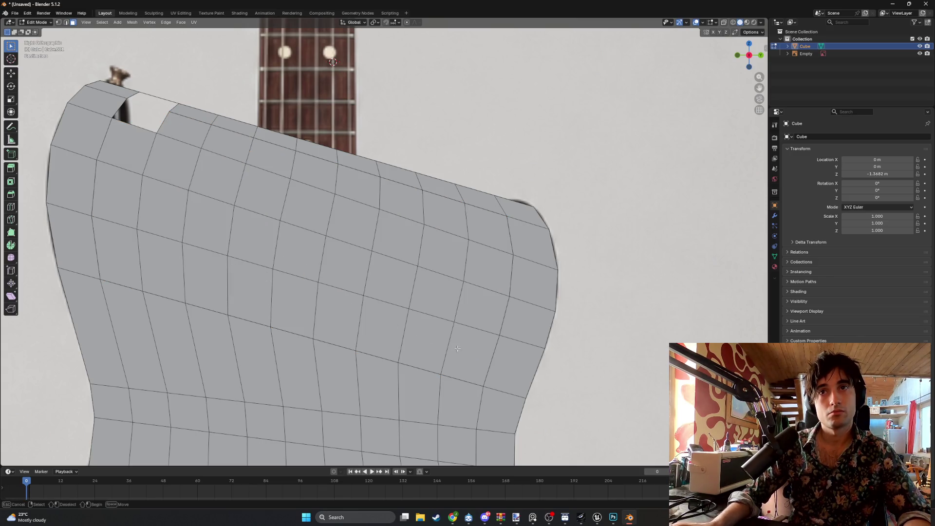
key(ctrl+z)
key(alt+a)
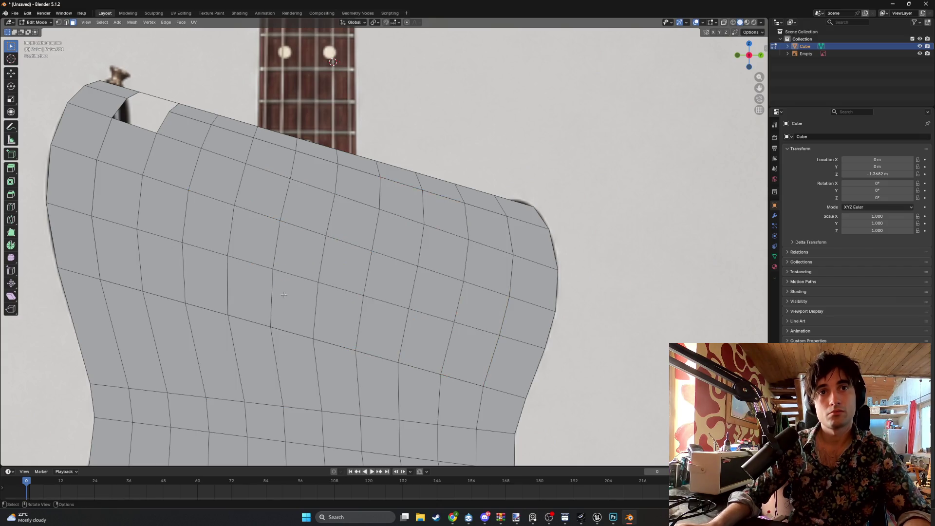
key(ctrl+z)
key(ctrl+z)
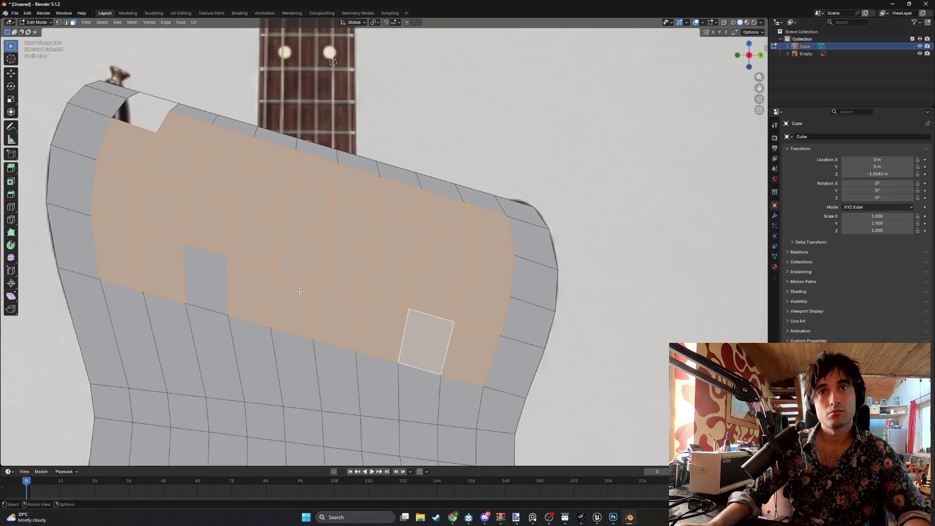
- Switch to wireframe view and add the left-side faces along the neck gap to the selection
click(279, 292)
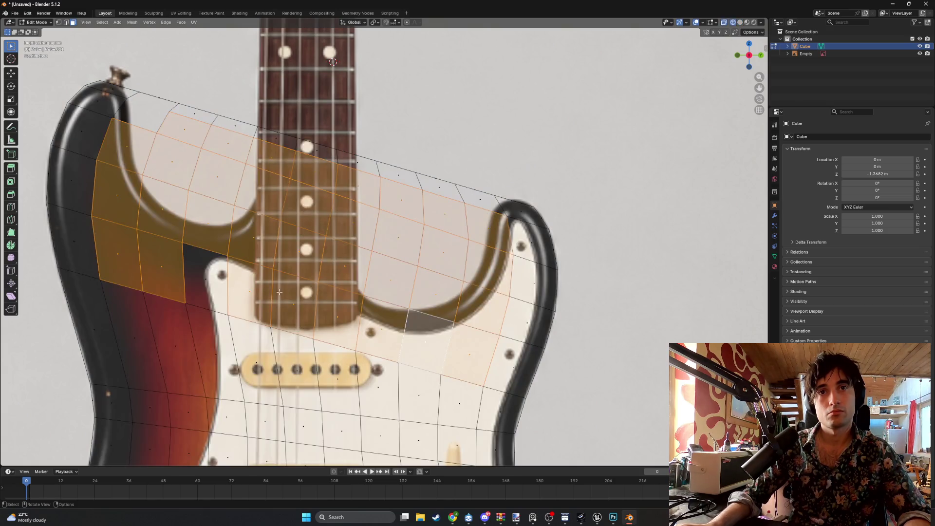
shift+click(205, 277)
shift+click(161, 265)
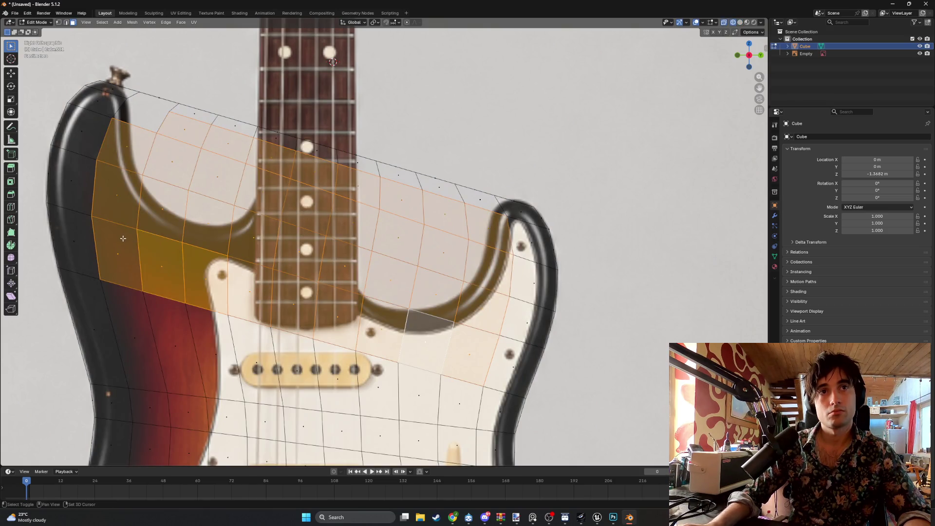
shift+click(112, 244)
shift+click(101, 214)
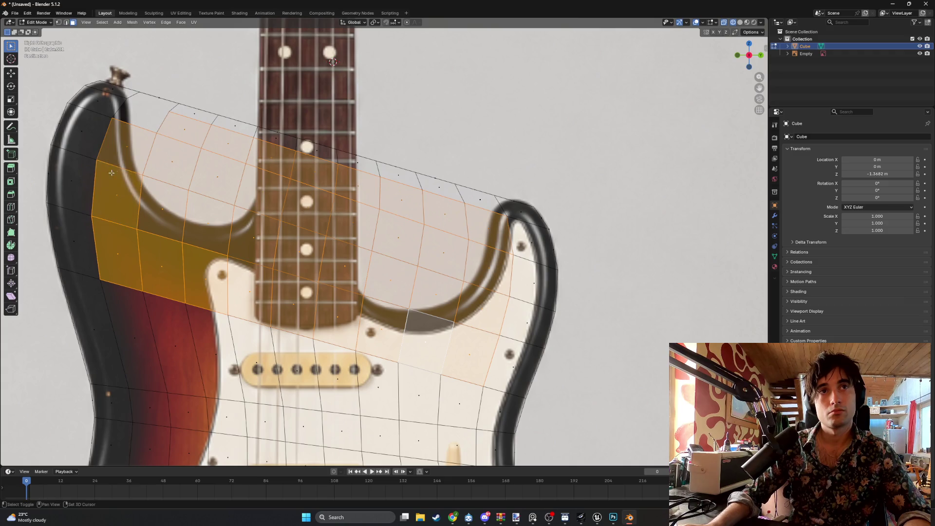
shift+click(140, 137)
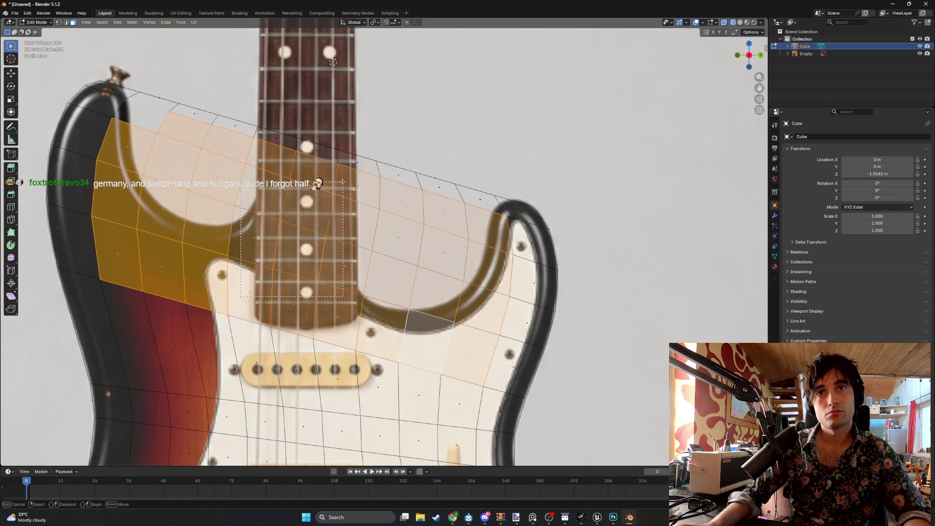
- Add the fretboard and right-horn faces to the selection, then delete those faces
shift+click(325, 173)
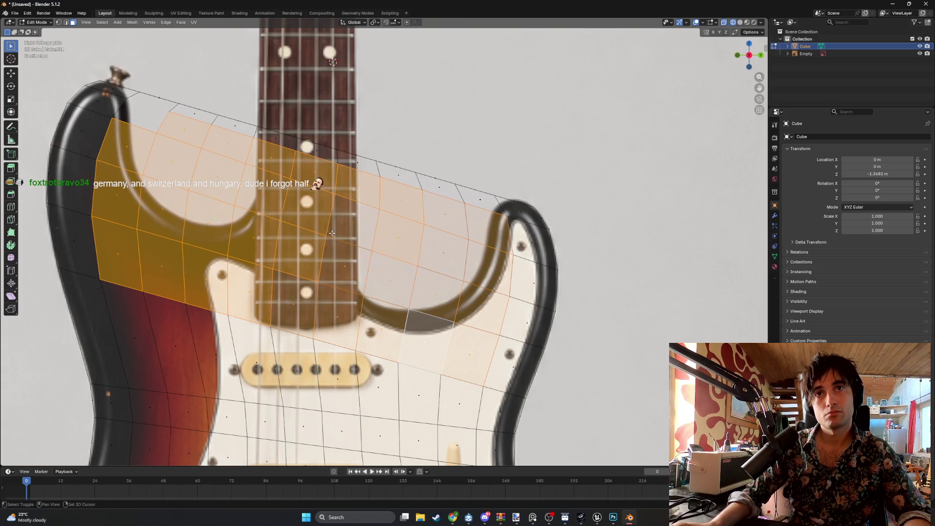
shift+click(312, 276)
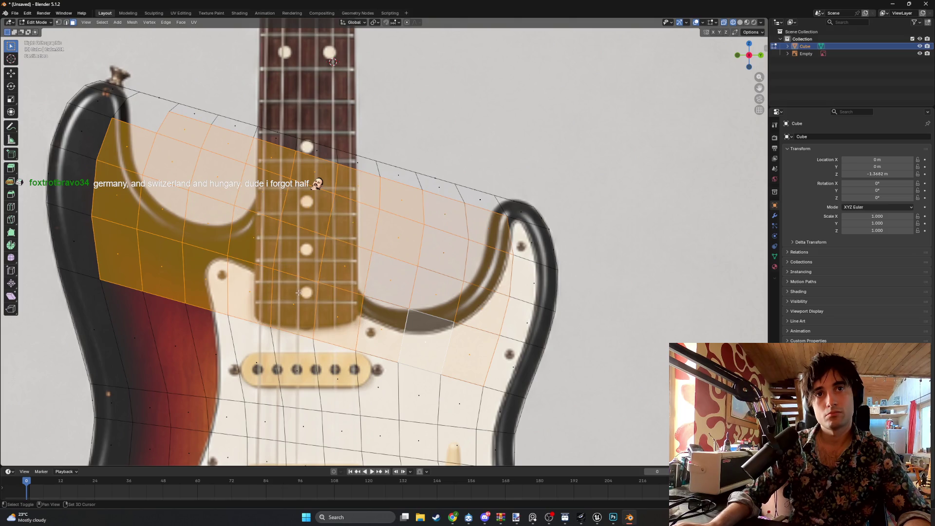
shift+click(438, 316)
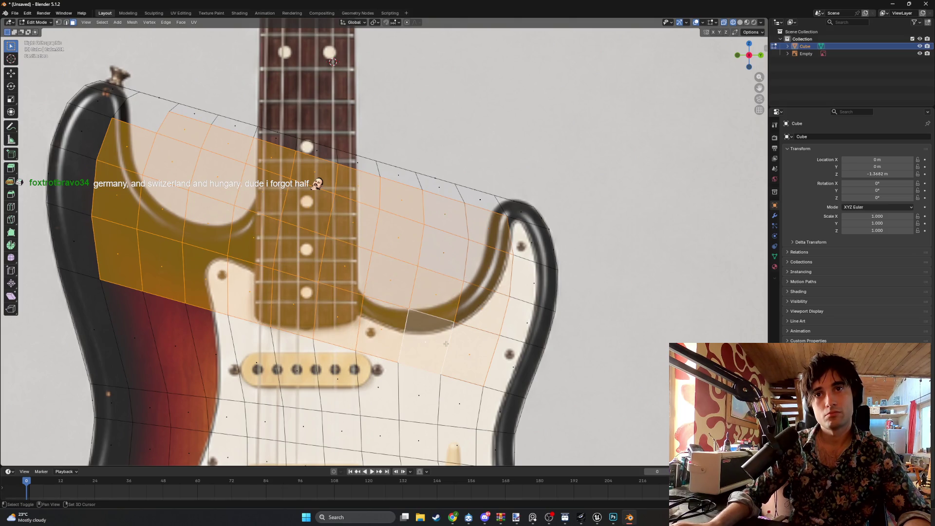
shift+click(493, 273)
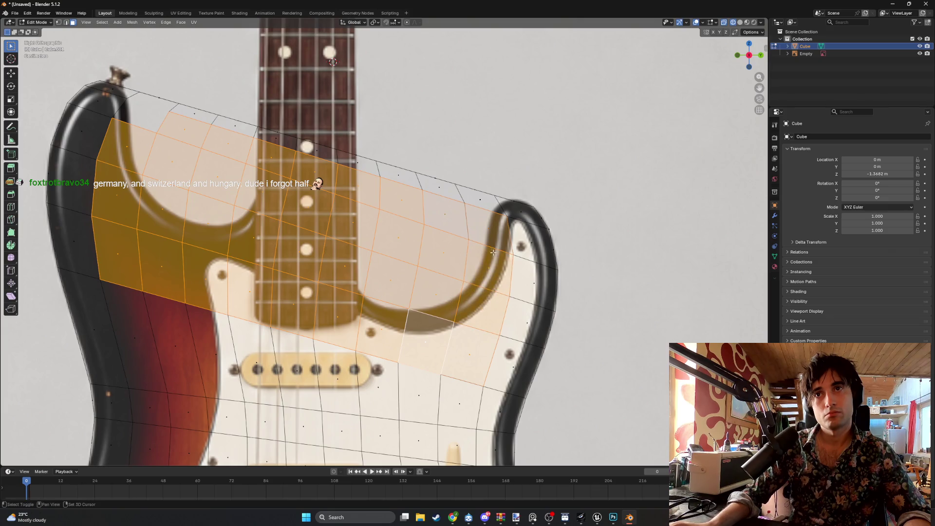
shift+click(489, 237)
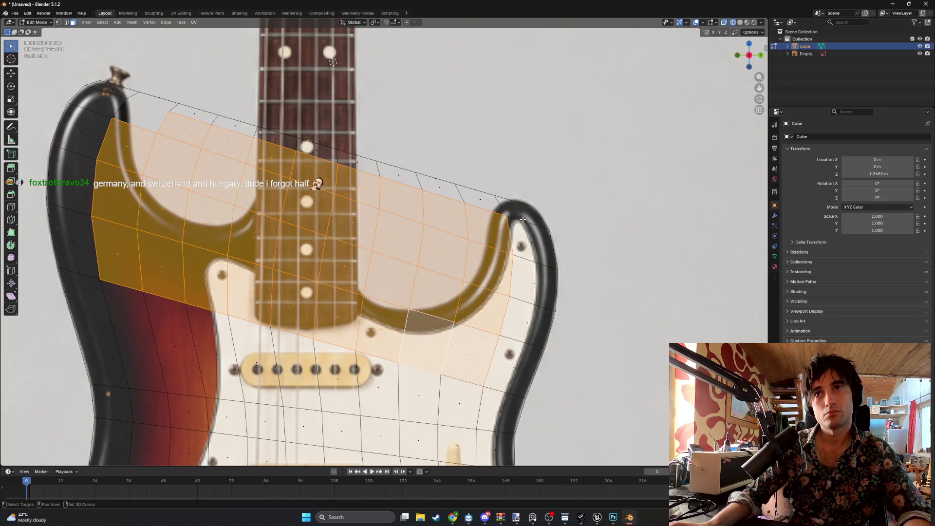
key(x)
click(436, 219)
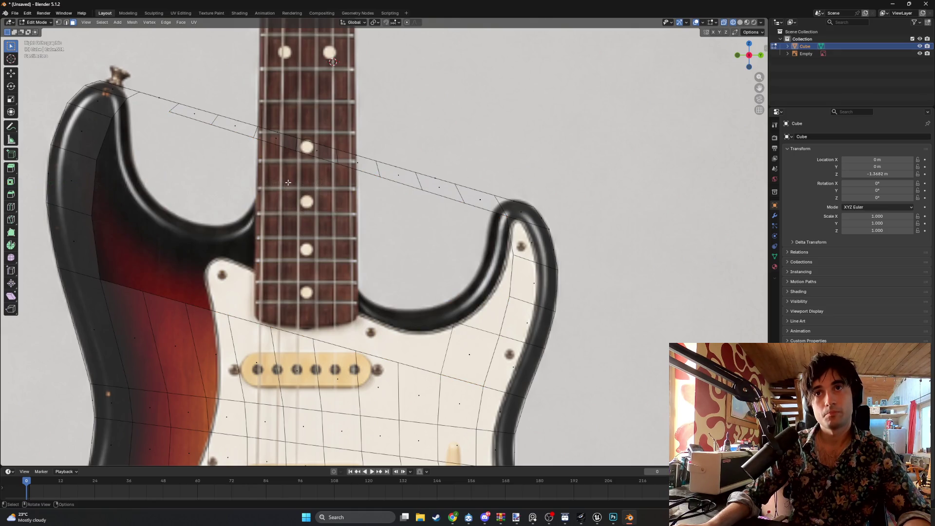
- In edge select mode, delete the first leftover edge and short stub in the horn gap
key(2)
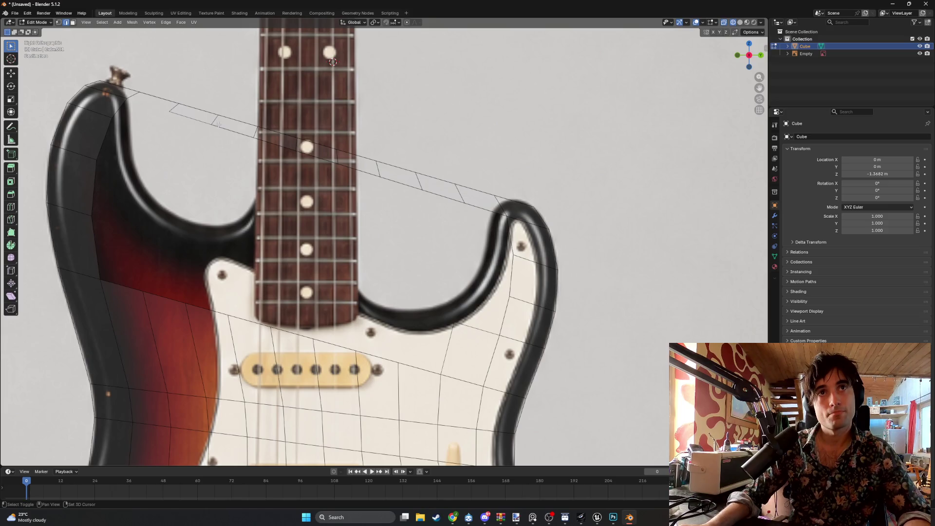
shift+click(263, 139)
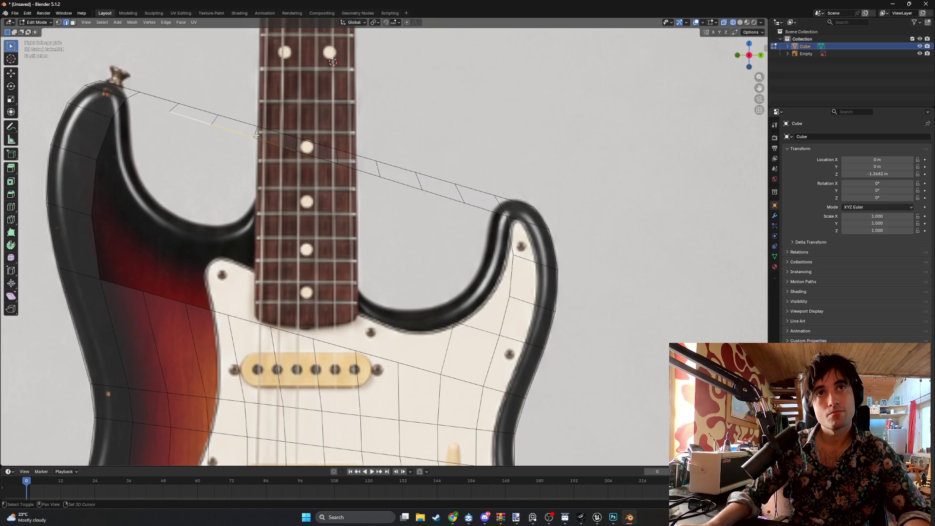
shift+click(248, 144)
key(x)
click(272, 150)
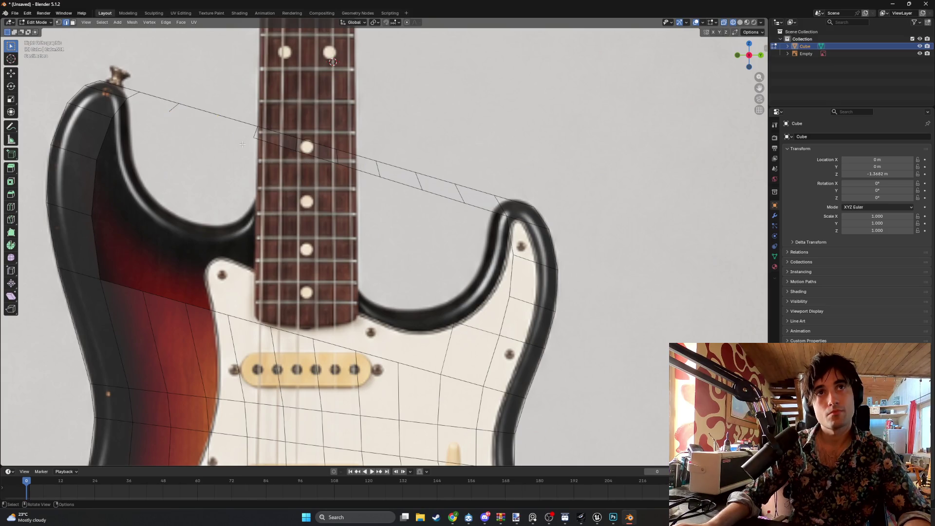
key(x)
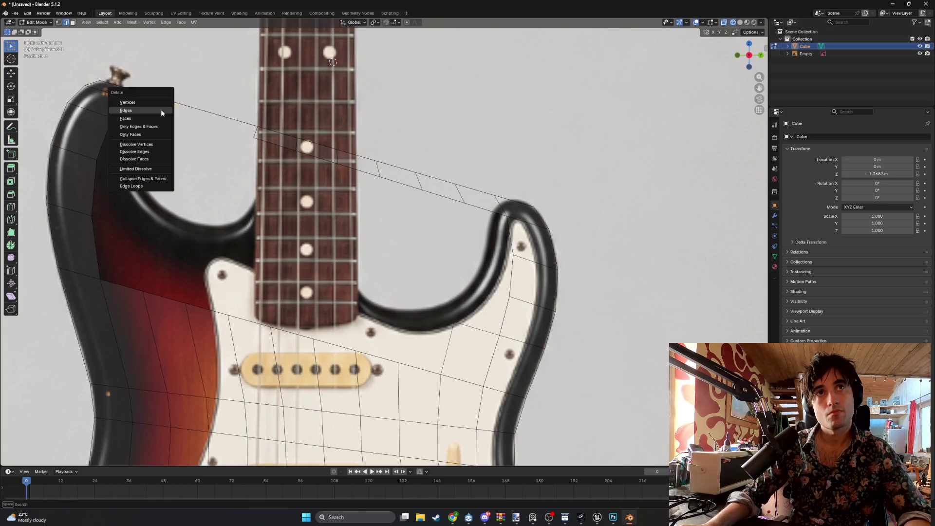
click(160, 110)
- Box-select and delete the remaining leftover edges near the right horn, leaving one clean top edge
drag(298, 165, 243, 141)
key(x)
click(265, 148)
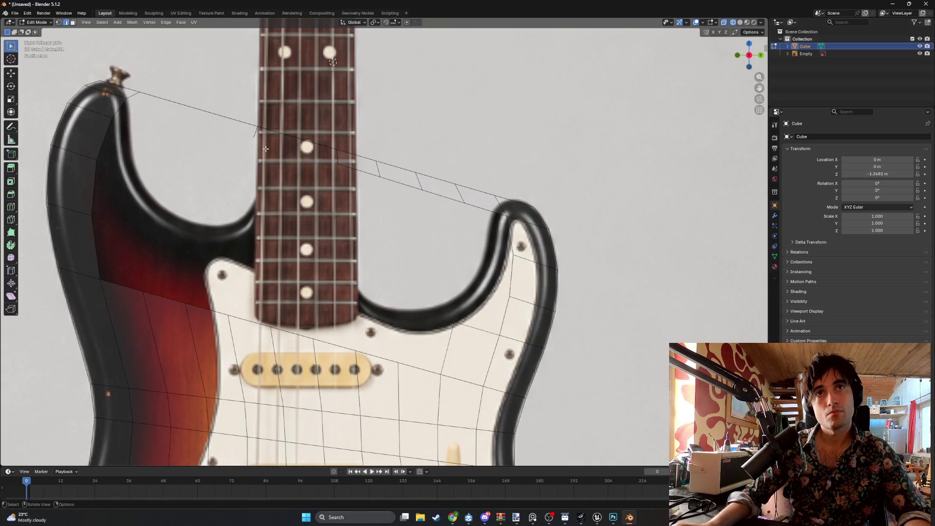
key(x)
click(233, 142)
mouse_move(443, 233)
mouse_down()
mouse_move(373, 168)
mouse_move(351, 174)
mouse_move(326, 160)
mouse_up()
key(x)
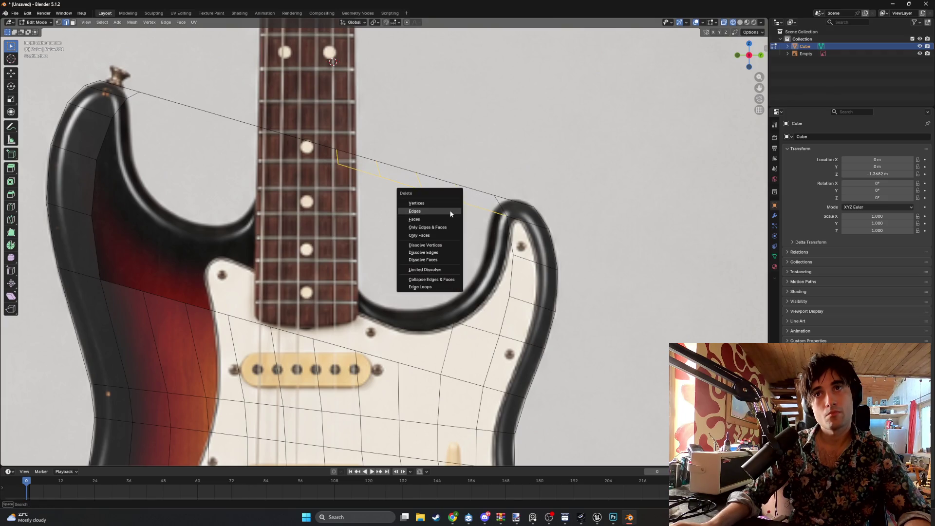
click(449, 209)
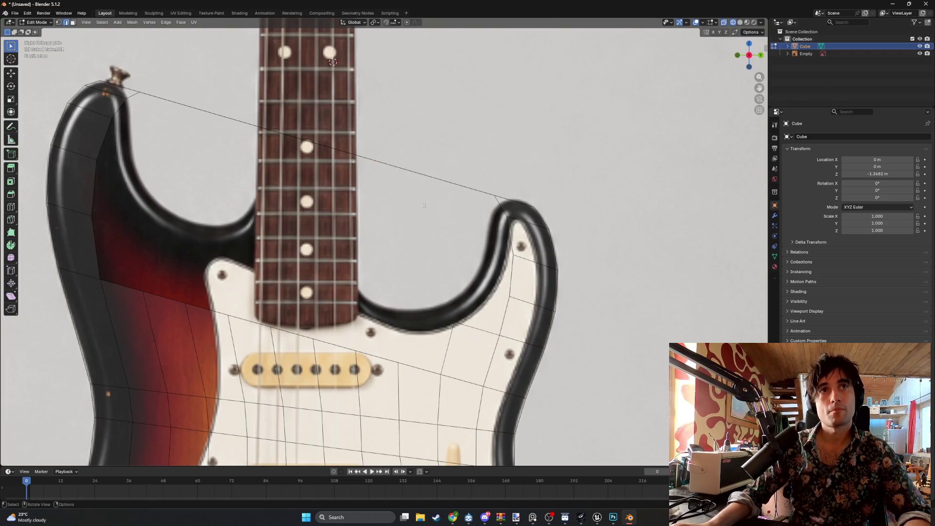
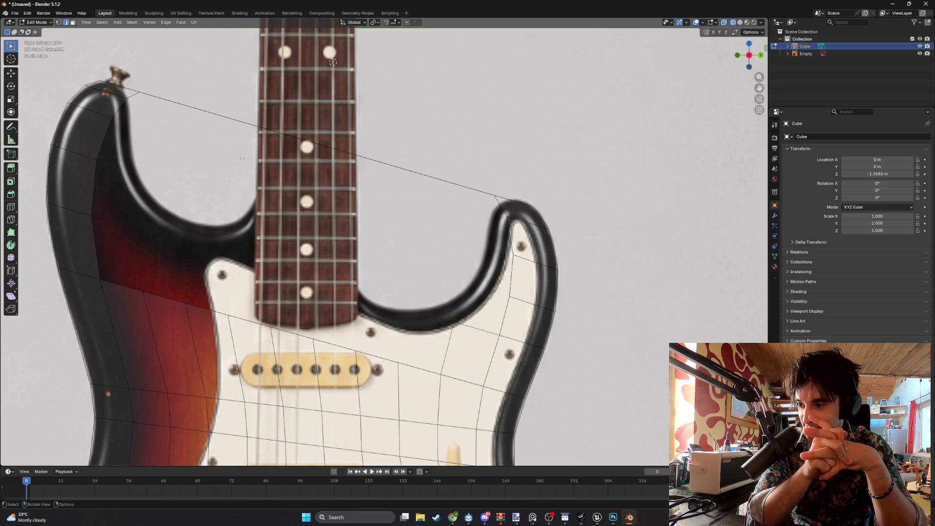
- Toggle out of and back into Edit Mode, cancelling a started vertex move
key(Tab)
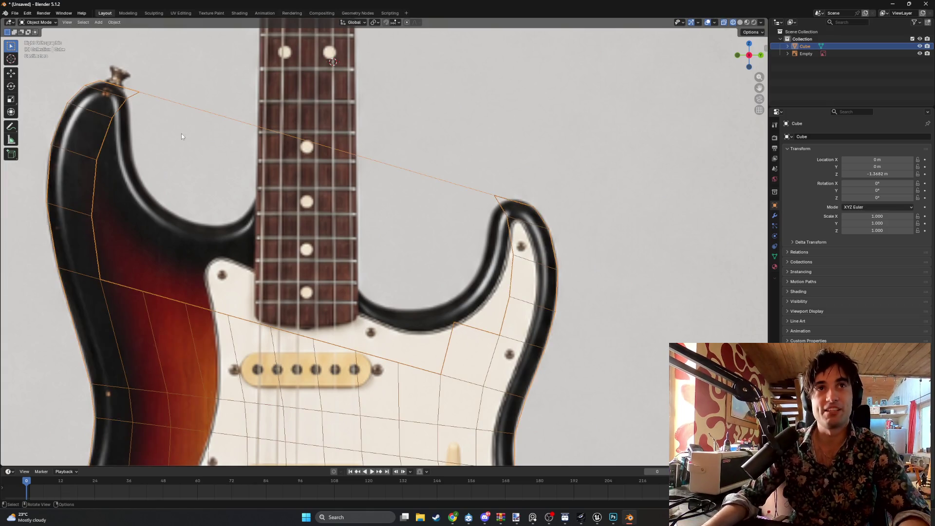
key(Tab)
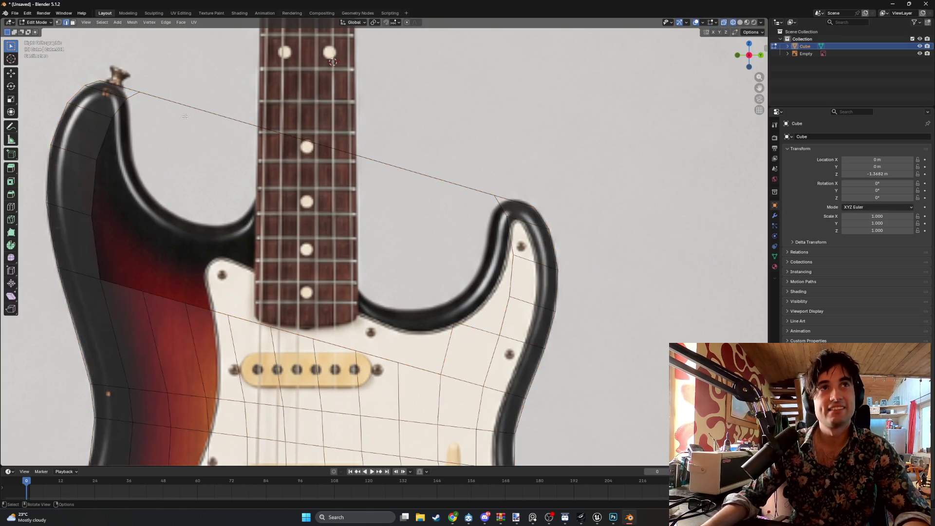
key(g)
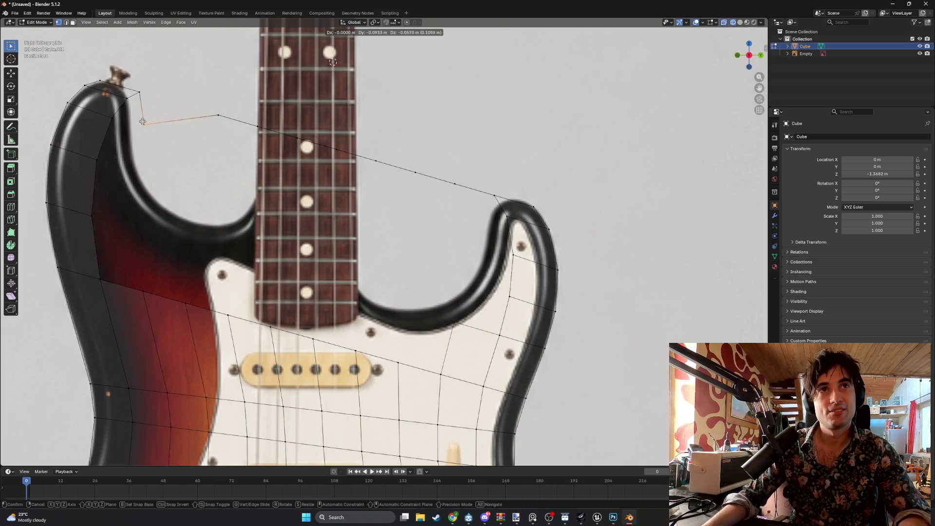
key(Escape)
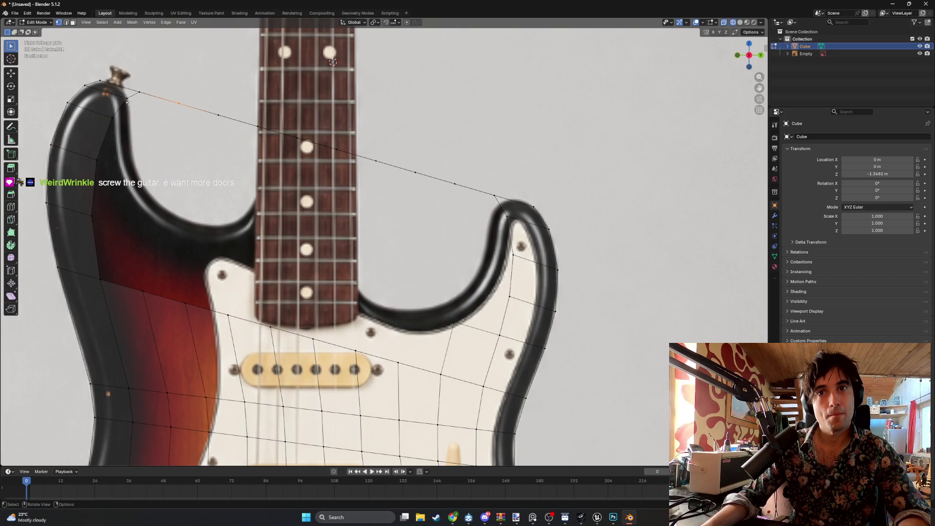
- Delete the stray vertex near the cutaway together with its edges
click(454, 322)
key(x)
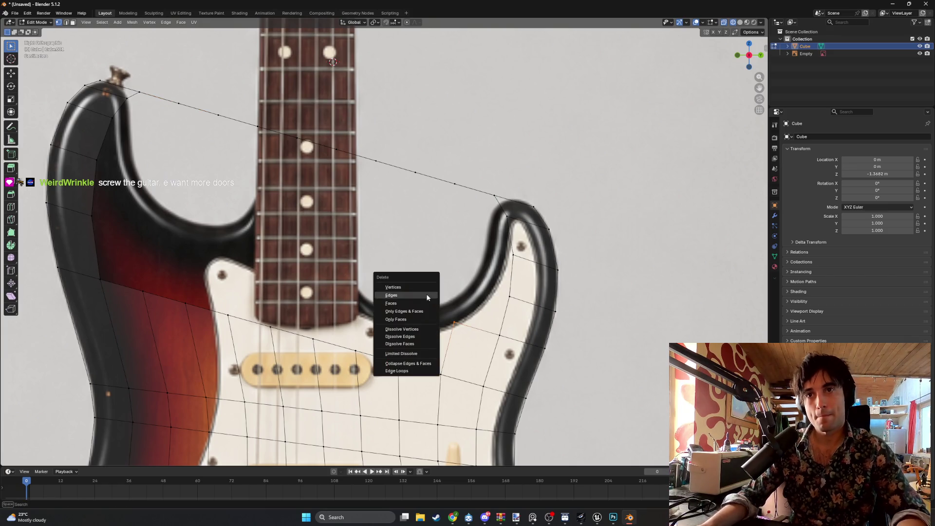
click(413, 295)
key(x)
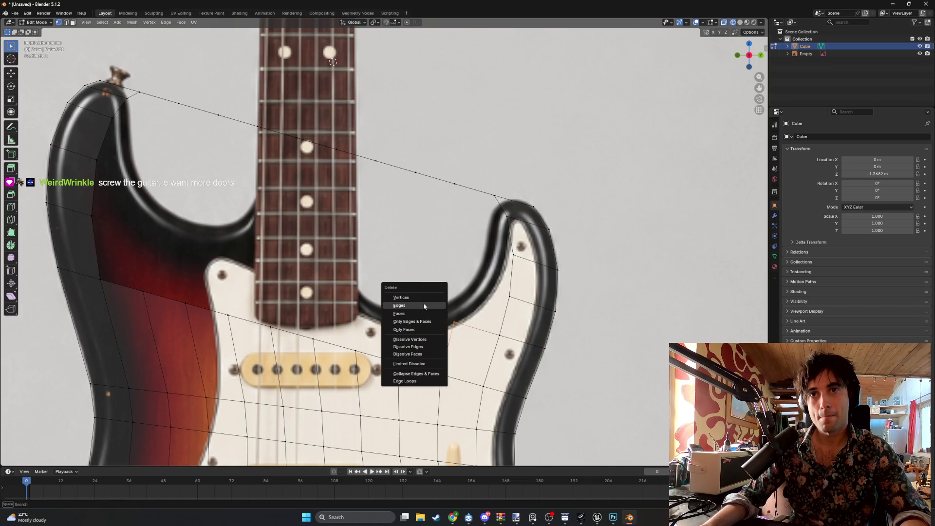
click(423, 297)
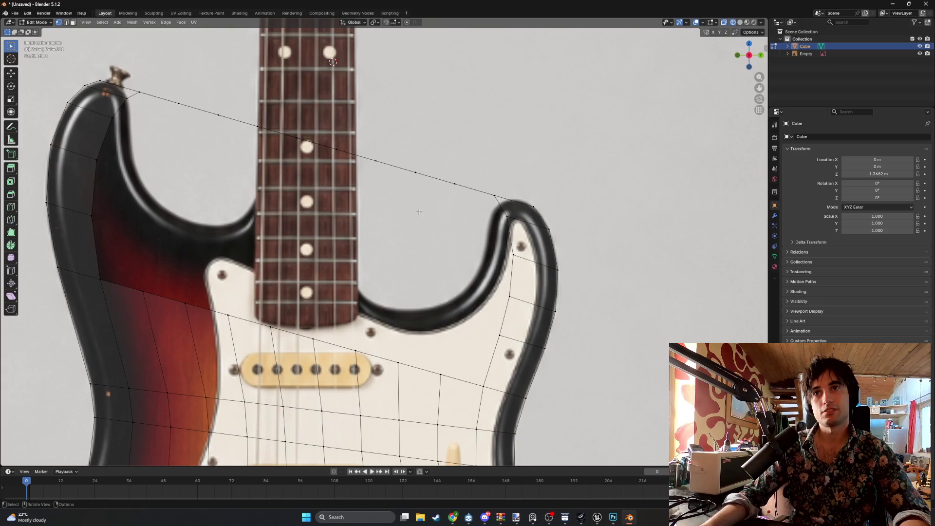
- Delete the vertices along the long top edge to remove that edge
drag(472, 208, 165, 86)
key(x)
click(171, 117)
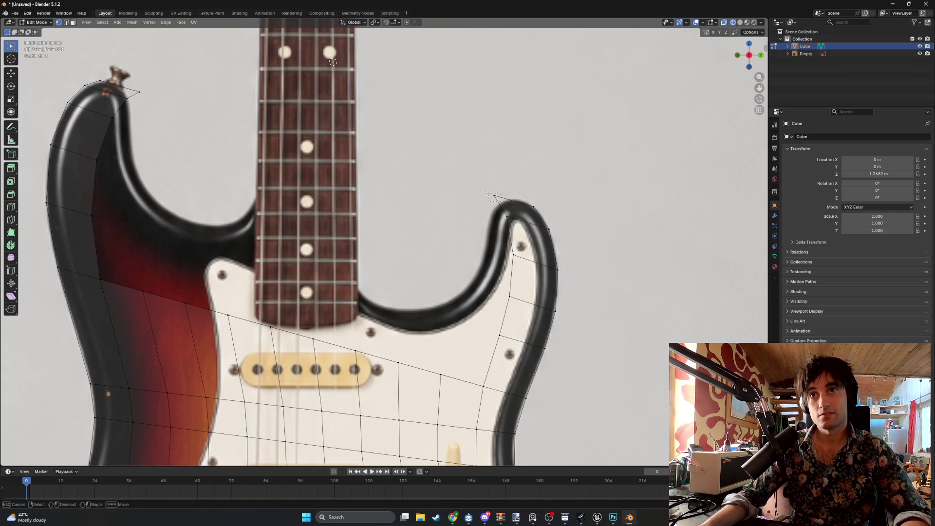
- Drag the lower horn vertices onto the horn outline in the reference photo
mouse_move(495, 196)
mouse_down()
mouse_move(511, 198)
mouse_move(502, 218)
mouse_move(494, 205)
mouse_up()
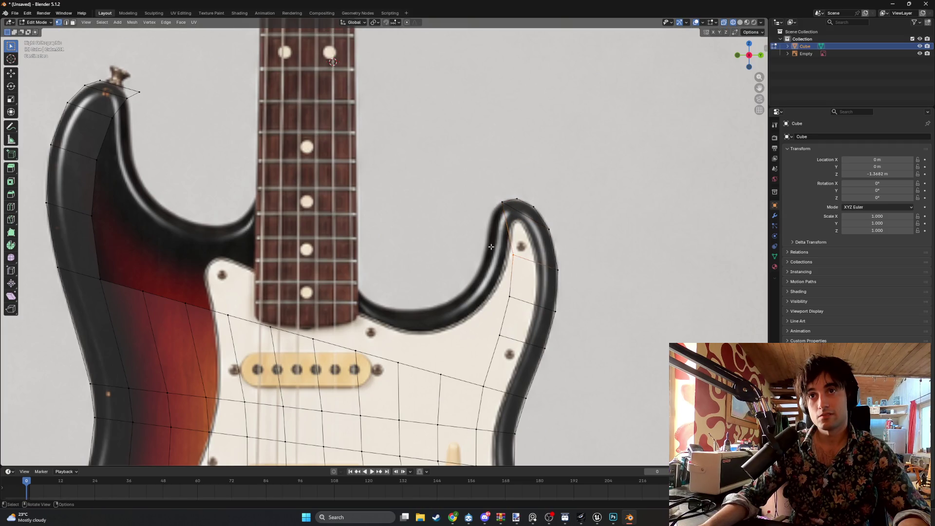
drag(492, 246, 470, 204)
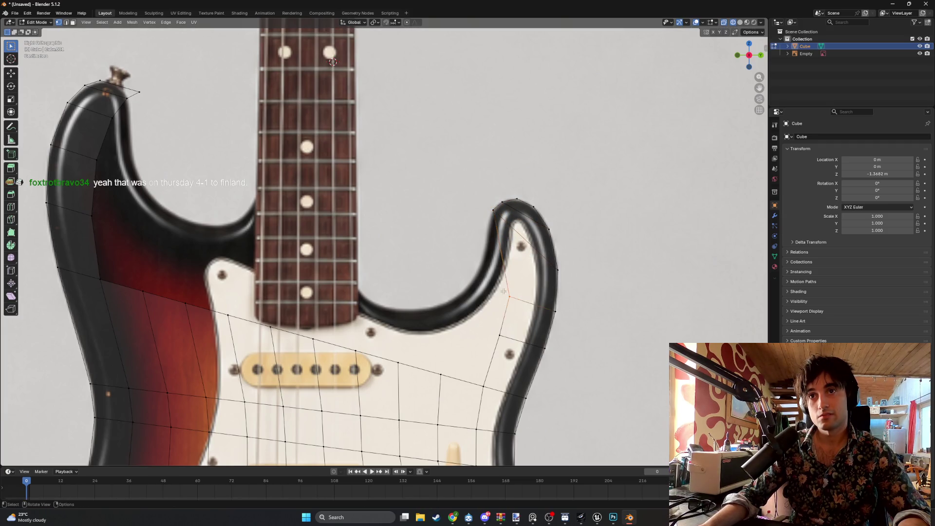
drag(501, 289, 479, 235)
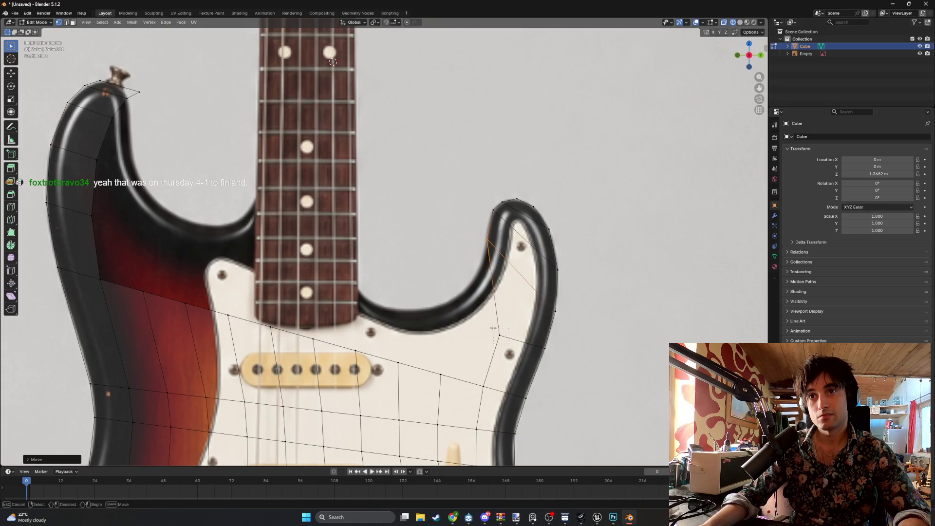
drag(491, 324, 472, 257)
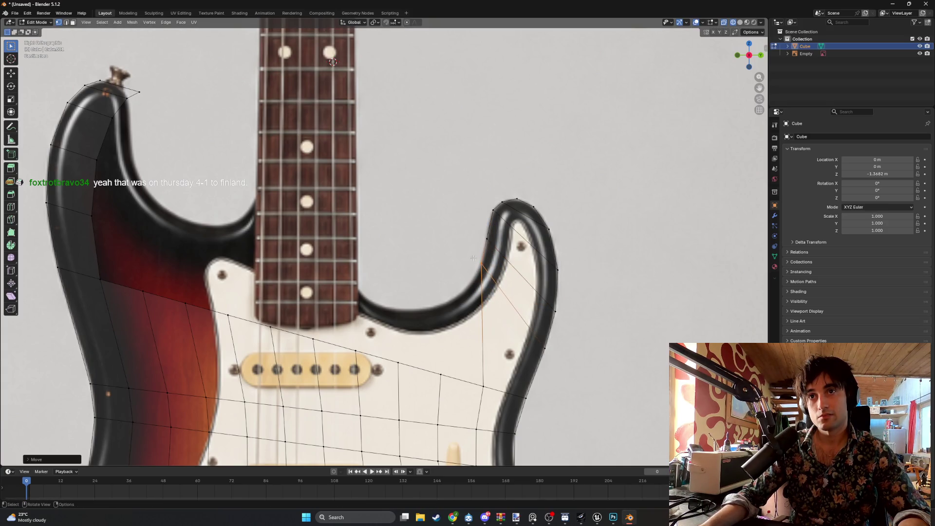
click(482, 385)
mouse_move(473, 381)
mouse_down()
mouse_move(462, 276)
mouse_move(441, 295)
mouse_move(372, 299)
mouse_up()
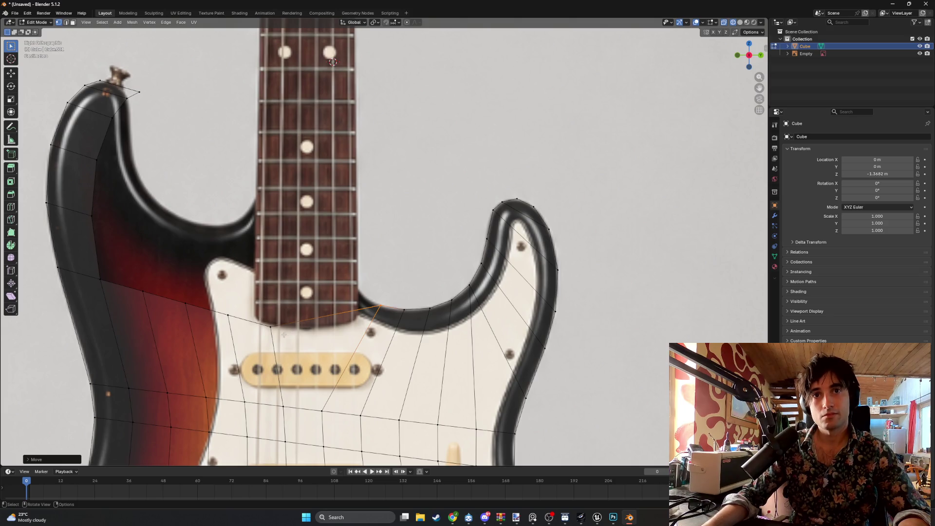
- Move the vertices near the neck pocket and neck corner onto the neck's edge
key(g)
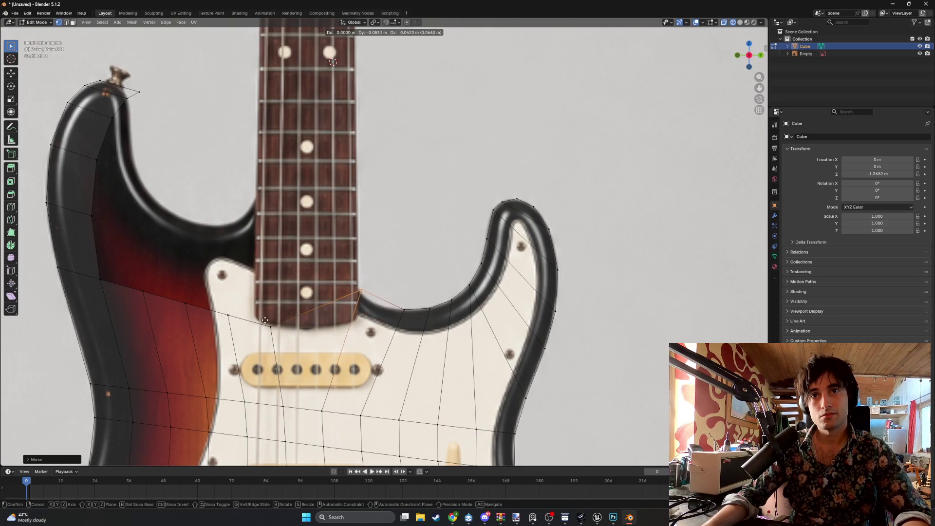
click(265, 320)
drag(405, 321, 399, 306)
key(g)
click(371, 305)
click(361, 291)
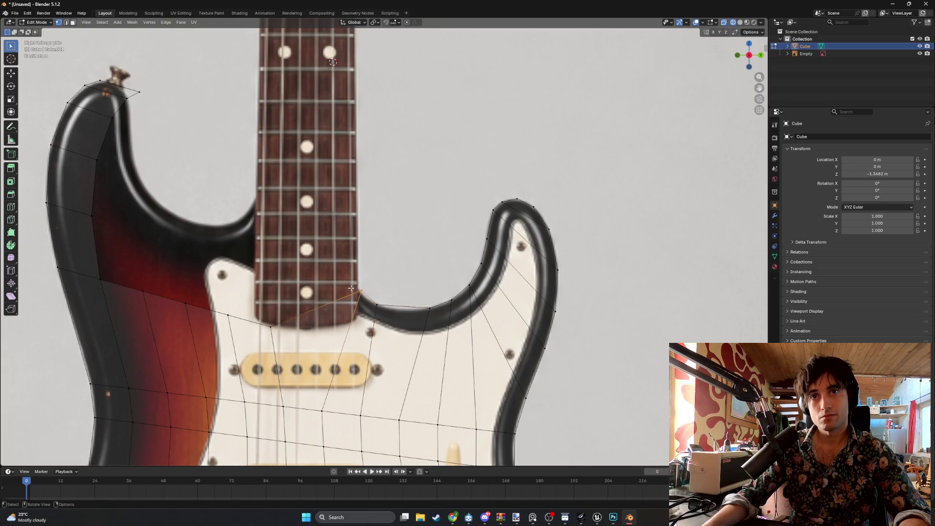
key(g)
click(350, 290)
- Shift the three cutaway vertices left onto the cutaway's curved outline
drag(436, 322, 422, 303)
key(g)
click(393, 305)
click(451, 301)
key(g)
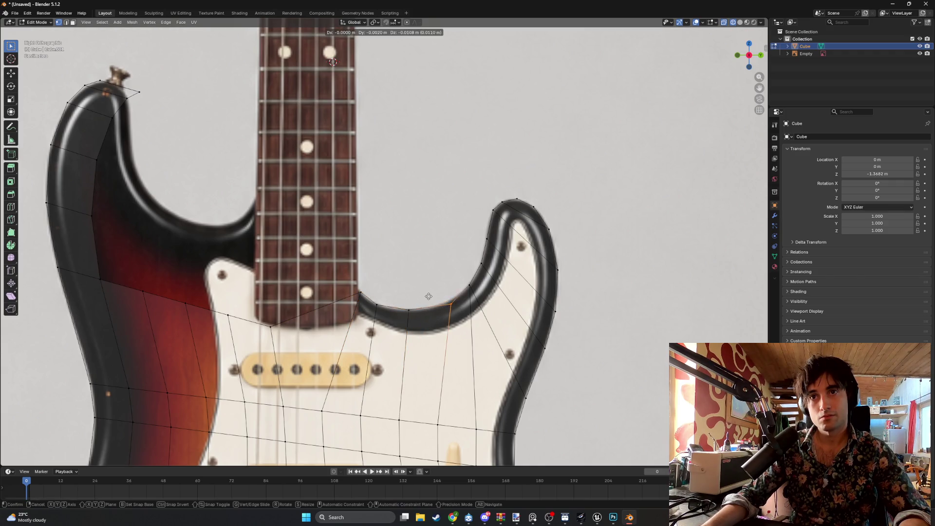
click(414, 298)
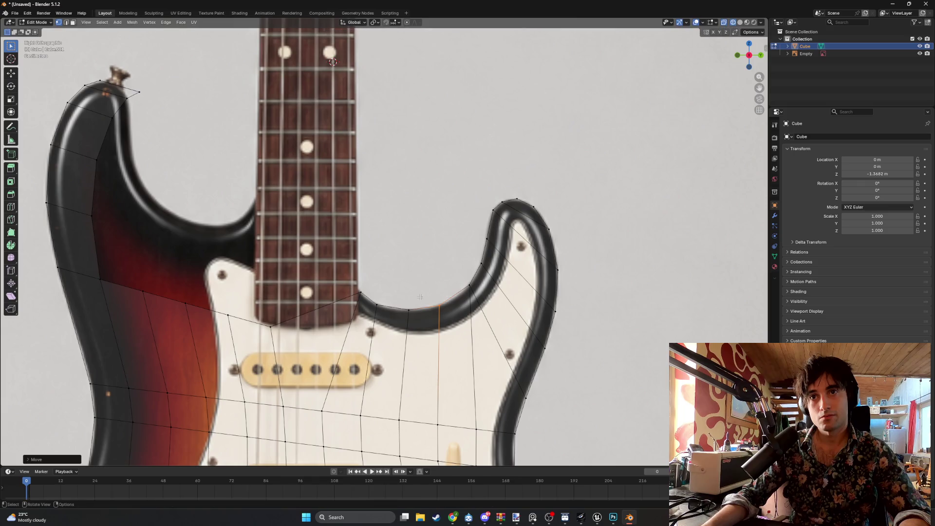
click(470, 286)
key(g)
click(451, 288)
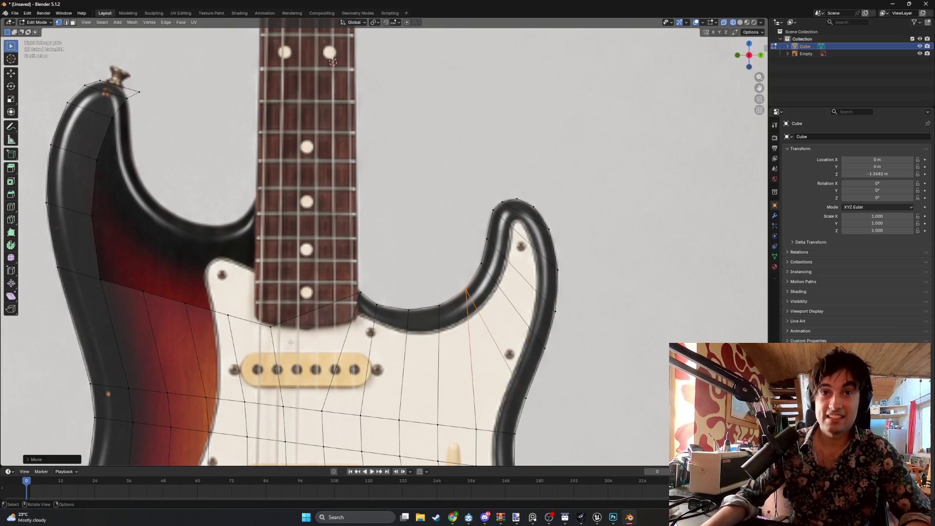
- Move the neck-bottom and left-side vertices up onto the upper cutaway outline
click(262, 318)
key(g)
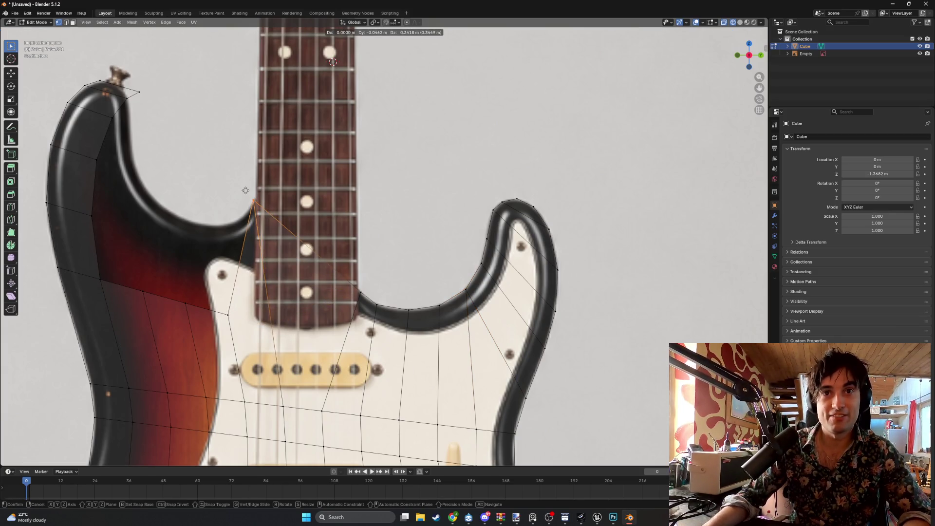
click(211, 191)
click(185, 303)
key(g)
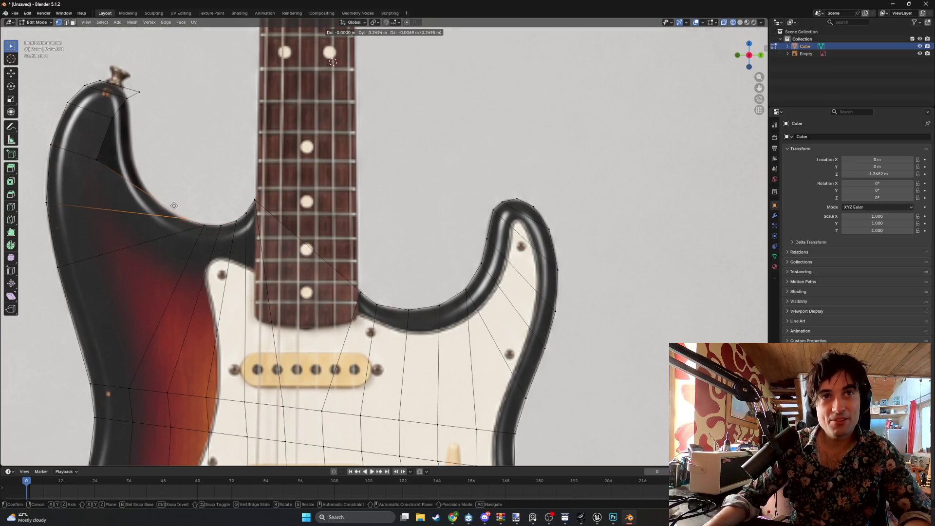
click(173, 206)
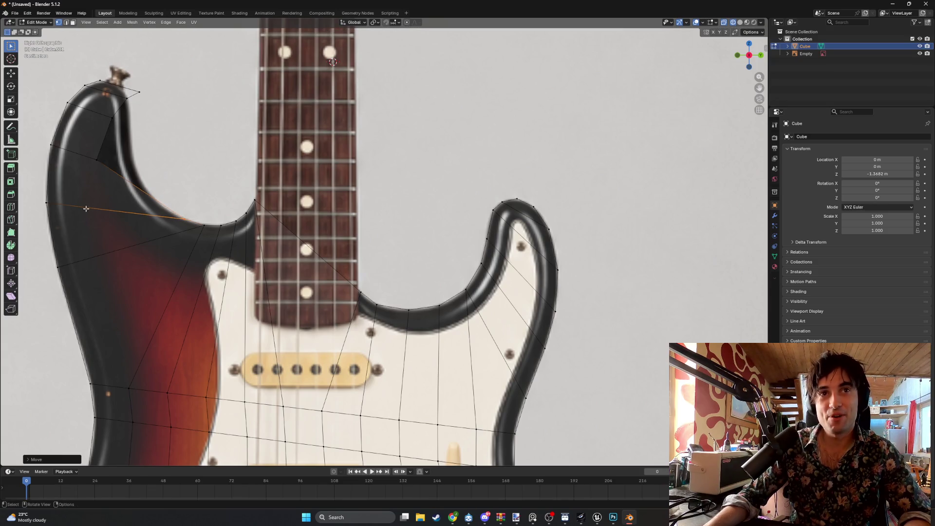
- Place another body vertex on the horn edge and fine-tune its position twice
click(98, 159)
key(g)
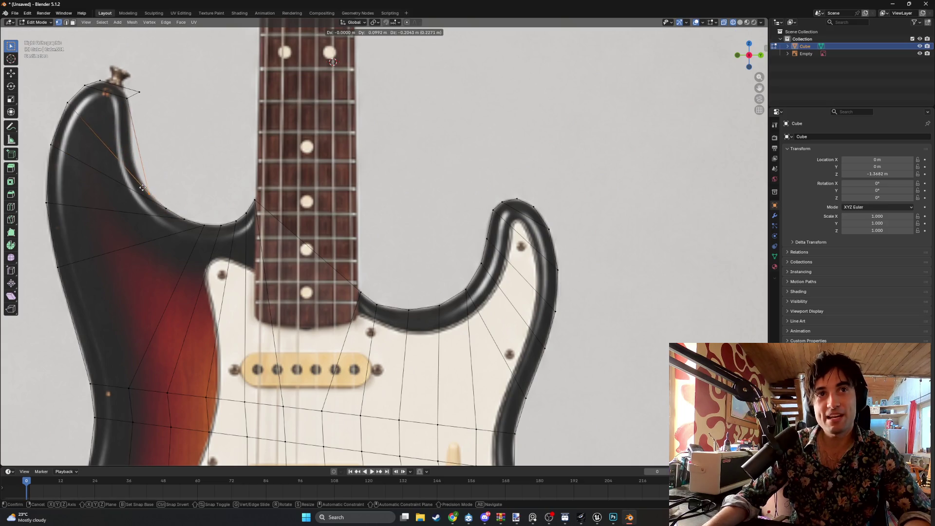
click(124, 166)
key(g)
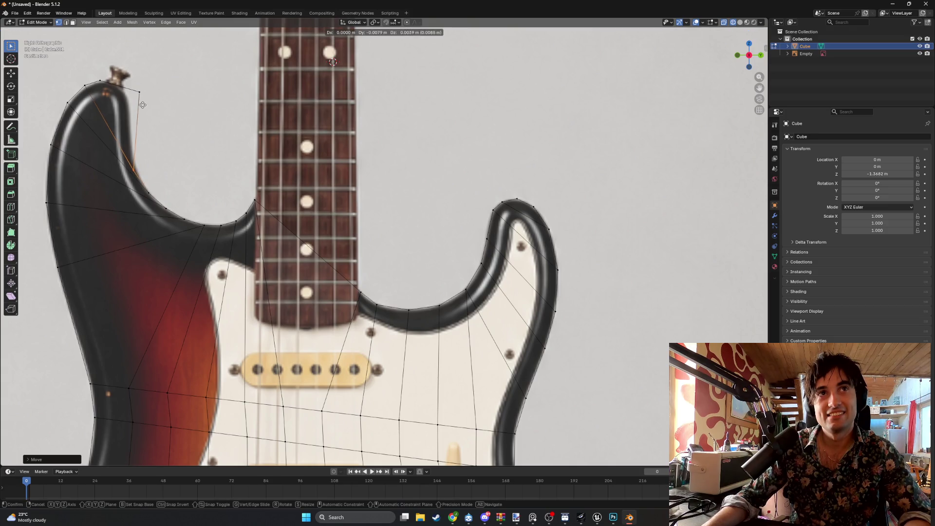
click(140, 89)
key(g)
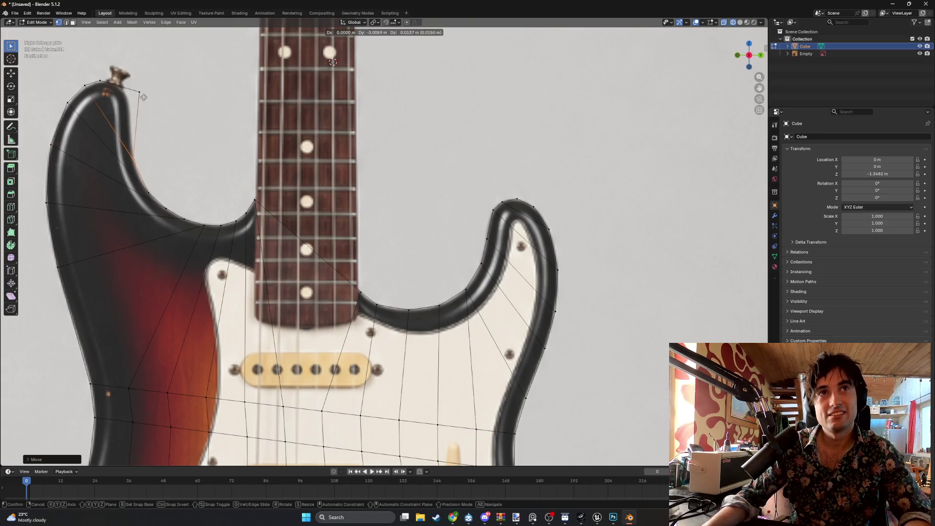
click(148, 99)
- Fit the horn-tip vertex and the vertices below it onto the horn's inner curve
click(122, 91)
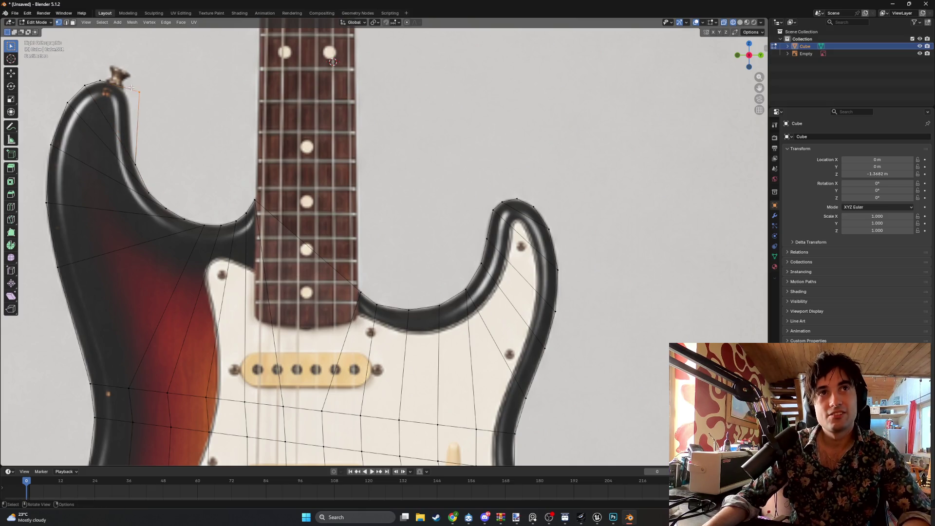
key(g)
click(111, 86)
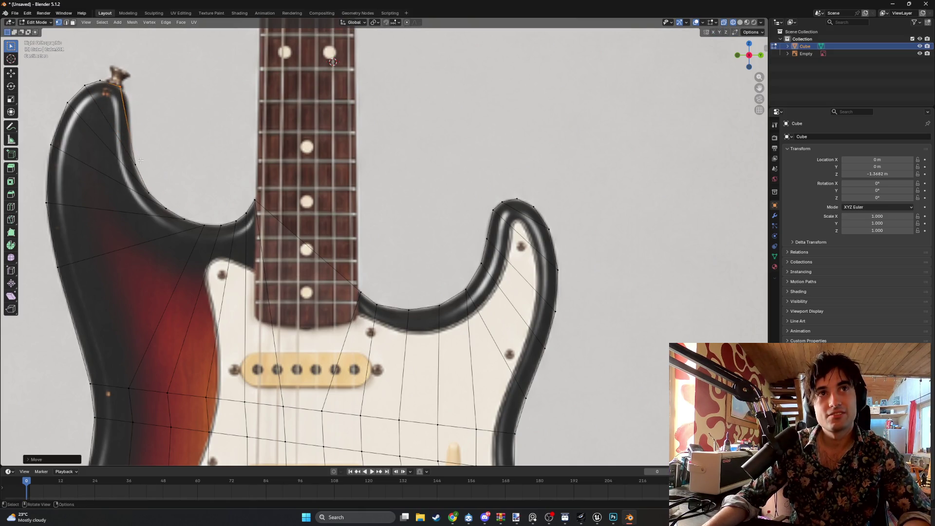
click(126, 152)
key(g)
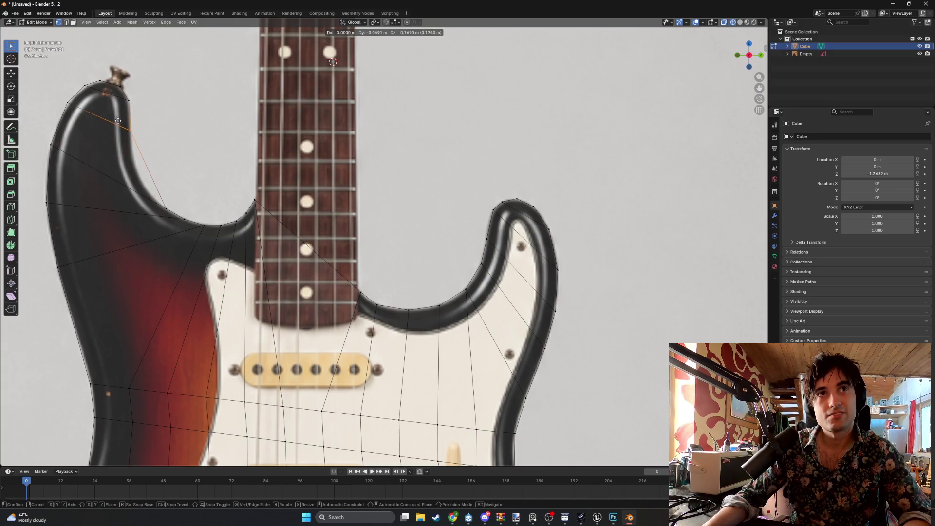
click(118, 120)
click(166, 207)
key(g)
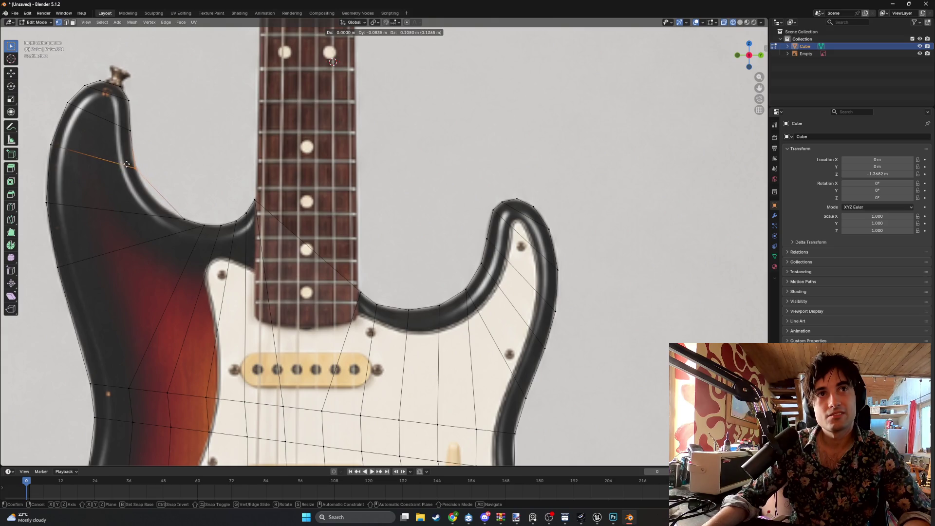
click(127, 167)
- Pull the upper cutaway's remaining vertices up-left onto the guitar's edge
mouse_move(183, 222)
mouse_down()
mouse_move(163, 201)
mouse_move(187, 221)
mouse_up()
key(g)
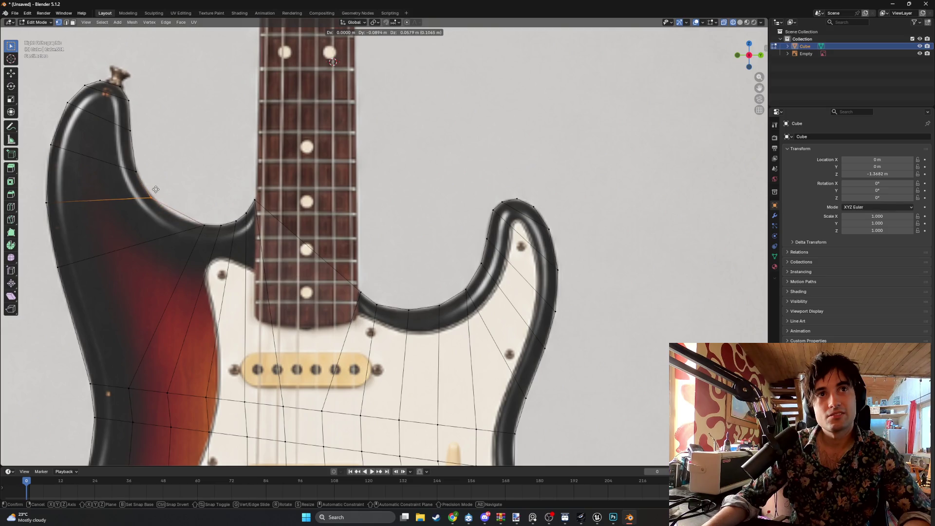
click(157, 189)
key(alt+a)
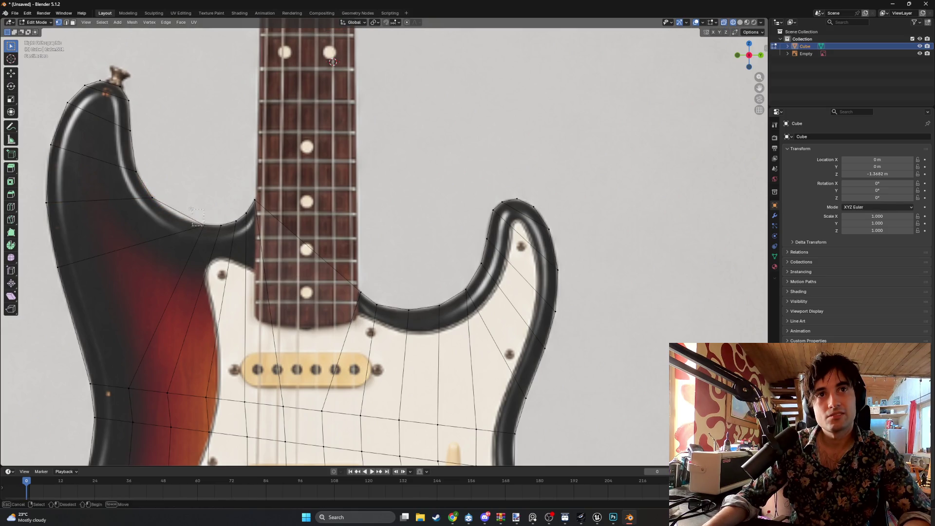
click(206, 233)
key(g)
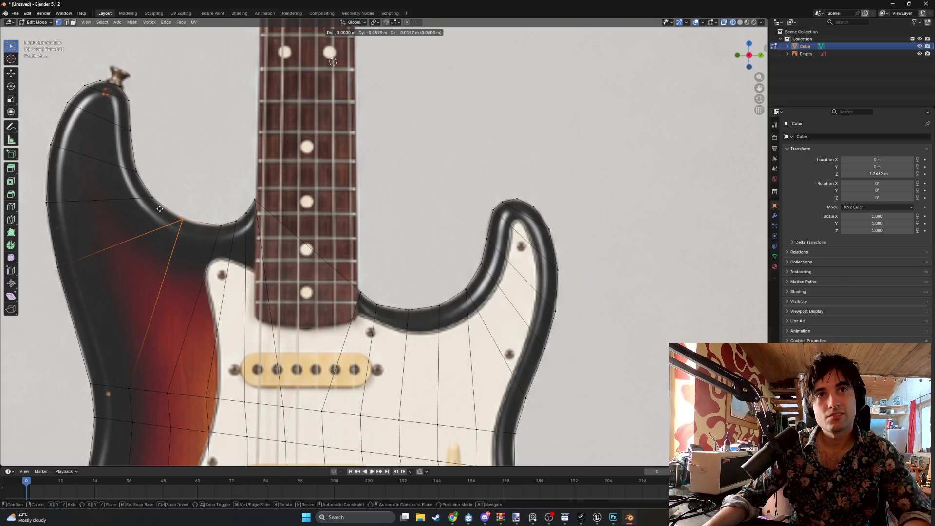
click(161, 208)
click(218, 233)
key(g)
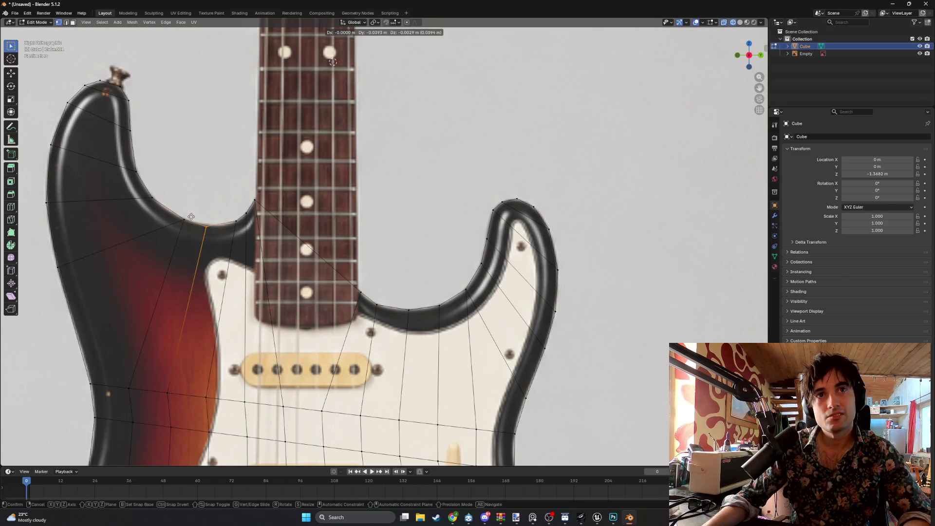
click(198, 217)
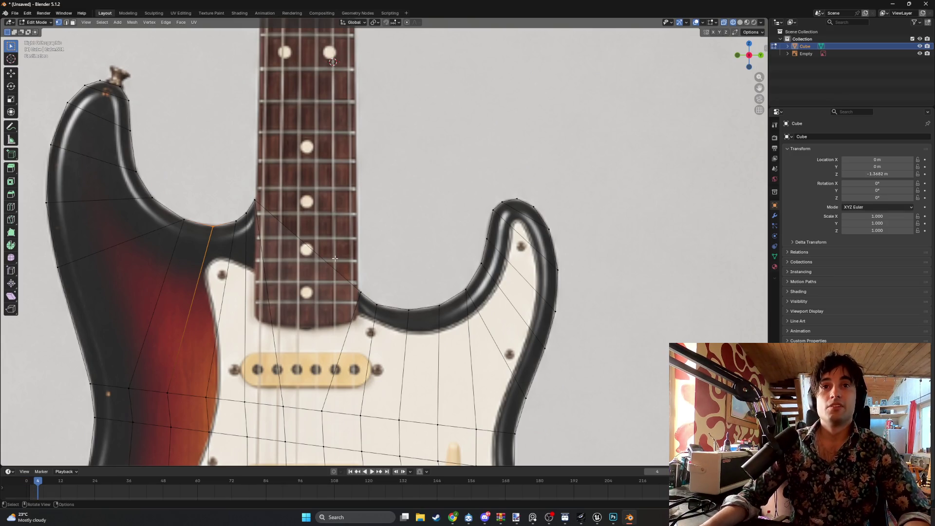
- Orbit into perspective and switch the viewport to Wireframe shading
scroll(360, 258, down, 5)
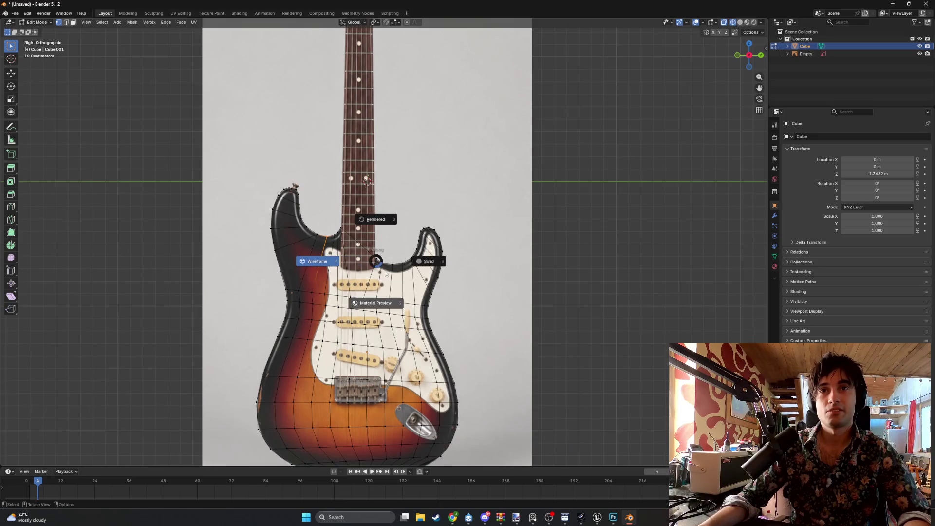
mouse_move(360, 258)
middle_down()
mouse_move(382, 300)
mouse_move(341, 307)
mouse_move(404, 299)
mouse_move(474, 307)
mouse_move(349, 313)
mouse_move(380, 314)
mouse_move(354, 268)
mouse_move(347, 275)
middle_up()
key(z)
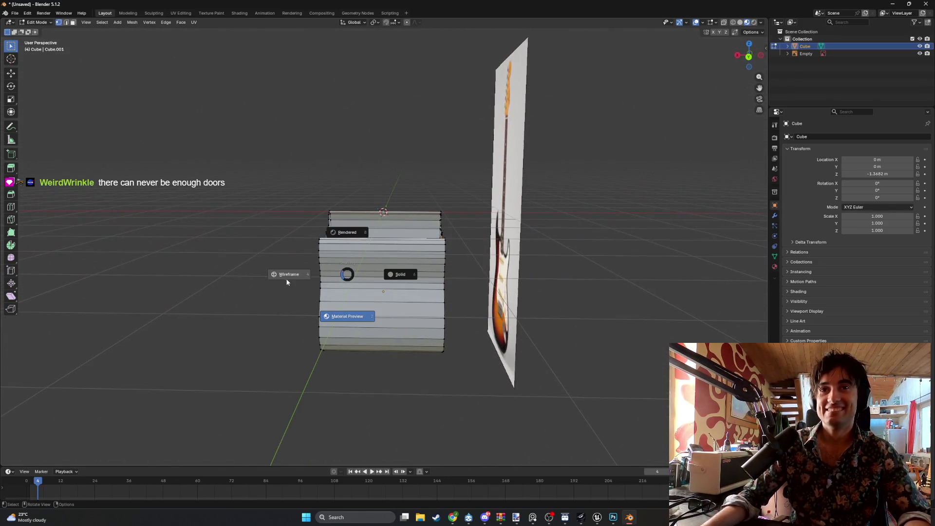
click(291, 274)
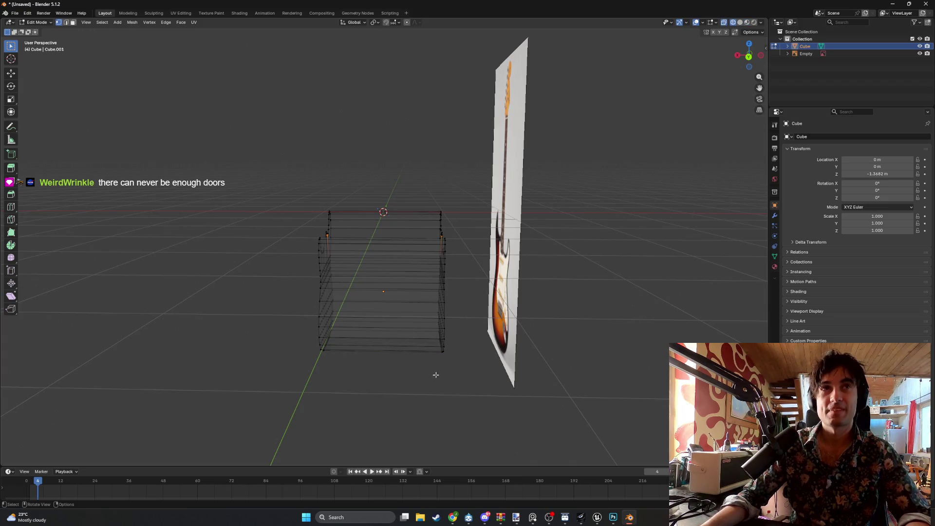
- Box-select the stray extruded edges and delete them
mouse_move(448, 379)
mouse_down()
mouse_move(428, 301)
mouse_move(355, 186)
mouse_up()
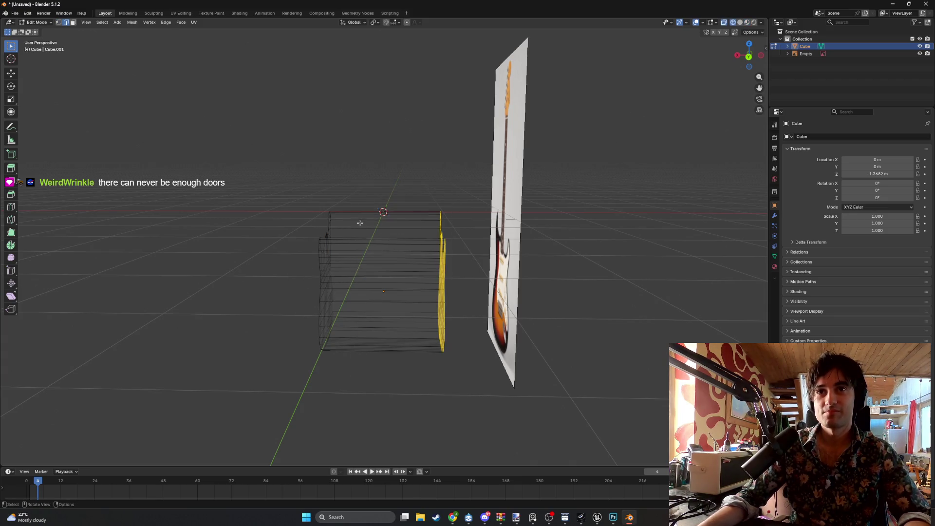
shift+drag(449, 369, 347, 187)
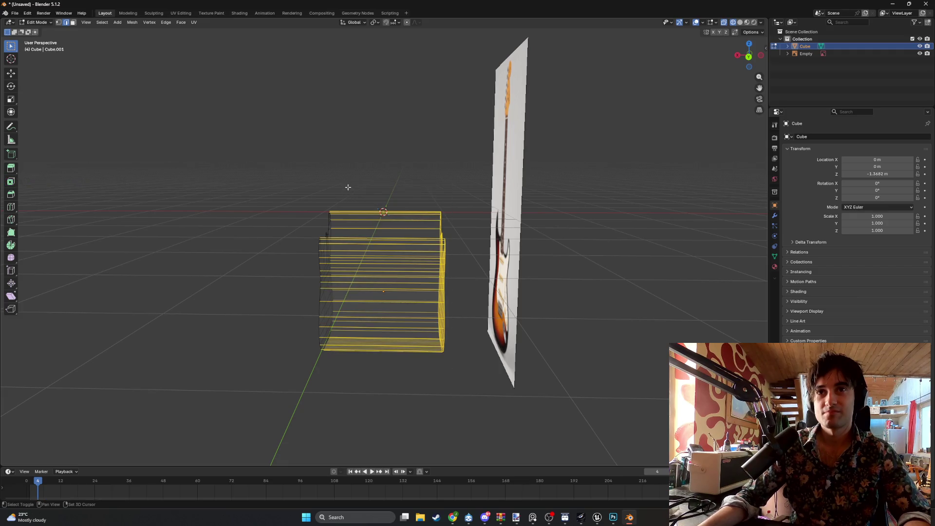
key(x)
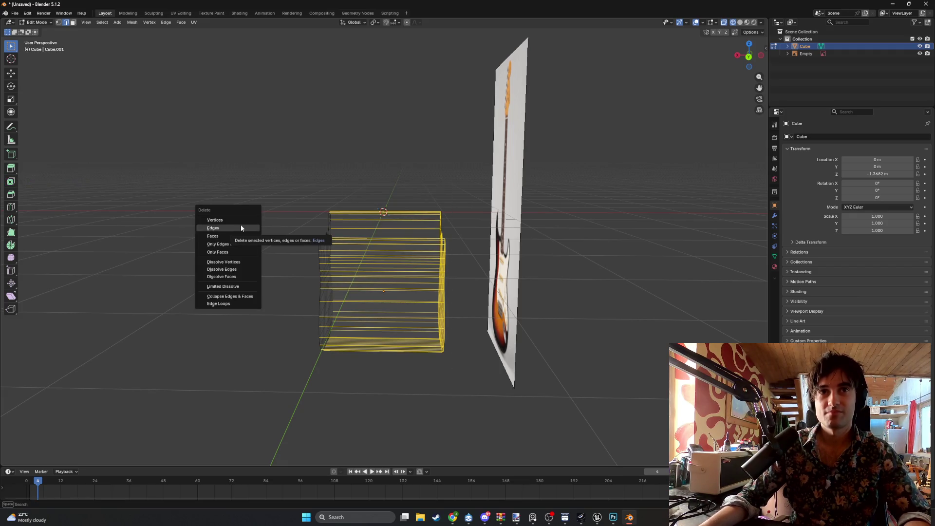
click(241, 228)
- Return to the Right Orthographic view
key(ctrl+KP_1)
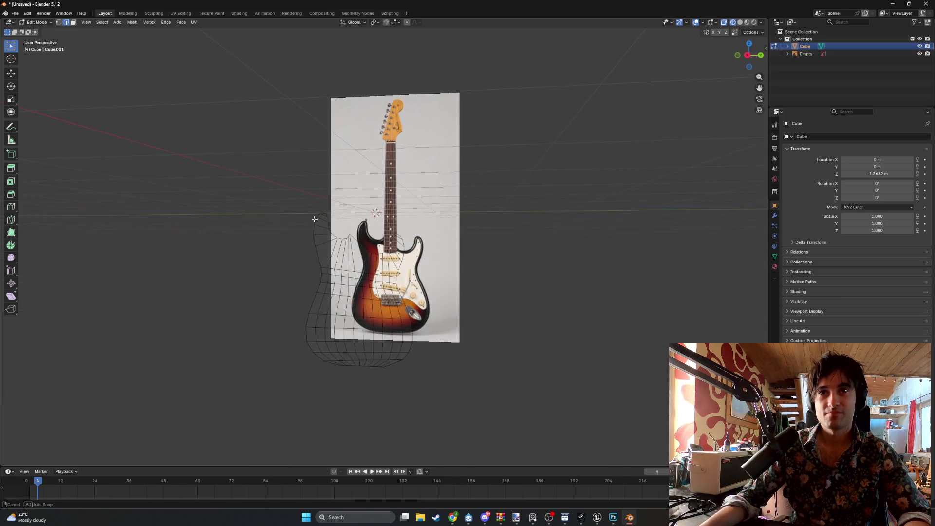
key(KP_3)
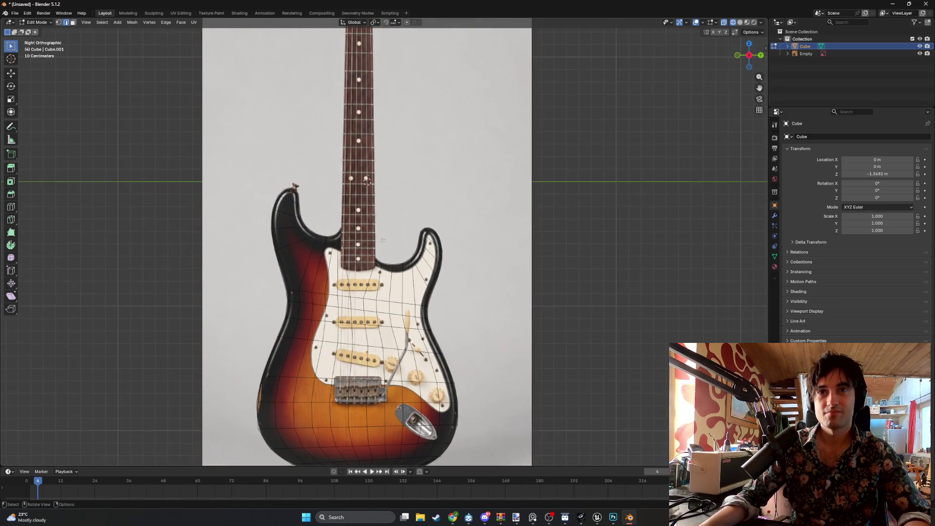
right_click(382, 240)
- Switch the mesh back to solid shading and orbit into perspective
key(z)
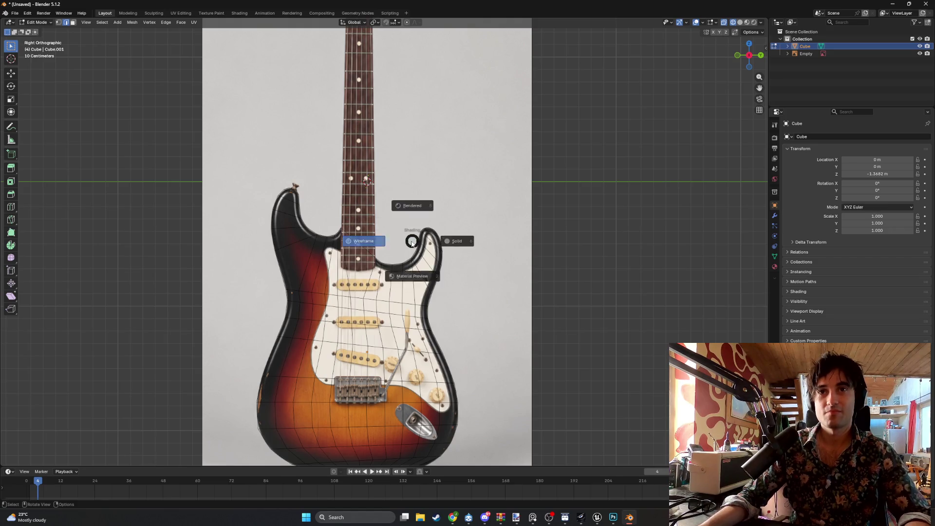
click(410, 242)
scroll(369, 258, up, 4)
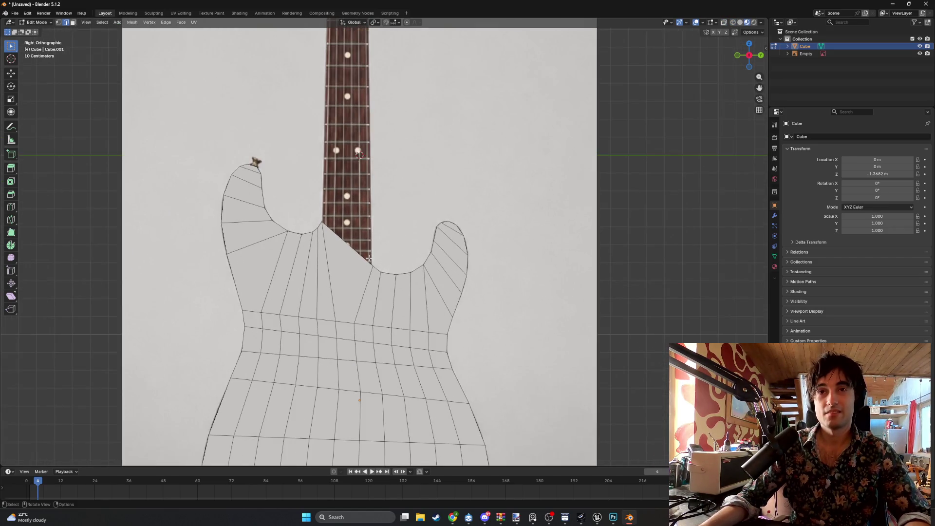
mouse_move(369, 258)
middle_down()
mouse_move(446, 255)
mouse_move(400, 253)
middle_up()
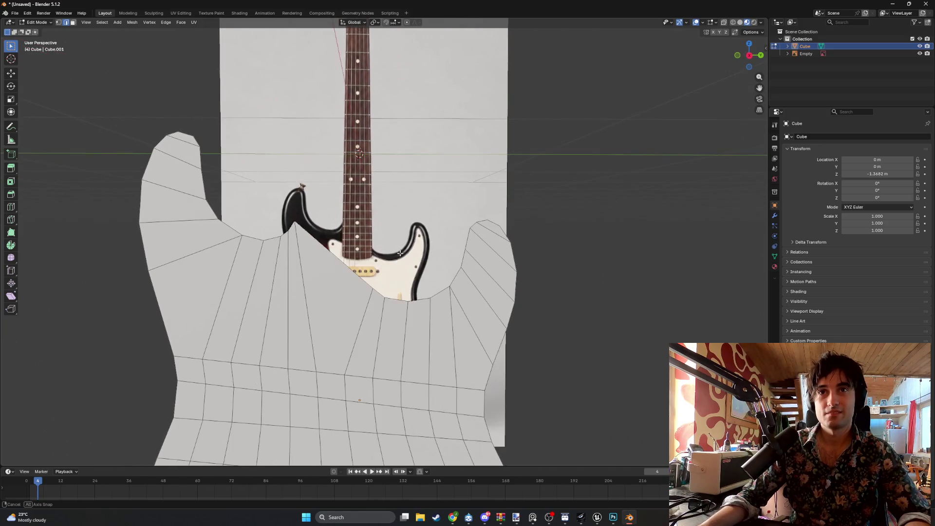
- Reposition the vertex by the neck pocket and orbit to line the mesh over the reference
click(373, 288)
key(g)
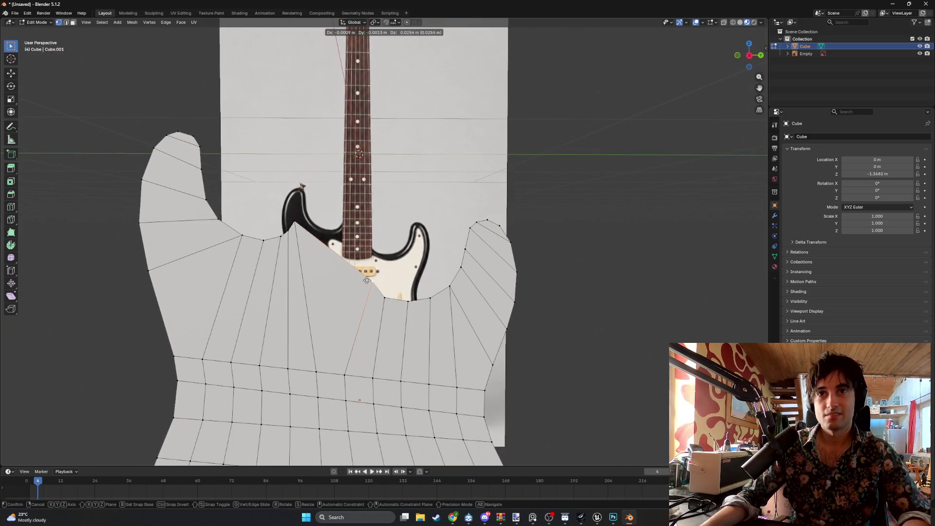
click(367, 281)
mouse_move(367, 281)
middle_down()
mouse_move(200, 267)
mouse_move(340, 266)
middle_up()
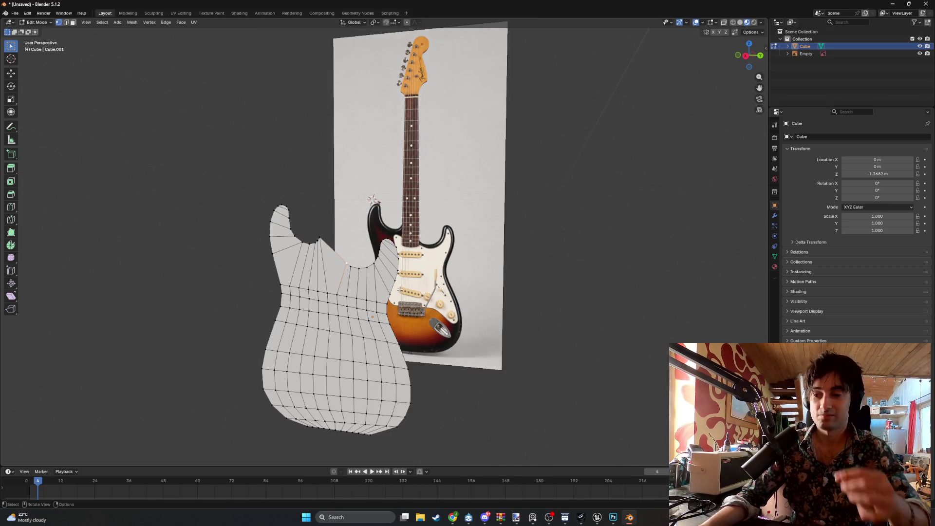
middle_drag(374, 274, 353, 247)
scroll(356, 243, up, 5)
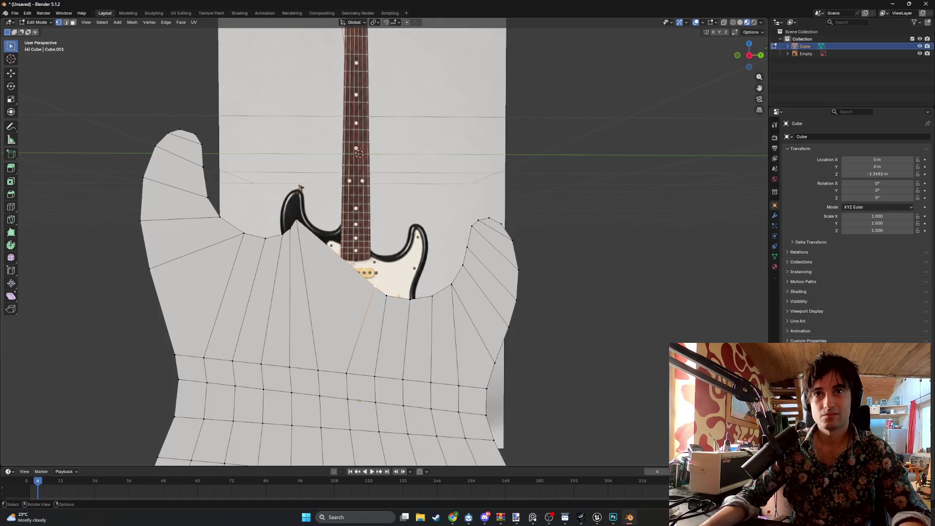
- Triangulate the long face beside the neck pocket, then rejoin it into a quad
middle_drag(351, 263, 352, 266)
scroll(341, 266, up, 1)
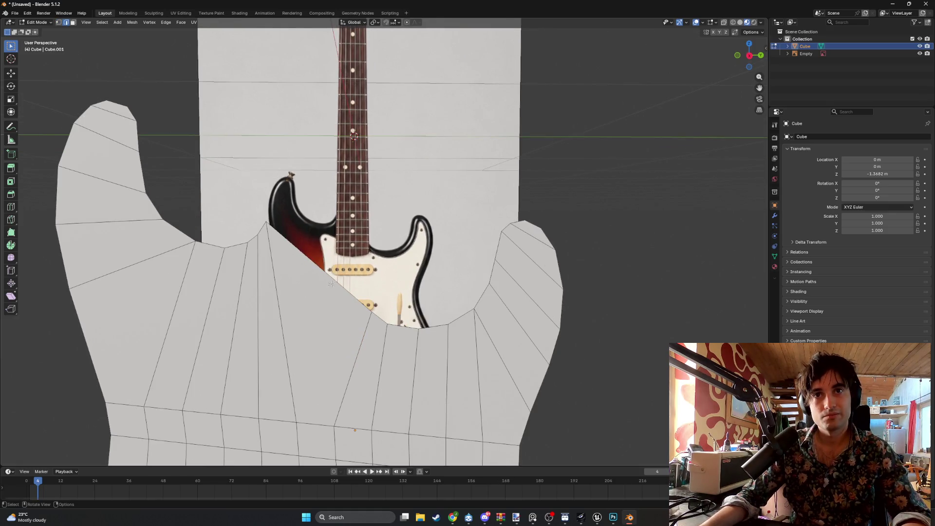
key(3)
click(318, 321)
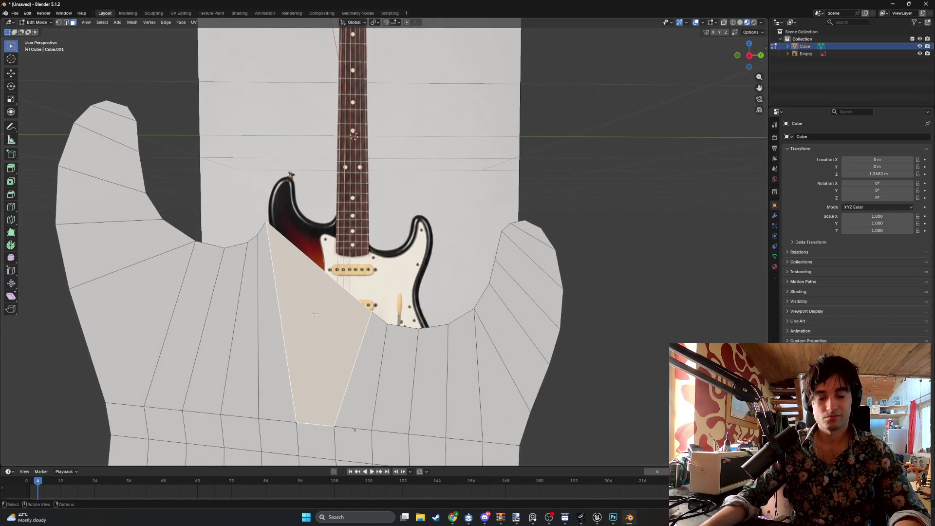
key(ctrl+t)
key(1)
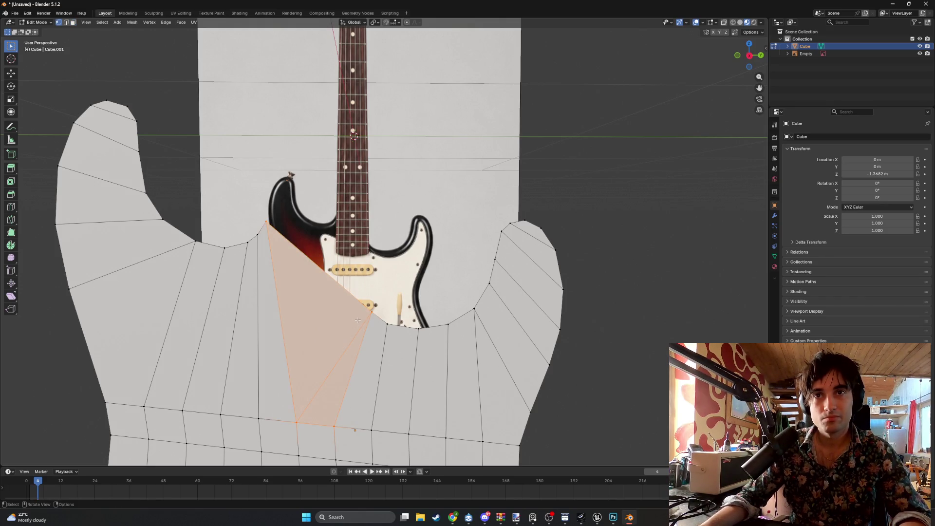
key(3)
key(alt+j)
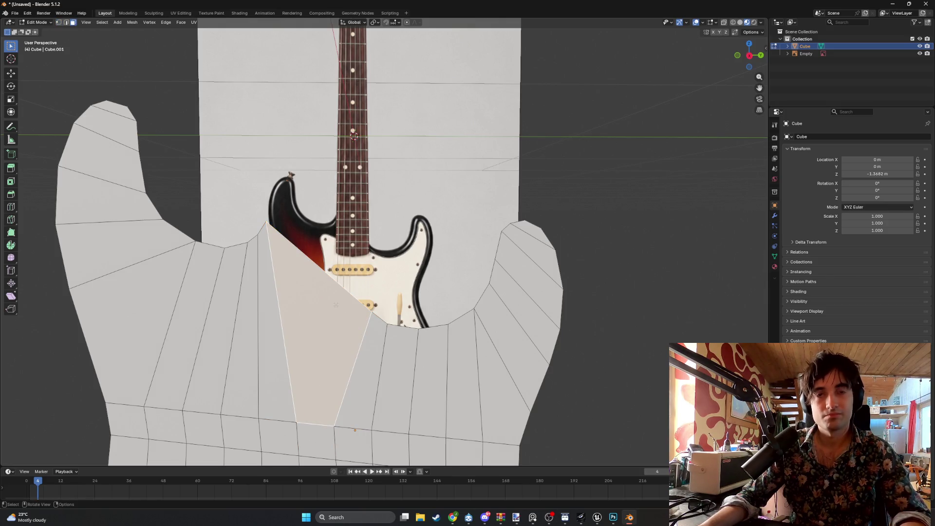
- Knife-cut a new edge down the face and start moving a vertex along Y
key(k)
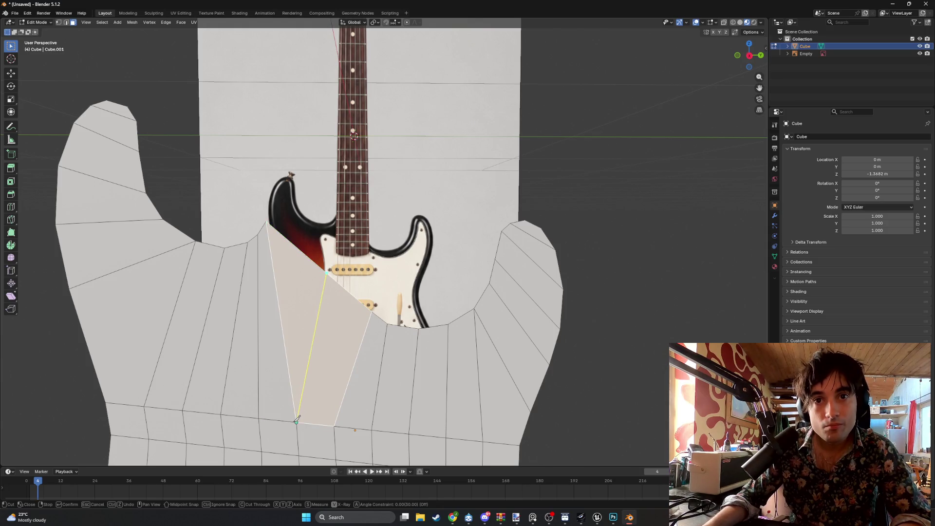
key(Return)
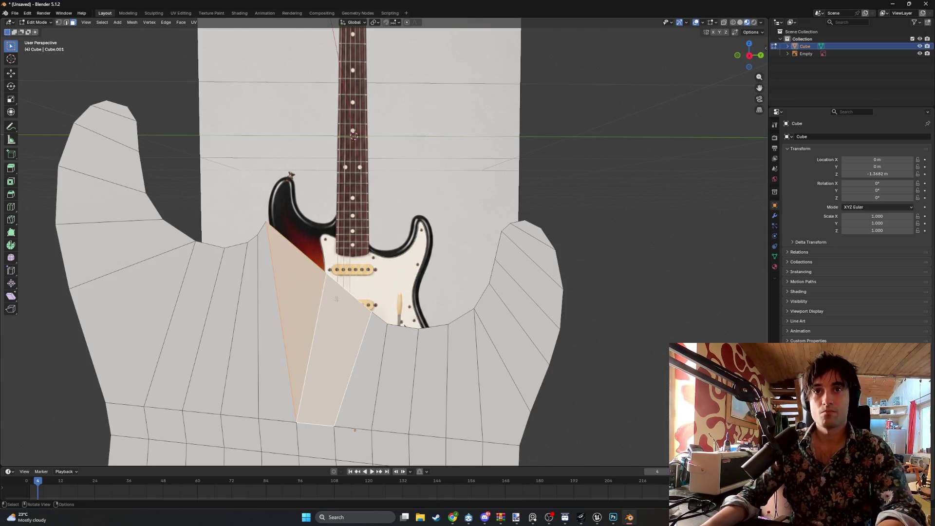
key(1)
click(330, 278)
key(g)
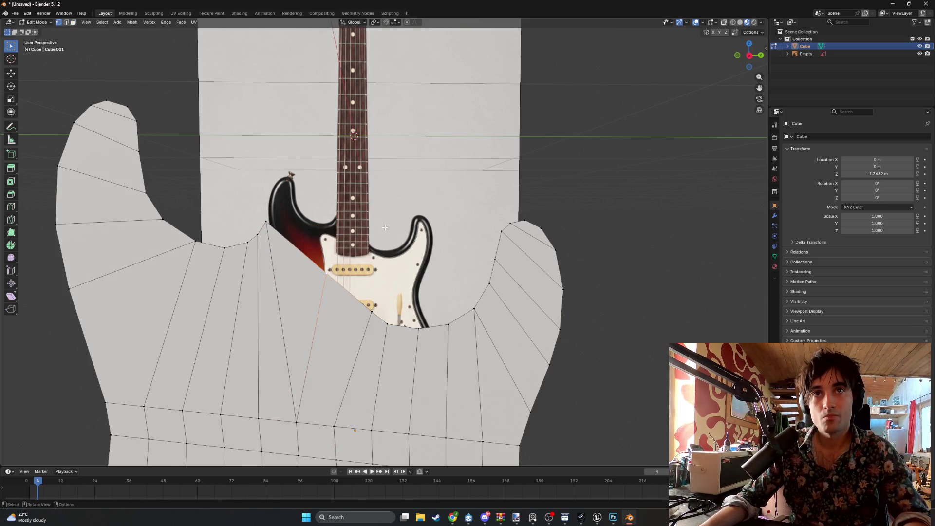
key(KP_3)
key(y)
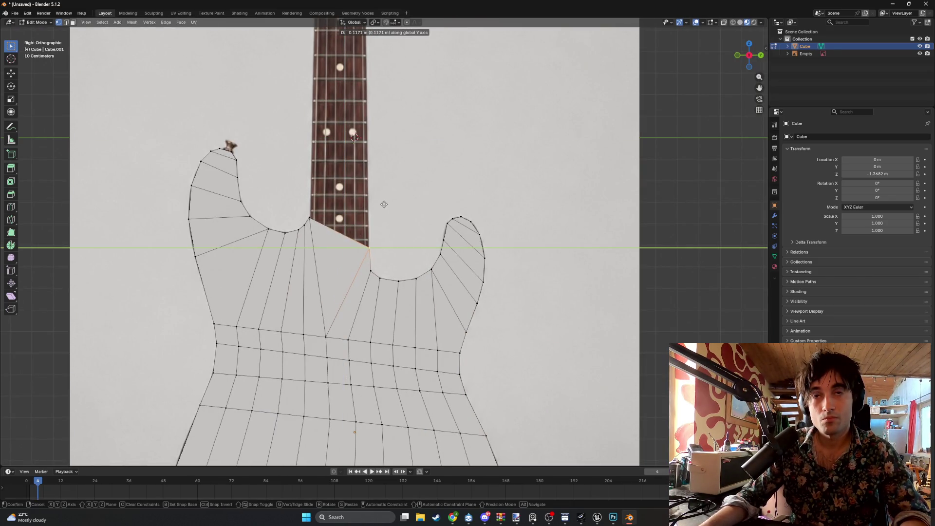
- Confirm the Y move, then orbit and pan to view the mesh in perspective
click(386, 204)
middle_drag(385, 204, 377, 235)
shift+middle_drag(350, 329, 348, 253)
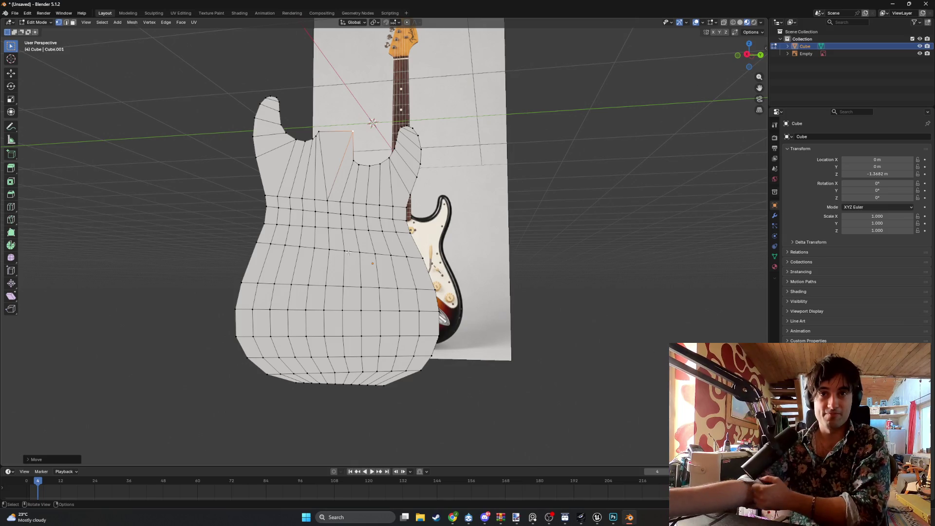
right_click(349, 253)
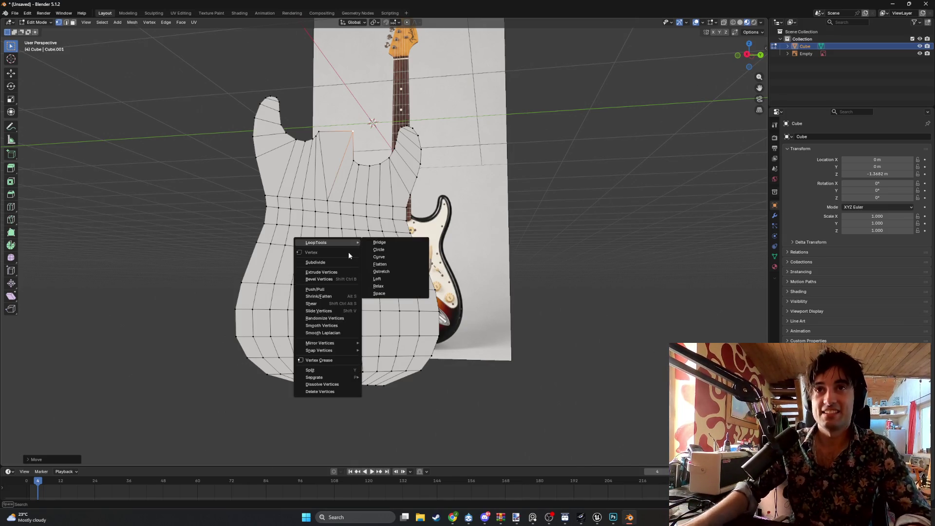
key(Escape)
- Box-select a rectangular block of faces in the middle of the lower body
middle_drag(332, 236, 340, 256)
drag(395, 326, 329, 242)
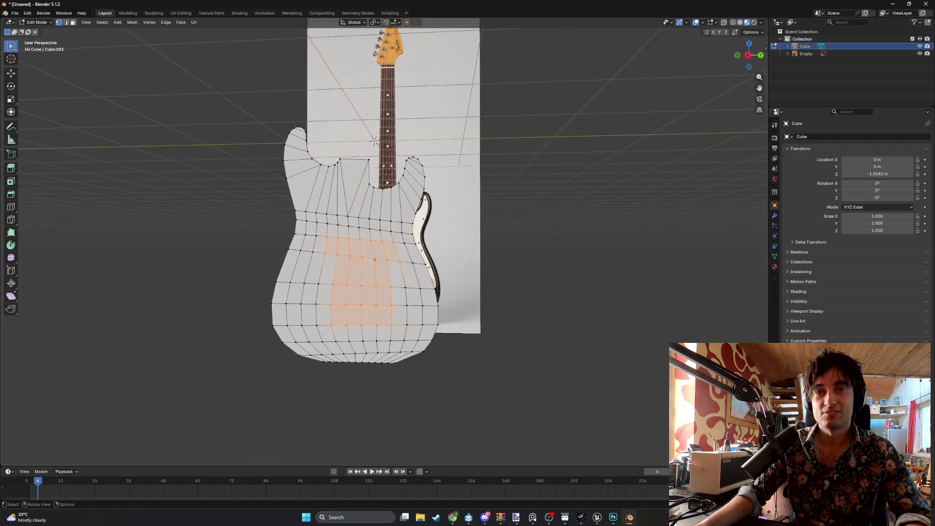
mouse_move(370, 293)
middle_down()
mouse_move(386, 292)
mouse_move(353, 295)
mouse_move(371, 292)
middle_up()
scroll(373, 292, up, 3)
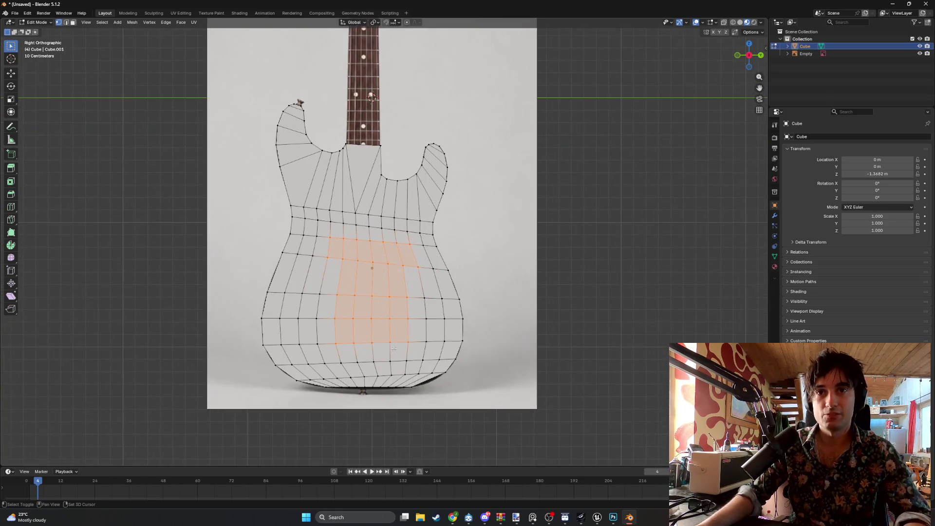
- Move a bottom-edge vertex onto the body's lower curve, cancelling a rip and undoing a selection
scroll(373, 292, up, 4)
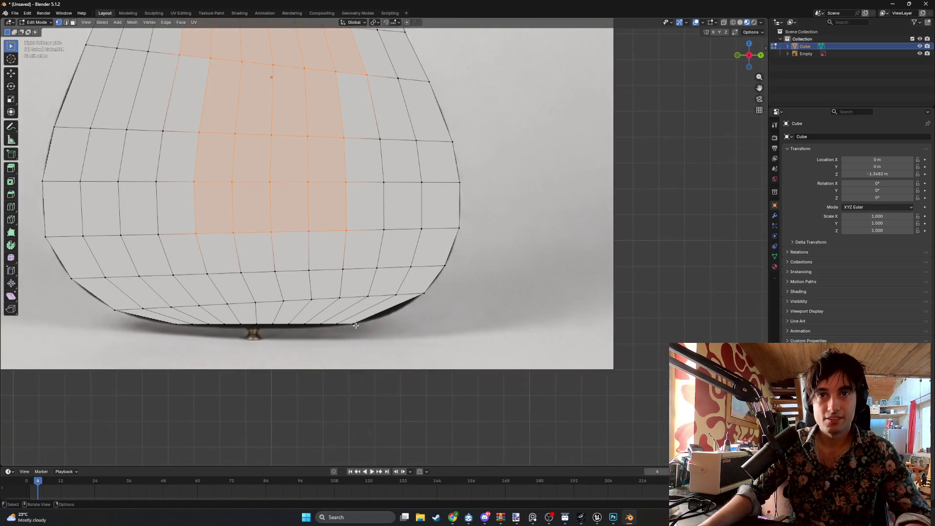
click(357, 323)
key(g)
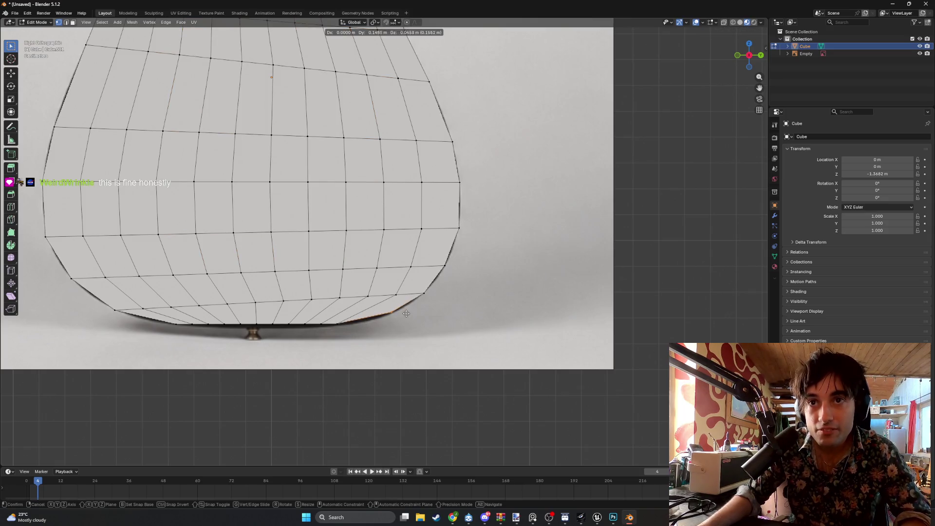
click(408, 314)
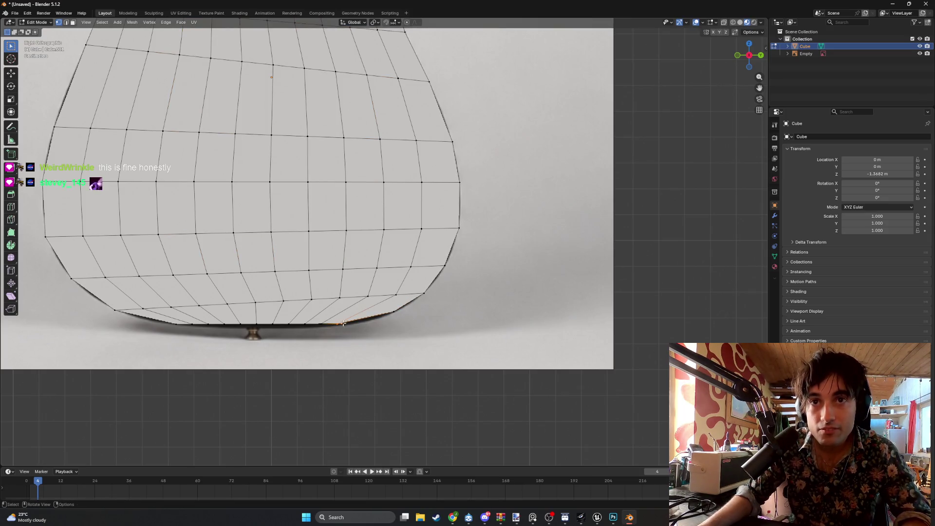
key(v)
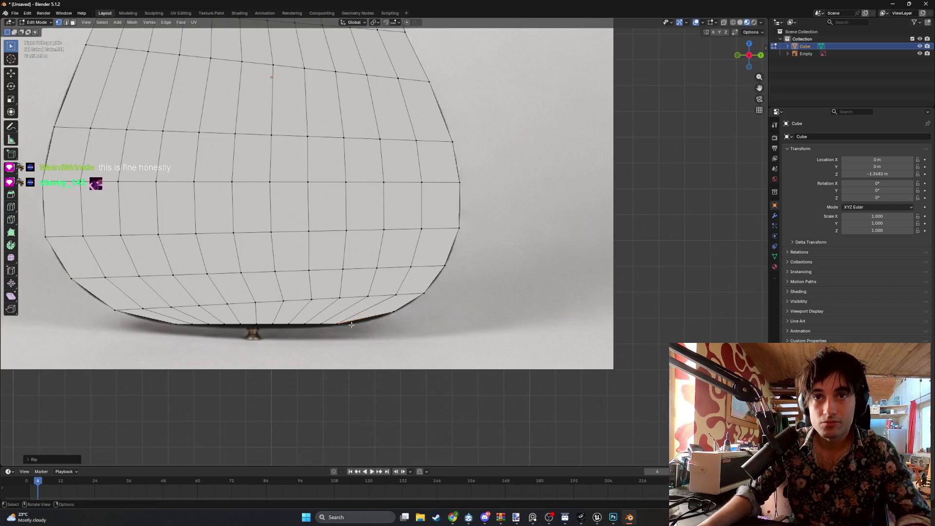
right_click(344, 331)
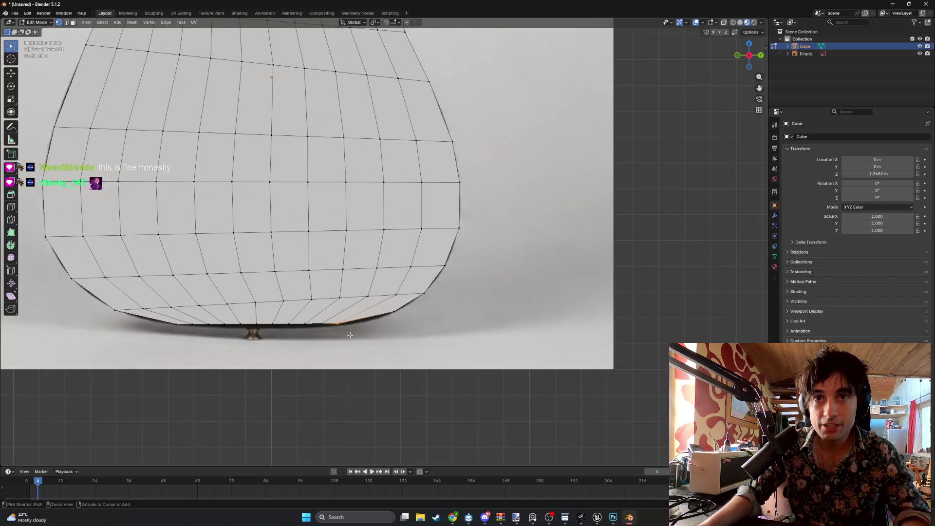
ctrl+click(348, 331)
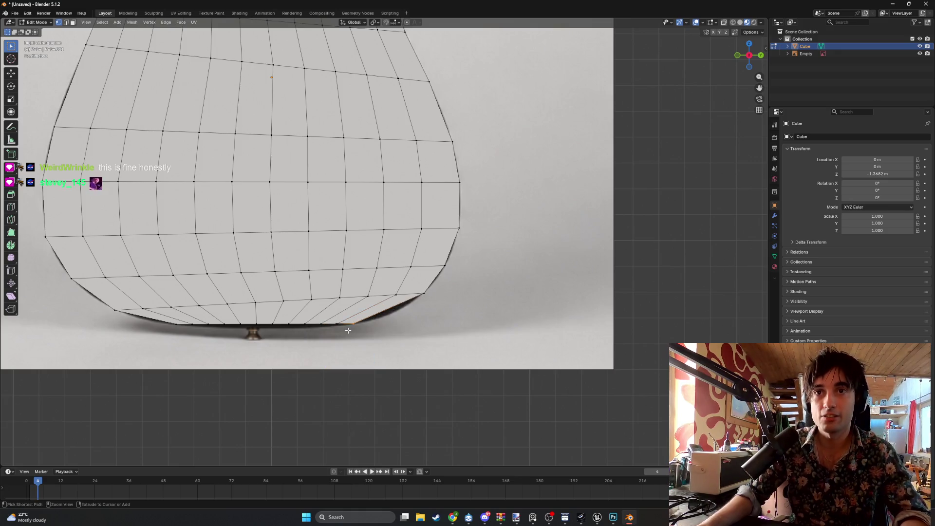
key(ctrl+z)
- Turn on X-ray so the reference photo shows through the mesh
key(z)
click(304, 328)
scroll(353, 332, up, 3)
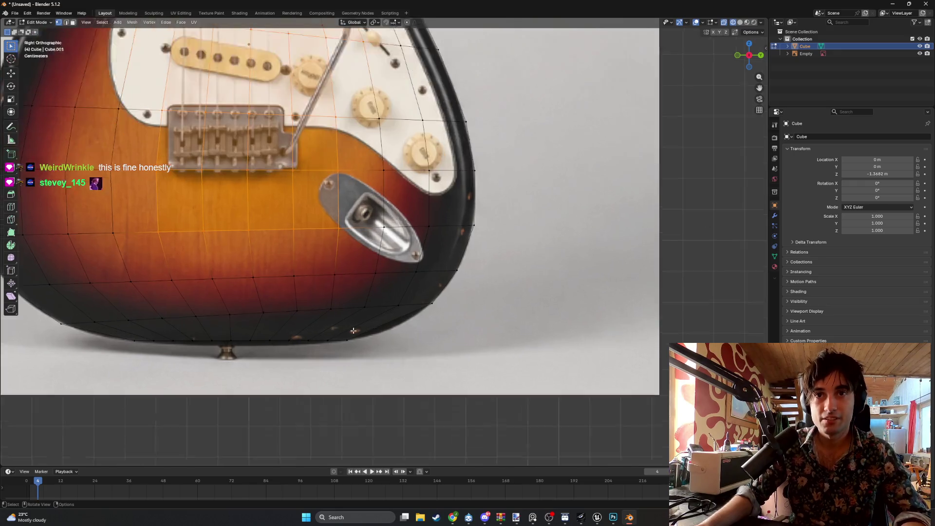
- Restore the bottom-rim edge selection and move it onto the photo's lower edge
key(ctrl+shift+z)
key(g)
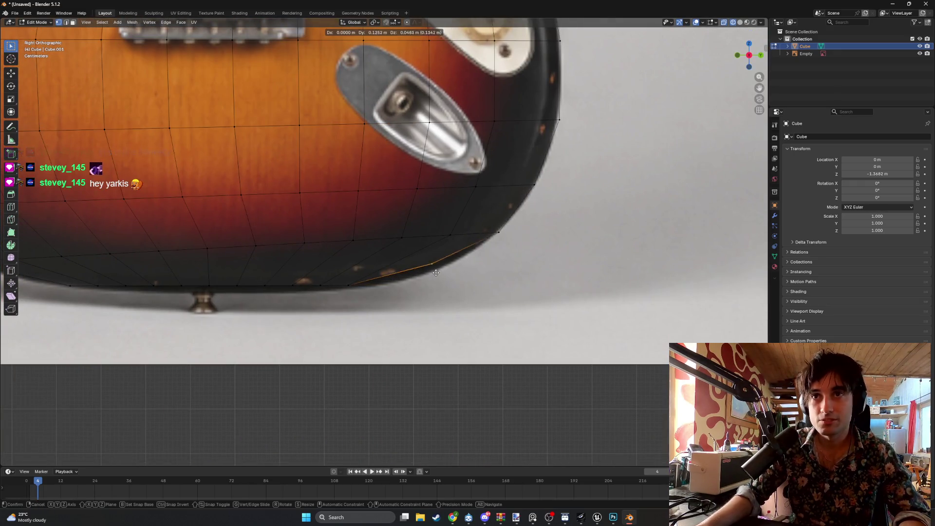
click(435, 280)
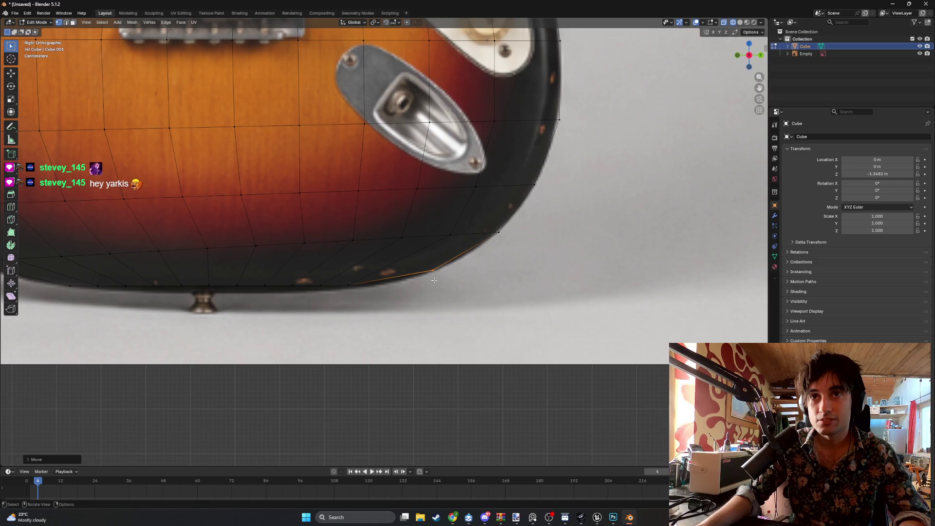
key(g)
- Box-select more bottom-rim vertices and place them on the photo's lower edge
click(372, 291)
drag(331, 297, 316, 283)
scroll(316, 284, down, 1)
shift+middle_drag(292, 268, 351, 295)
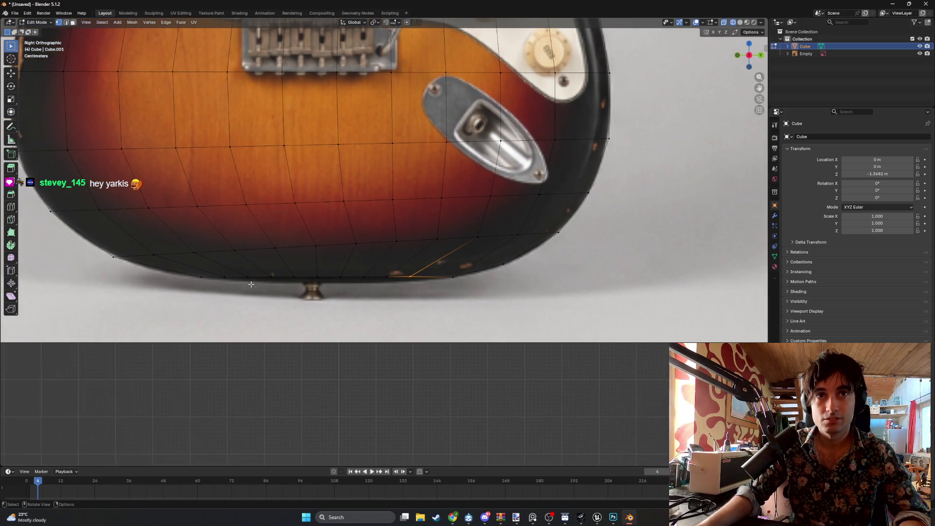
key(g)
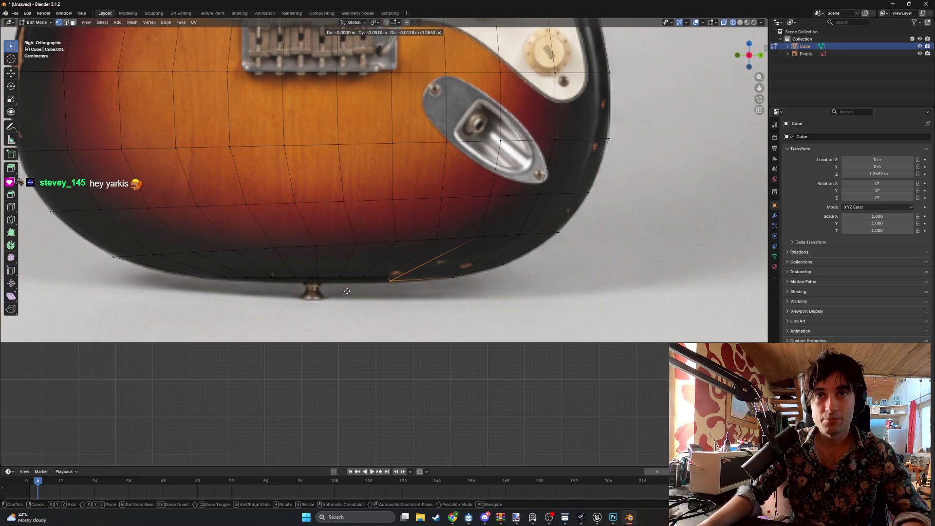
click(380, 286)
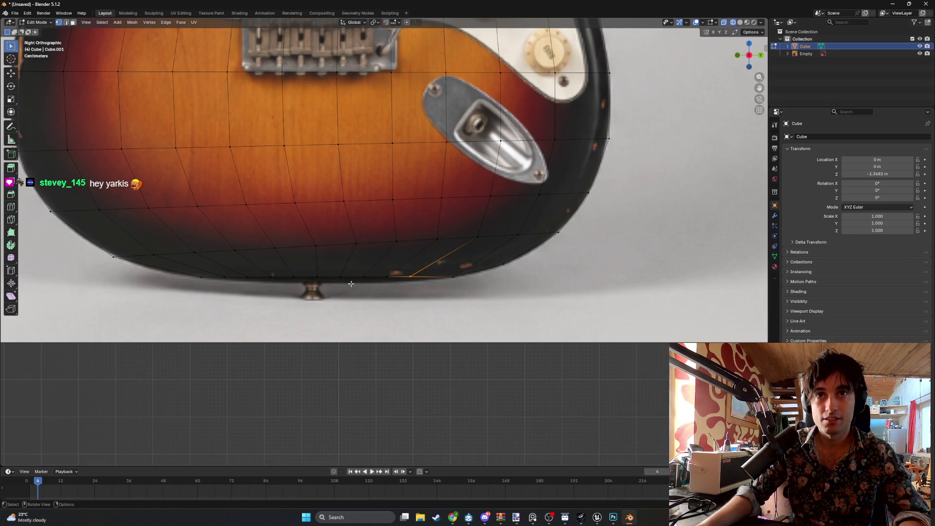
- Add the row of bottom vertices to the selection and move it onto the curve
shift+drag(410, 286, 218, 266)
key(g)
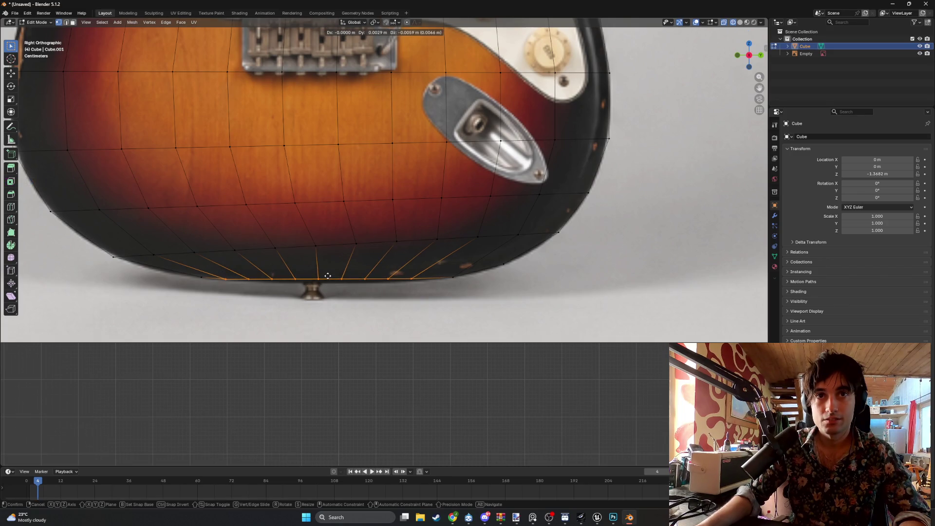
click(328, 276)
- Select five vertices along the bottom edge and shift them slightly up and left
scroll(331, 277, up, 1)
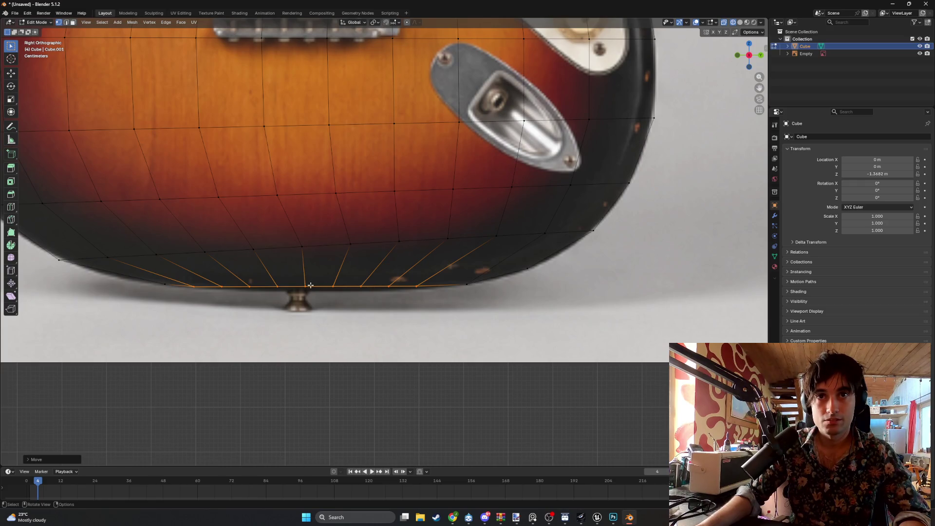
click(307, 287)
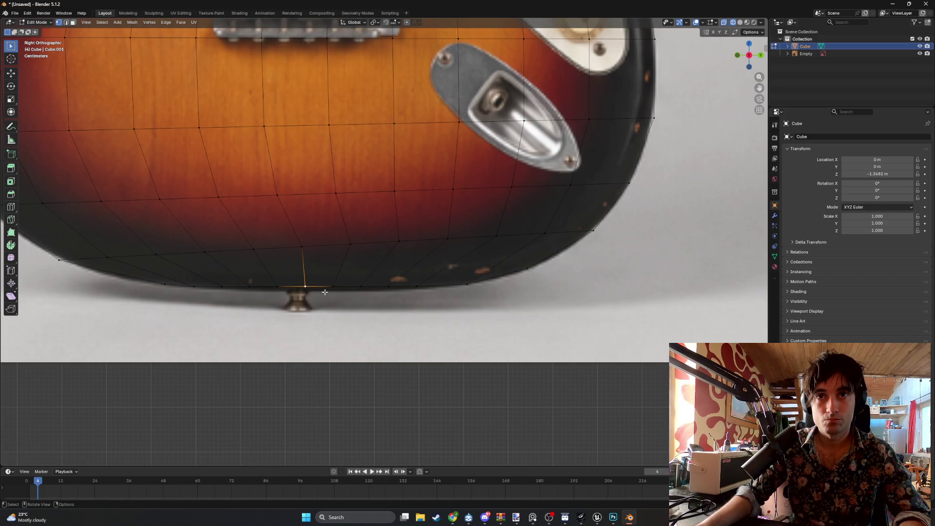
drag(369, 295, 228, 270)
key(g)
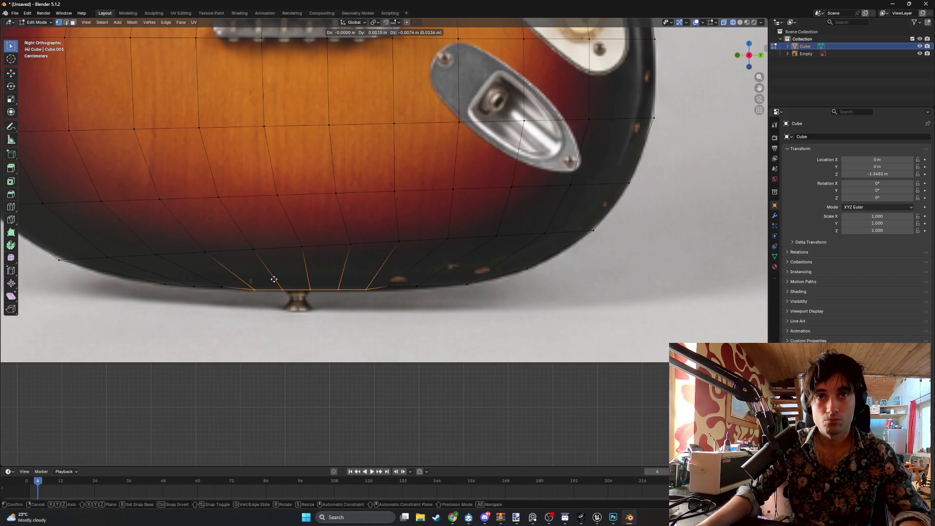
click(269, 276)
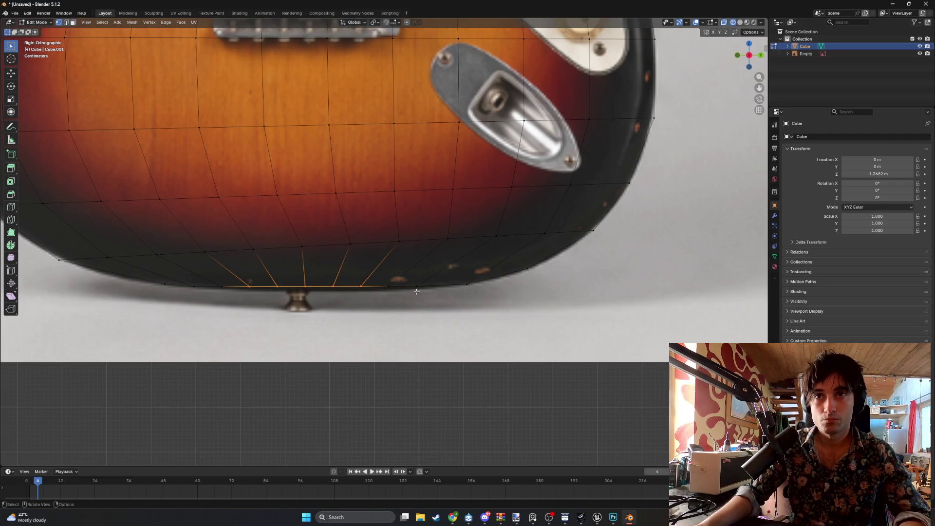
- Line up a bottom-edge vertex directly under the vertex above it
drag(407, 292, 384, 283)
drag(390, 289, 386, 291)
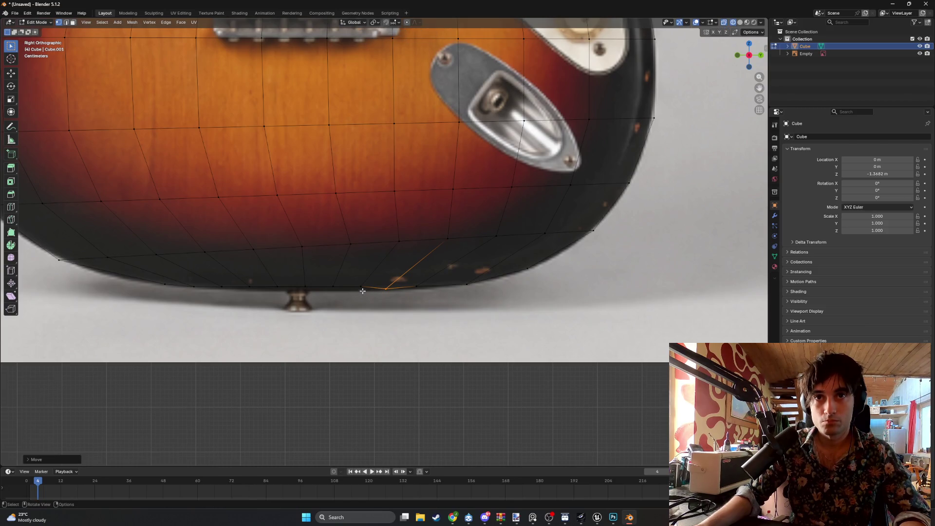
key(g)
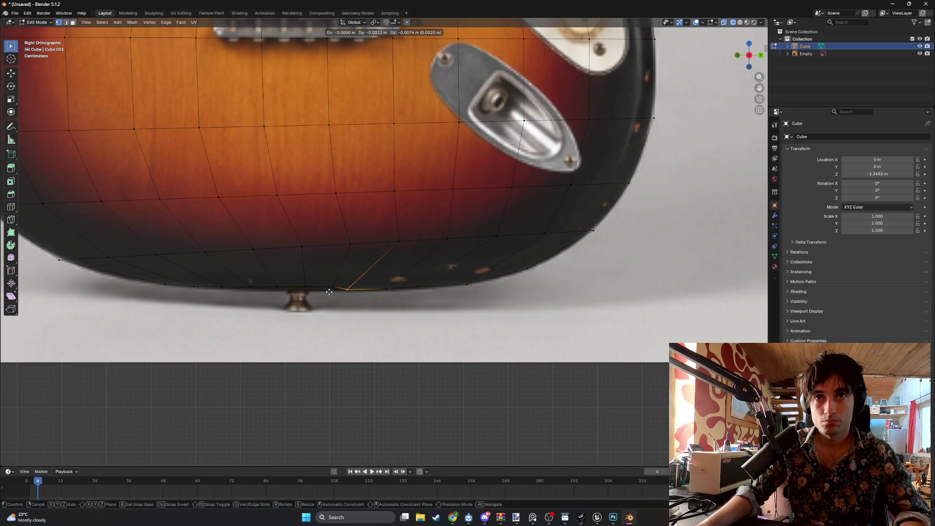
click(308, 288)
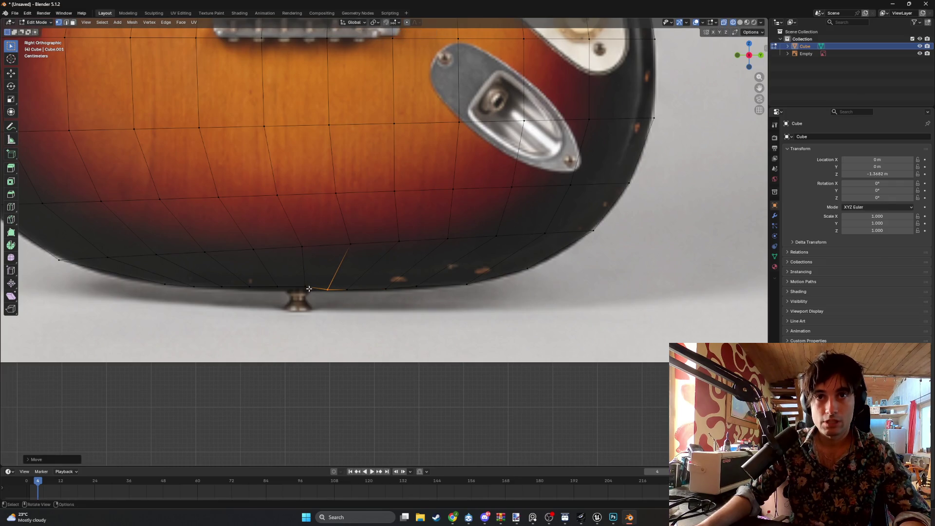
- Reselect the neighbouring and realigned bottom vertices, then the whole bottom row
key(g)
click(288, 290)
click(281, 288)
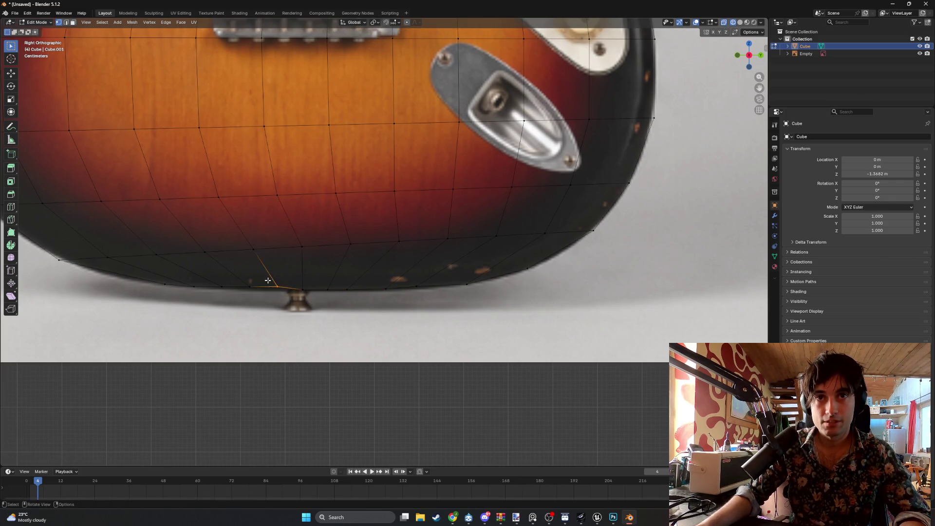
click(302, 288)
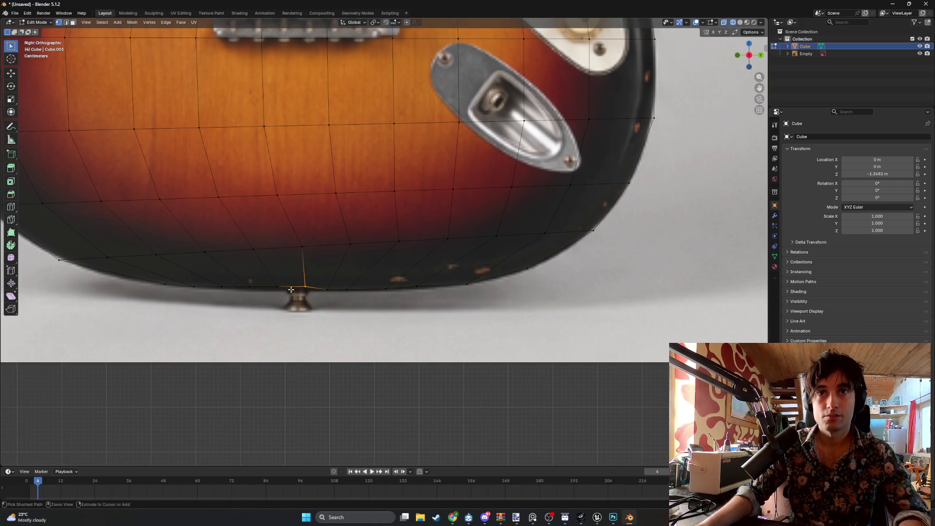
alt+click(290, 288)
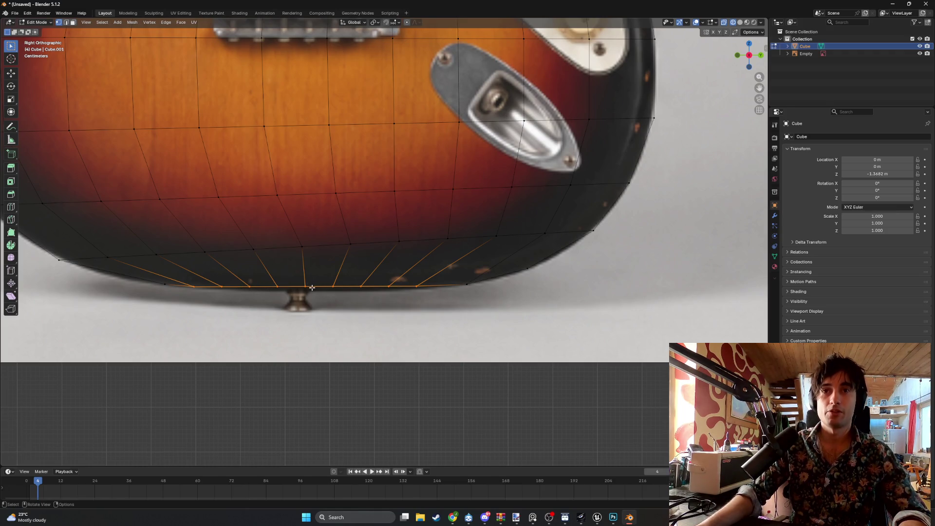
scroll(361, 281, down, 2)
- Switch the viewport to Solid shading and orbit around the body mesh beside the reference
mouse_move(361, 281)
middle_down()
mouse_move(331, 277)
mouse_move(341, 278)
middle_up()
key(z)
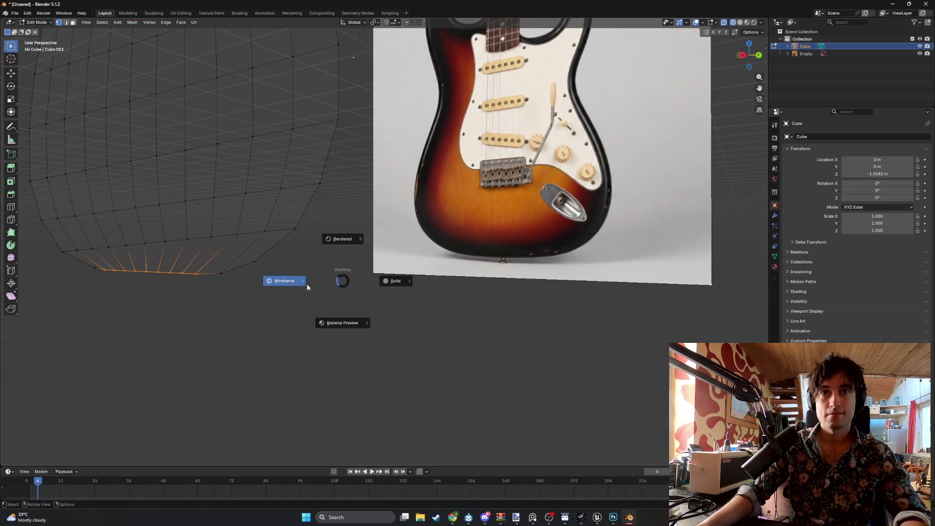
click(386, 284)
scroll(316, 284, down, 3)
mouse_move(317, 284)
middle_down()
mouse_move(336, 305)
mouse_move(393, 313)
middle_up()
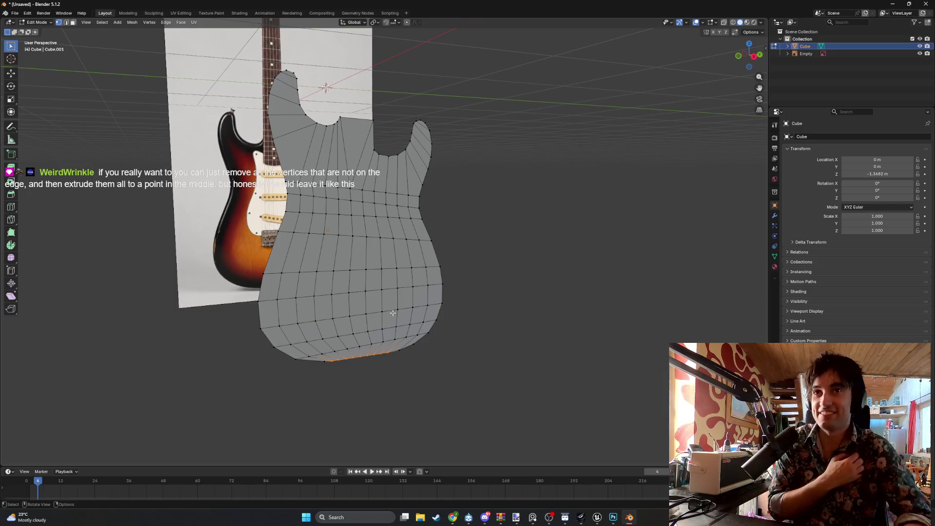
mouse_move(486, 258)
middle_down()
mouse_move(420, 264)
mouse_move(503, 255)
mouse_move(472, 263)
mouse_move(435, 257)
mouse_move(438, 247)
mouse_move(426, 266)
mouse_move(395, 261)
middle_up()
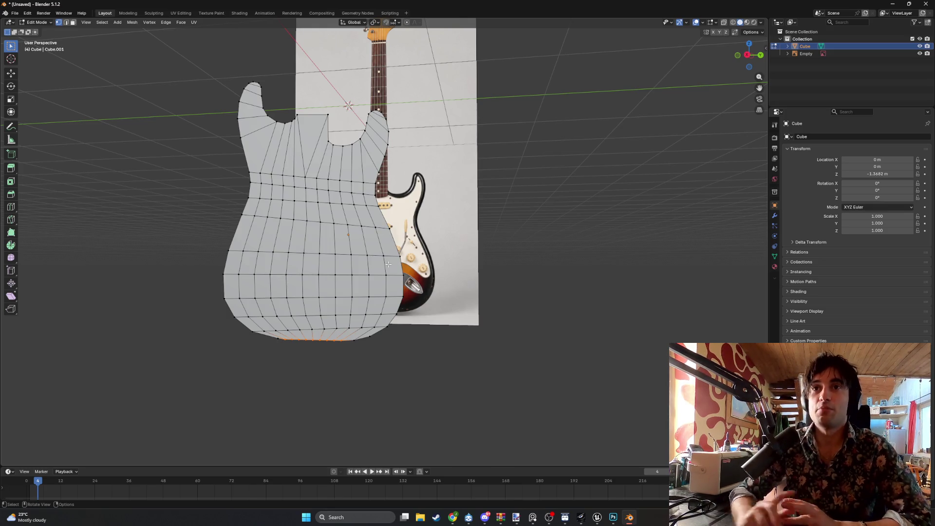
middle_drag(504, 272, 445, 262)
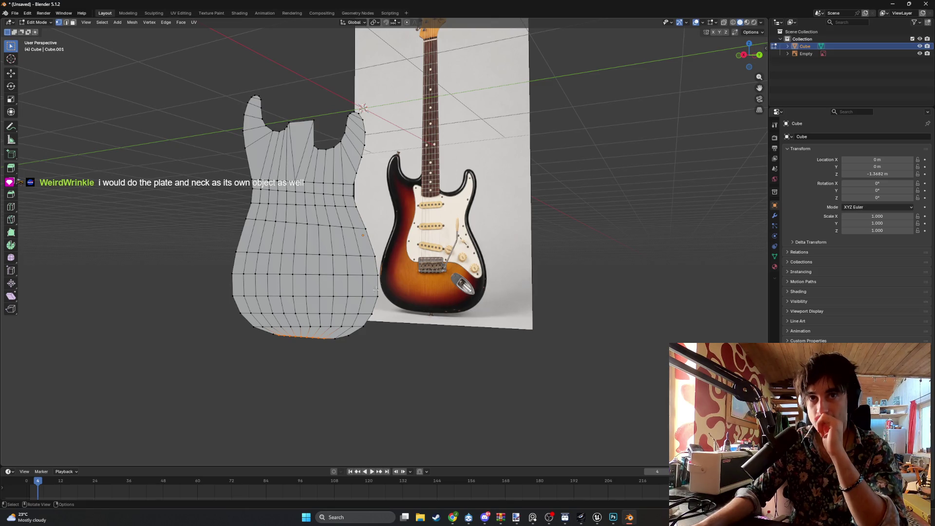
scroll(378, 288, up, 1)
scroll(404, 278, up, 2)
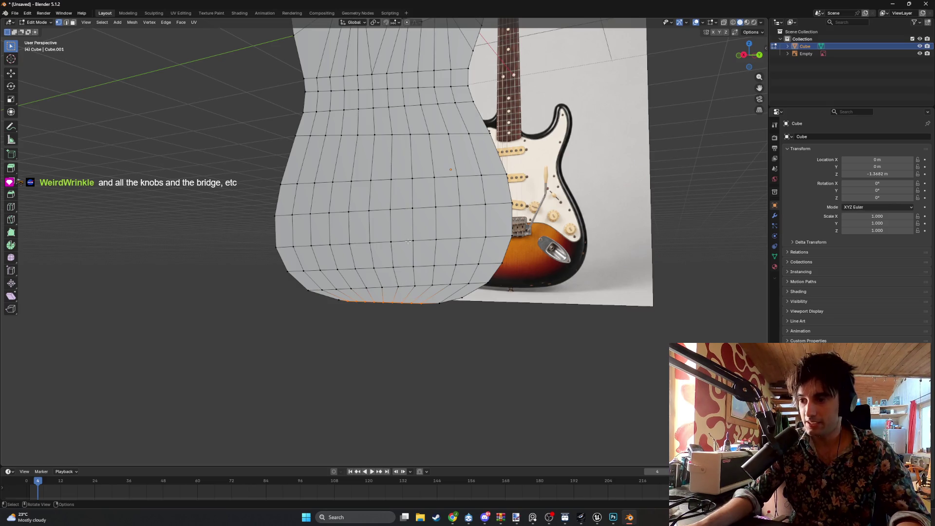
scroll(408, 248, down, 3)
mouse_move(407, 248)
middle_down()
mouse_move(333, 238)
mouse_move(399, 293)
mouse_move(351, 262)
mouse_move(359, 261)
middle_up()
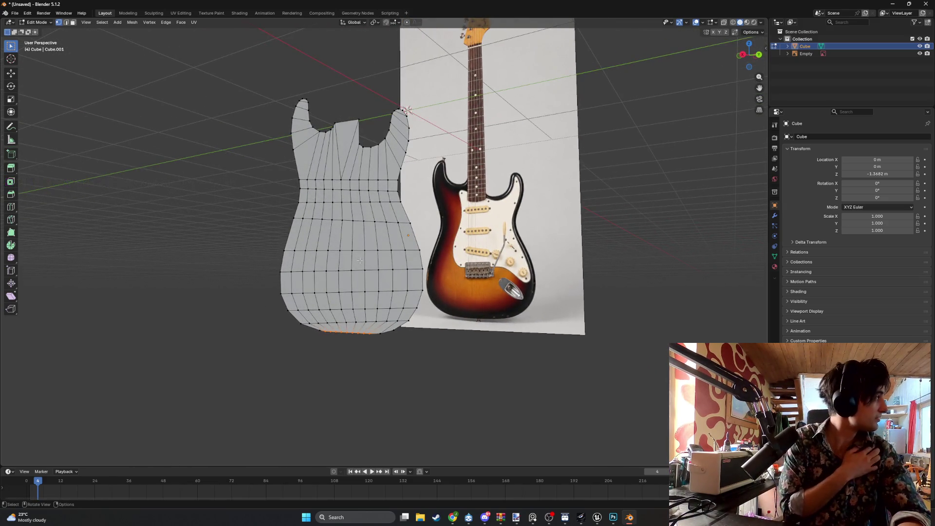
ctrl+middle_drag(359, 260, 333, 302)
mouse_move(547, 167)
middle_down()
mouse_move(429, 228)
mouse_move(381, 277)
middle_up()
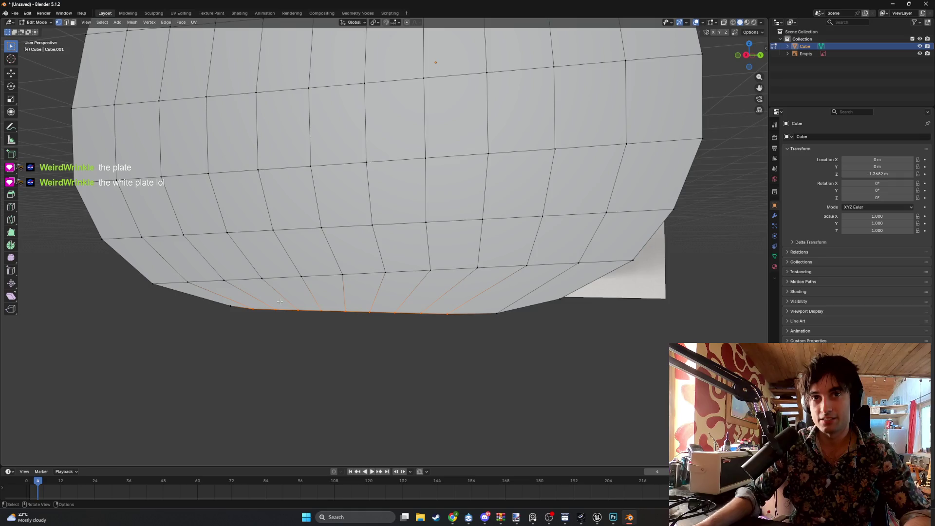
key(3)
- Select the strip of thin bottom-row faces, leaving out the faces at each end
drag(214, 285, 424, 292)
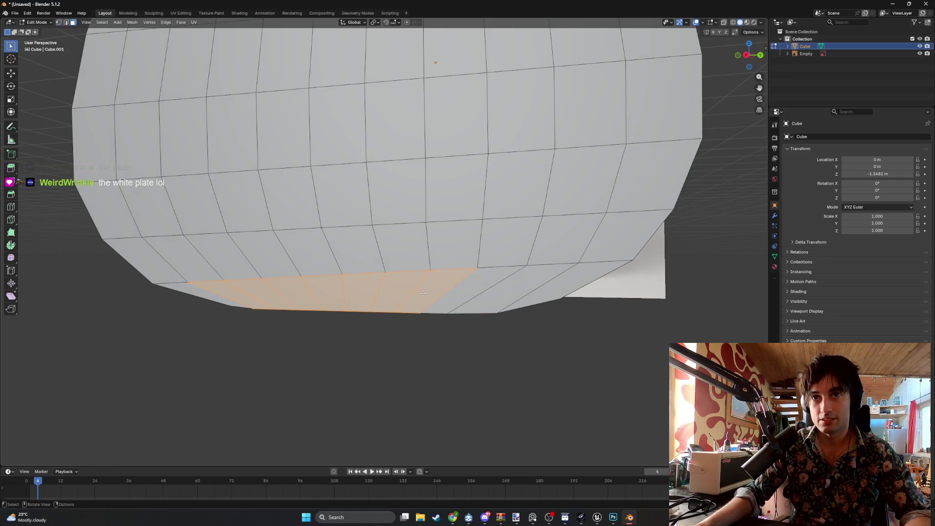
ctrl+click(492, 294)
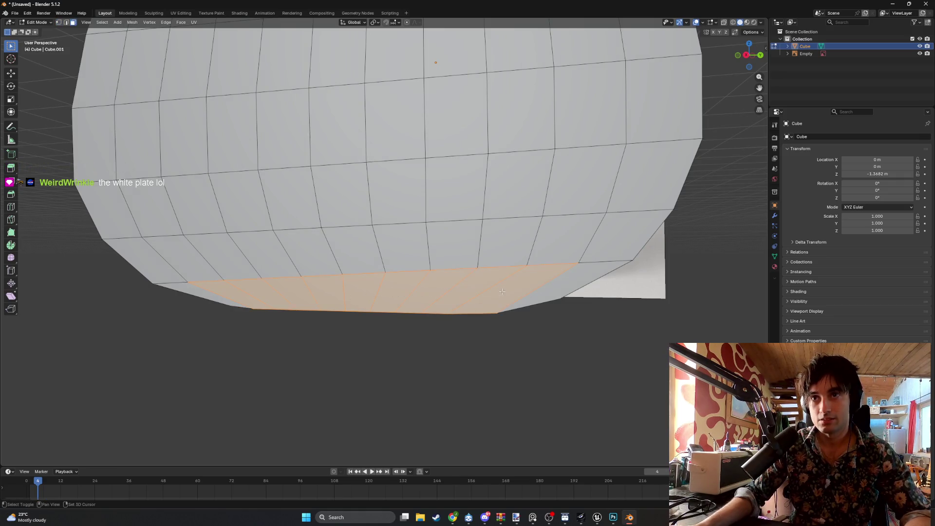
shift+click(485, 289)
shift+click(443, 292)
shift+click(399, 297)
shift+click(552, 284)
shift+click(491, 293)
shift+click(453, 292)
shift+click(404, 292)
shift+click(242, 300)
shift+click(241, 300)
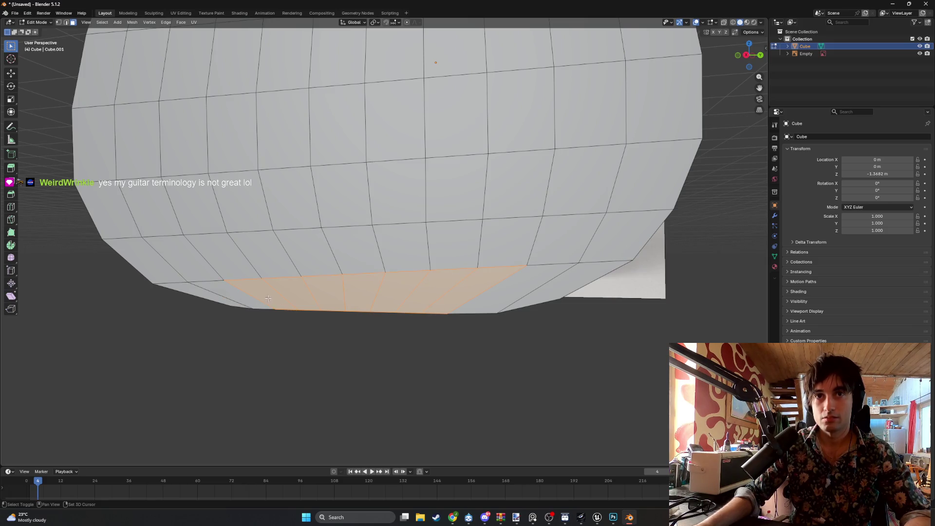
shift+click(487, 289)
shift+click(263, 292)
- Delete the selected bottom faces and bridge two of the hole's vertices with an edge
key(x)
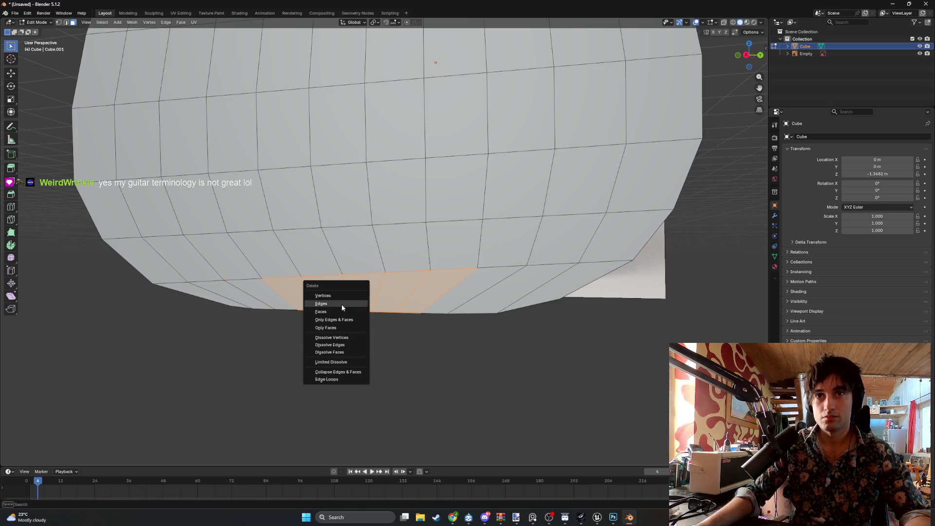
click(340, 310)
key(1)
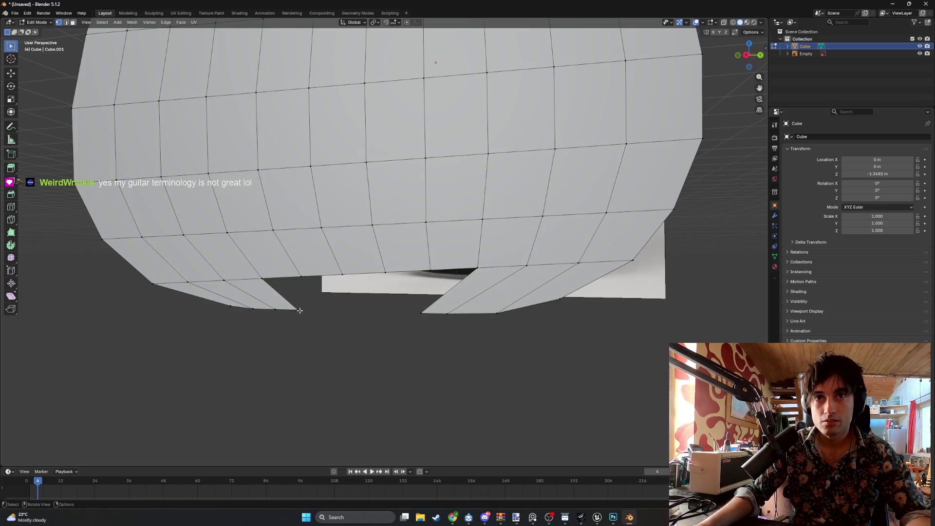
shift+click(421, 313)
key(f)
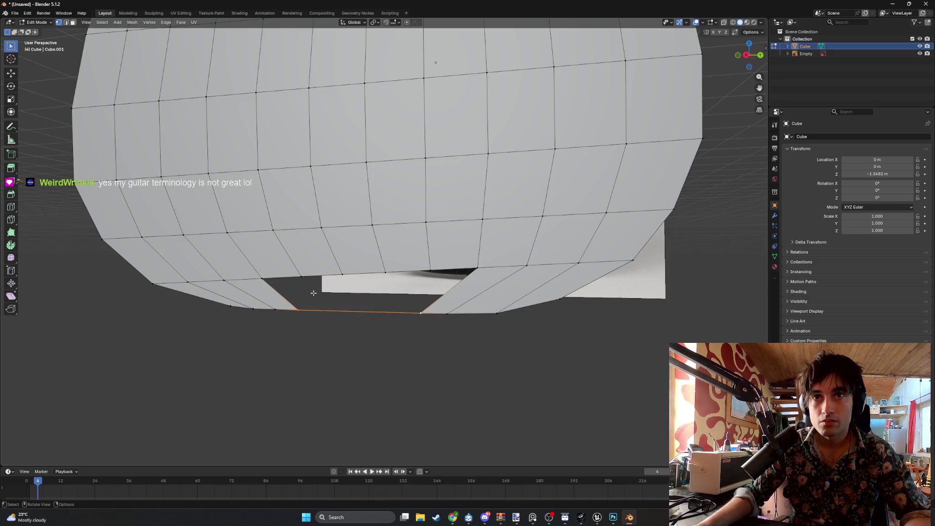
click(324, 312)
- Fill the hole's border with one new face and triangulate it
key(2)
alt+click(431, 303)
key(f)
key(1)
click(345, 294)
key(3)
click(344, 294)
key(ctrl+t)
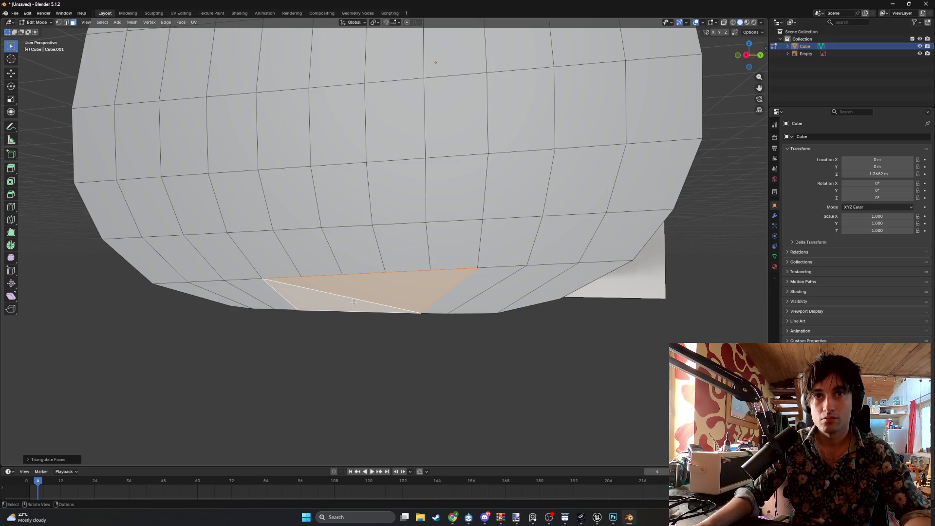
- Inspect the bottom triangle from below and undo back before the triangulation
scroll(380, 308, up, 2)
click(384, 318)
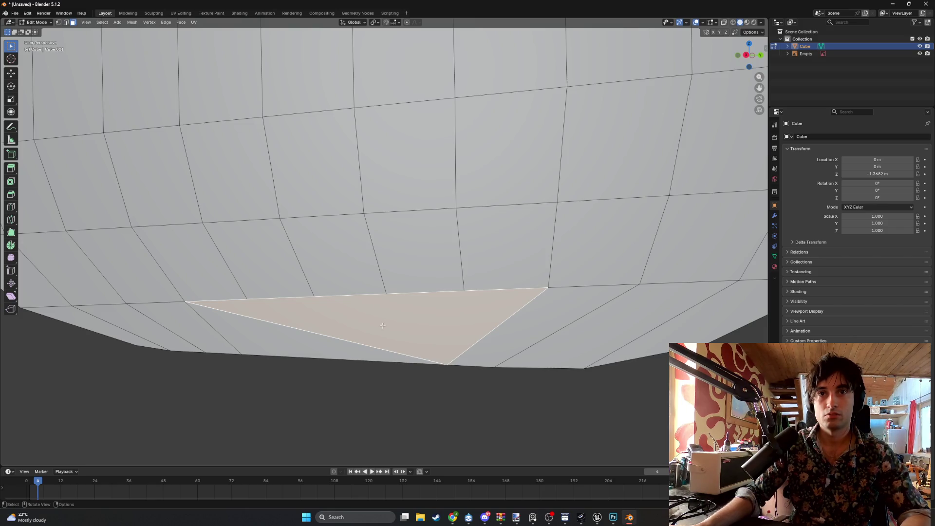
scroll(404, 302, down, 3)
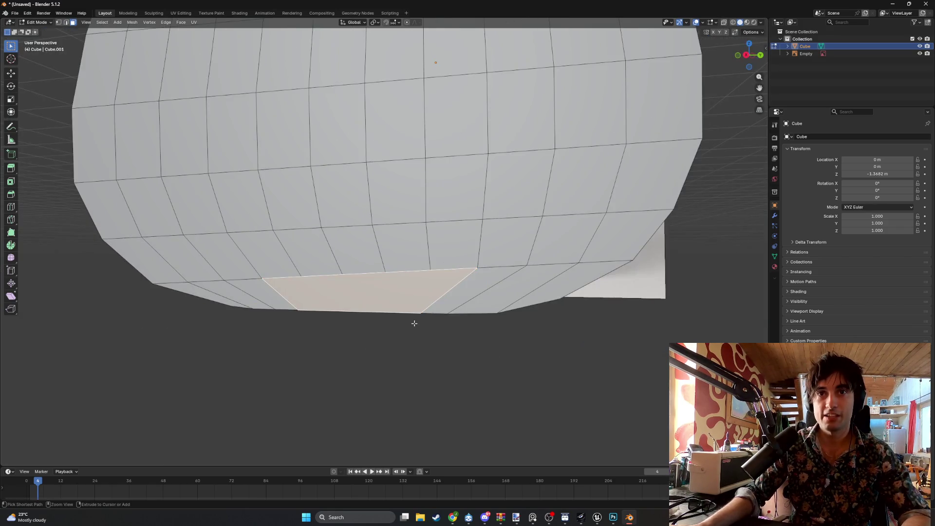
mouse_move(414, 323)
middle_down()
mouse_move(386, 314)
mouse_move(363, 288)
middle_up()
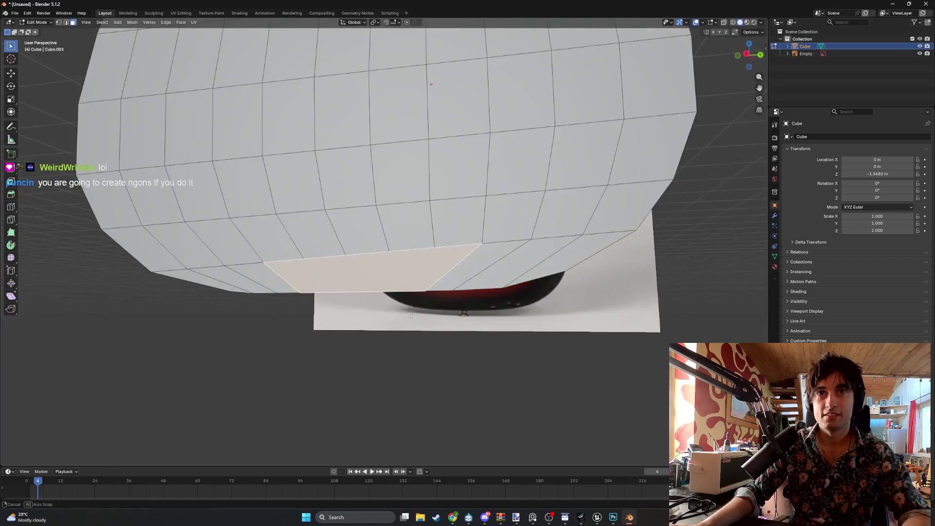
key(ctrl+z)
key(ctrl+z)
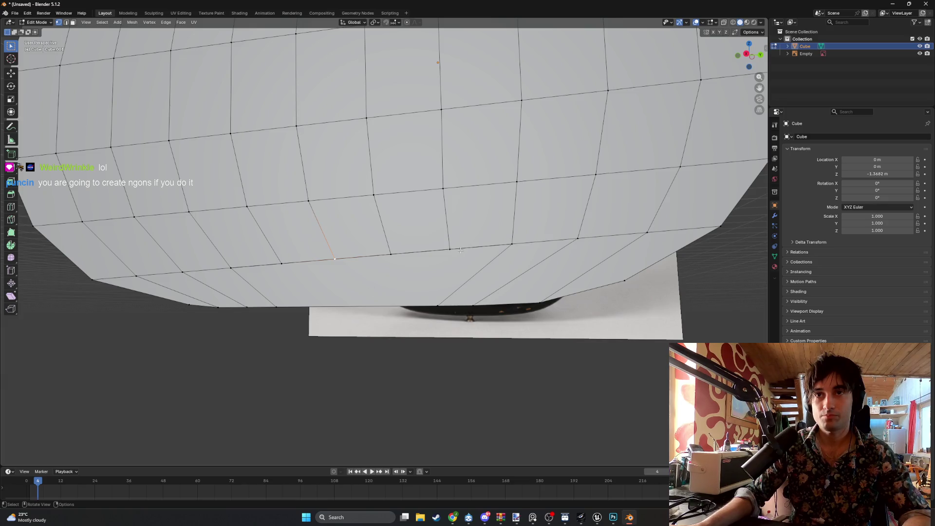
scroll(412, 277, down, 5)
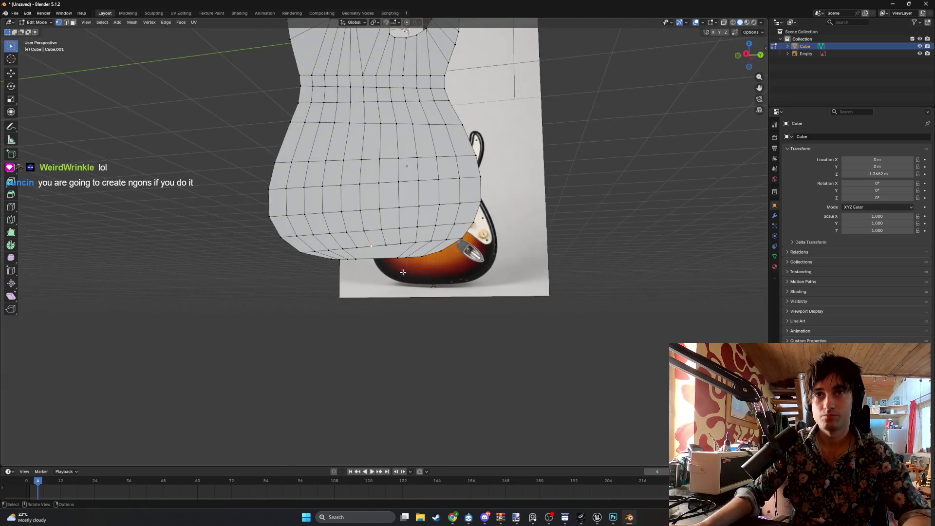
- Select the whole body mesh and merge overlapping vertices By Distance
key(a)
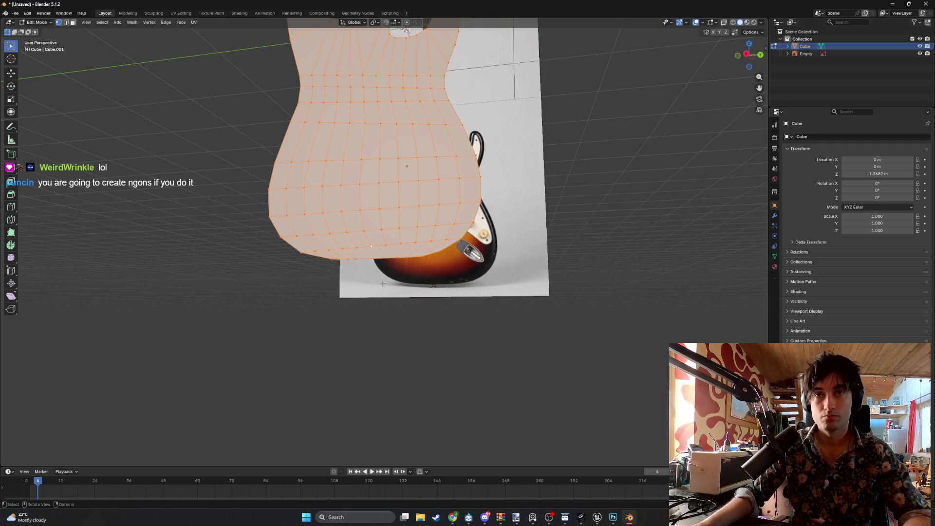
key(m)
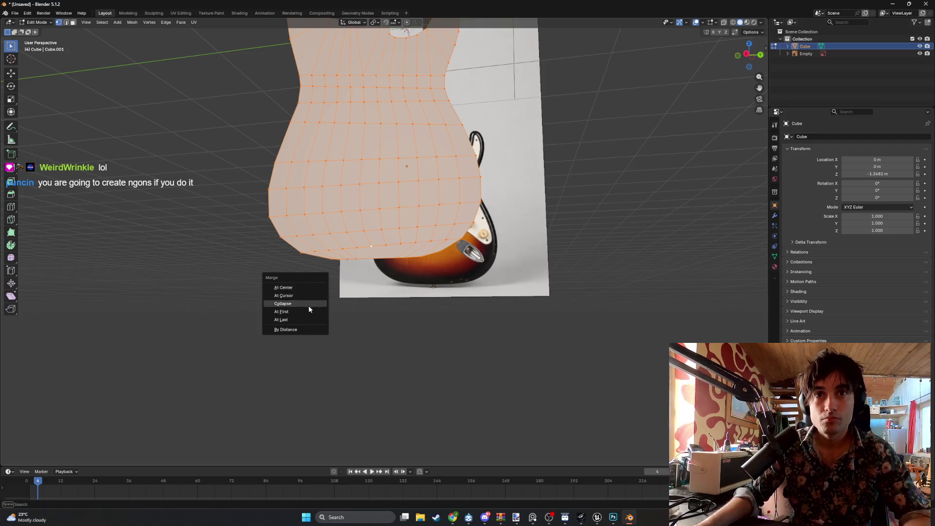
click(306, 326)
- Test-triangulate one bottom face, then undo the triangulation
scroll(392, 326, up, 5)
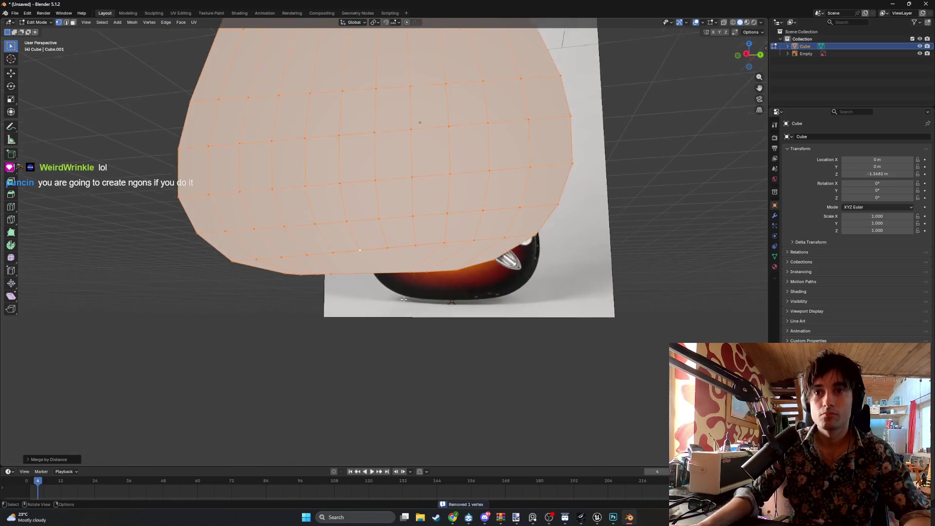
key(3)
click(366, 271)
key(ctrl+t)
scroll(368, 270, up, 2)
scroll(368, 269, up, 2)
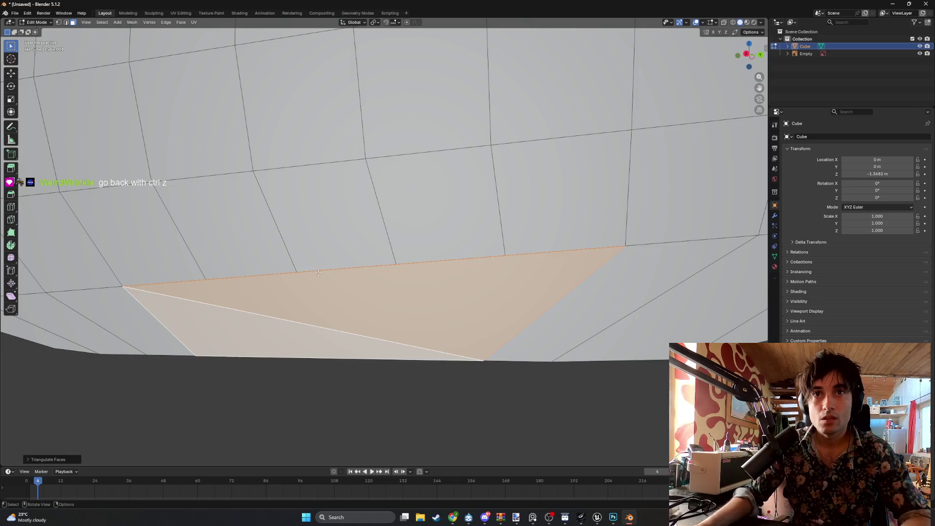
key(ctrl+z)
- Test-move a bottom-edge vertex without applying it, then select the mesh and orbit along its underside
key(1)
click(300, 273)
key(g)
key(Escape)
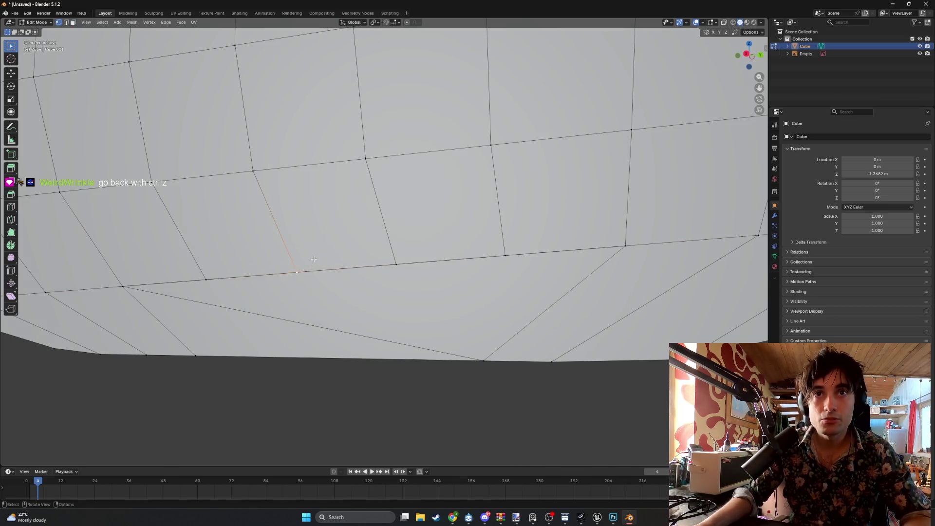
scroll(300, 274, down, 2)
ctrl+click(341, 283)
key(3)
scroll(331, 258, up, 5)
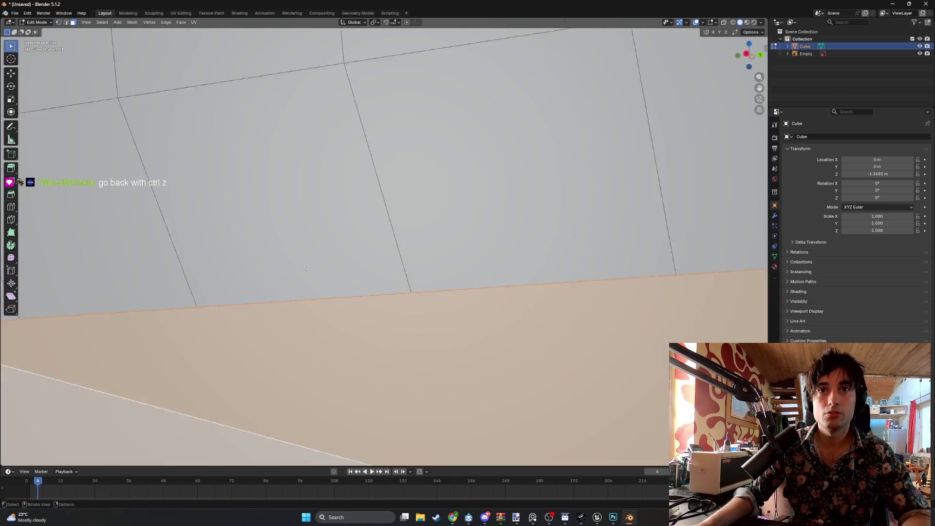
scroll(321, 234, down, 5)
key(a)
mouse_move(263, 296)
middle_down()
mouse_move(306, 228)
mouse_move(316, 278)
middle_up()
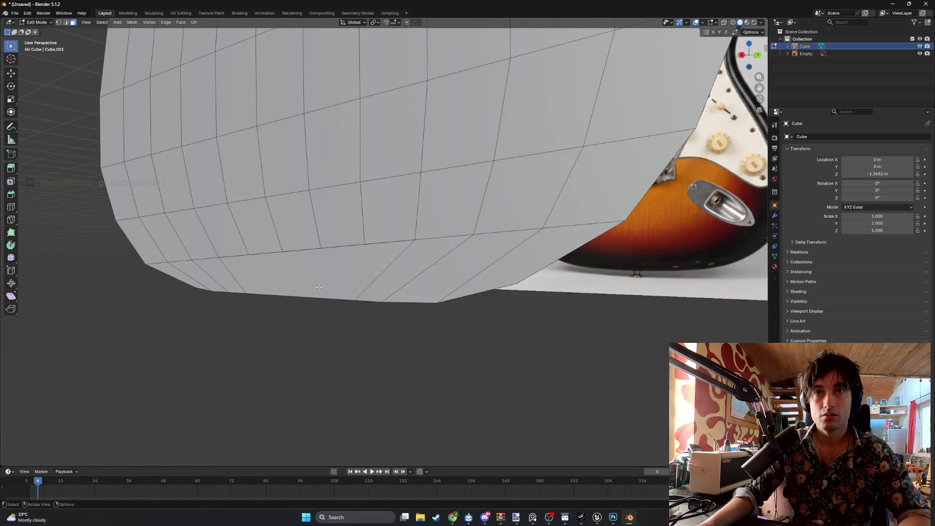
key(a)
key(m)
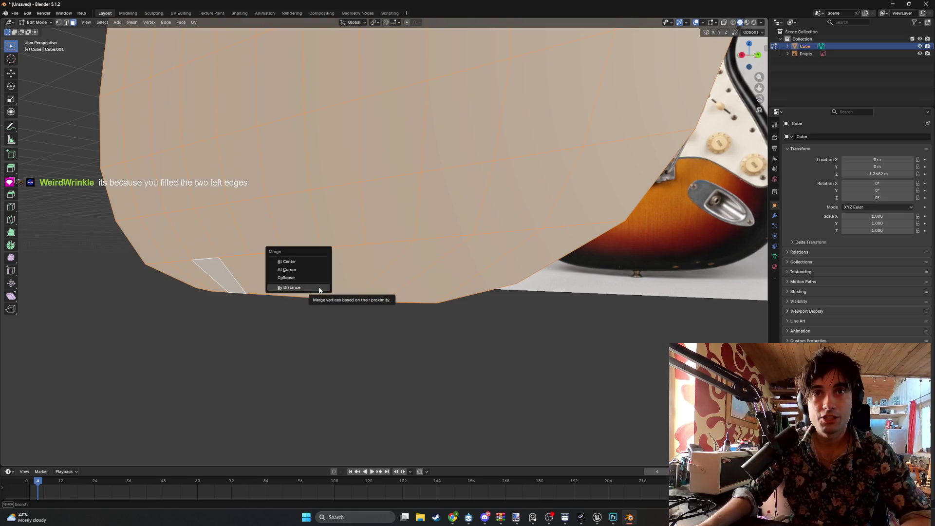
click(317, 289)
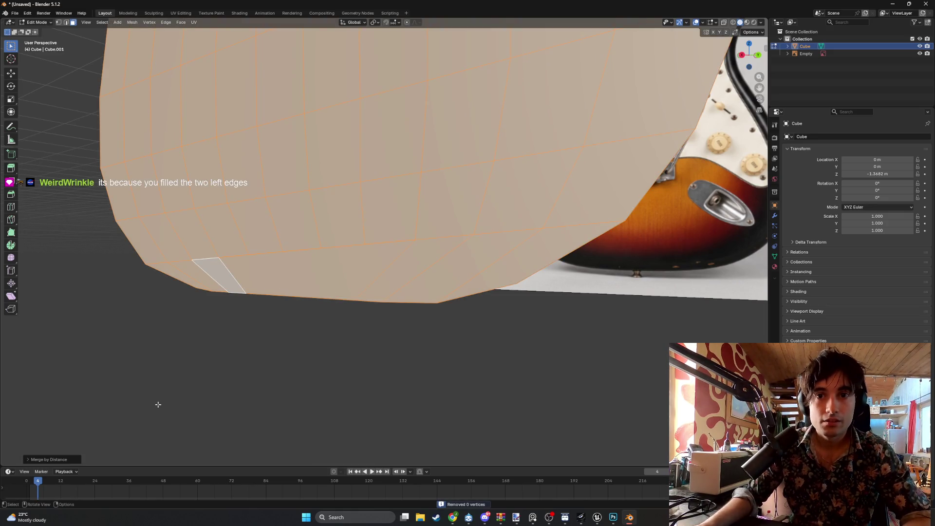
click(35, 459)
click(117, 433)
key(Home)
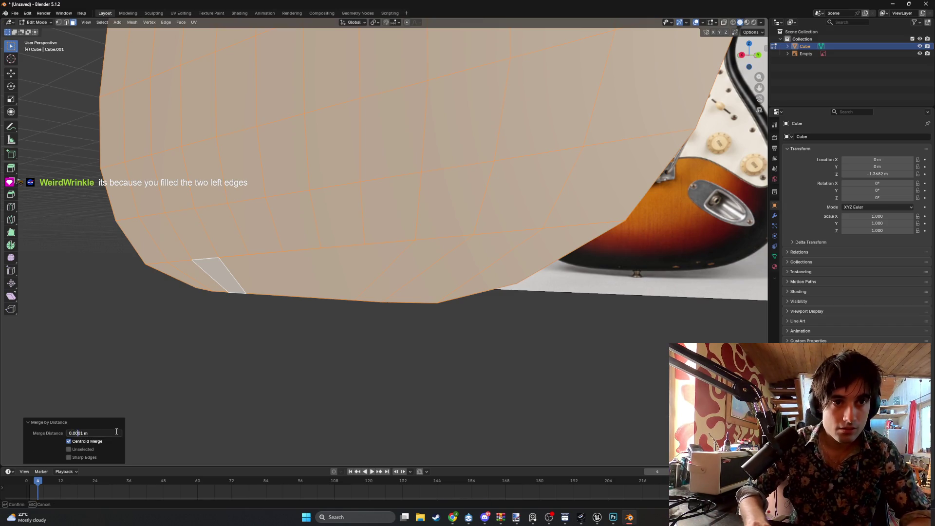
key(Right)
key(Return)
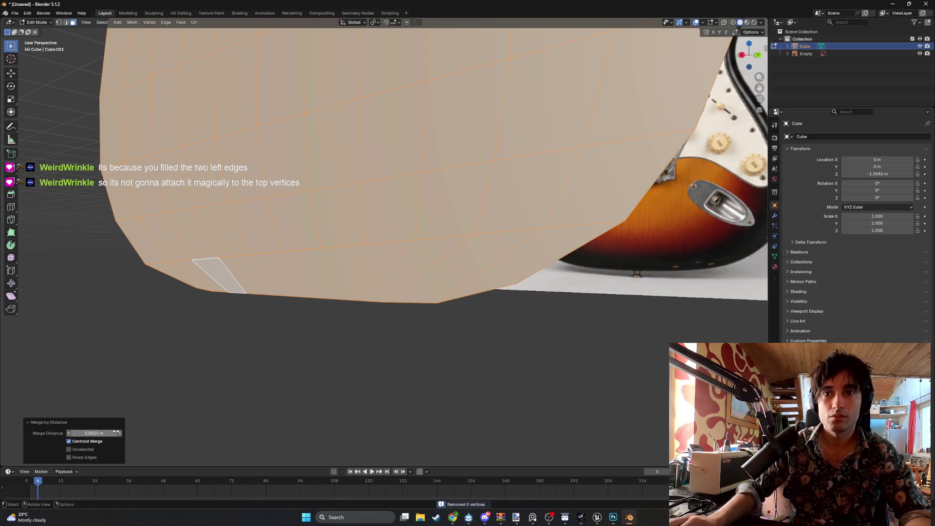
click(102, 433)
key(BackSpace)
key(Delete)
key(Return)
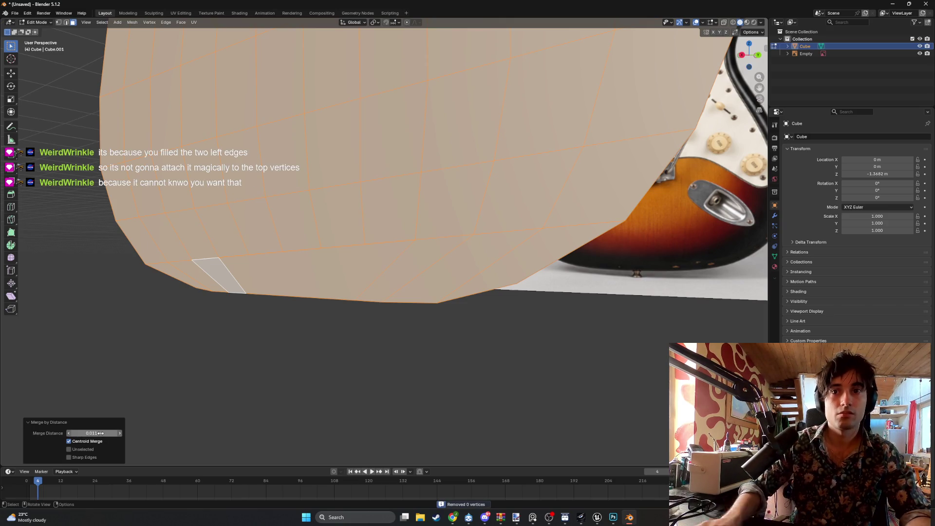
scroll(205, 341, down, 3)
scroll(265, 416, up, 4)
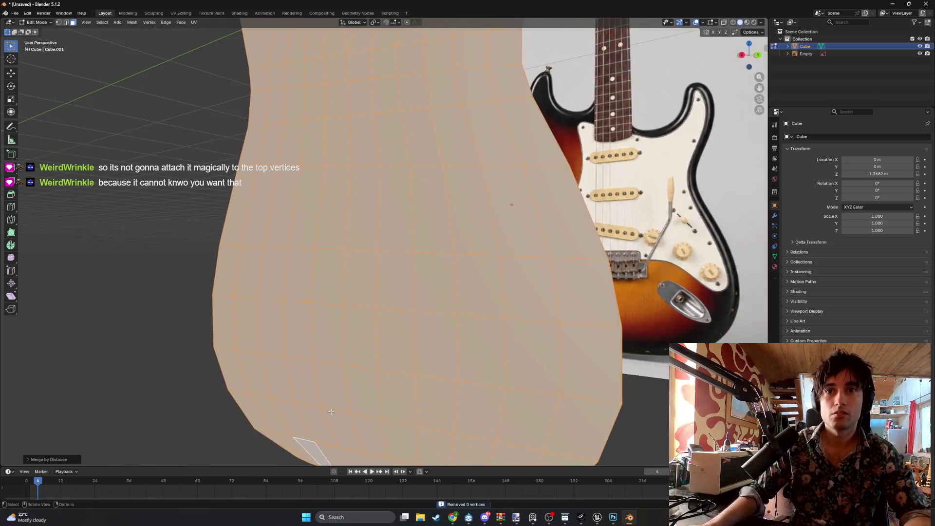
scroll(328, 412, down, 2)
scroll(341, 341, up, 3)
click(356, 349)
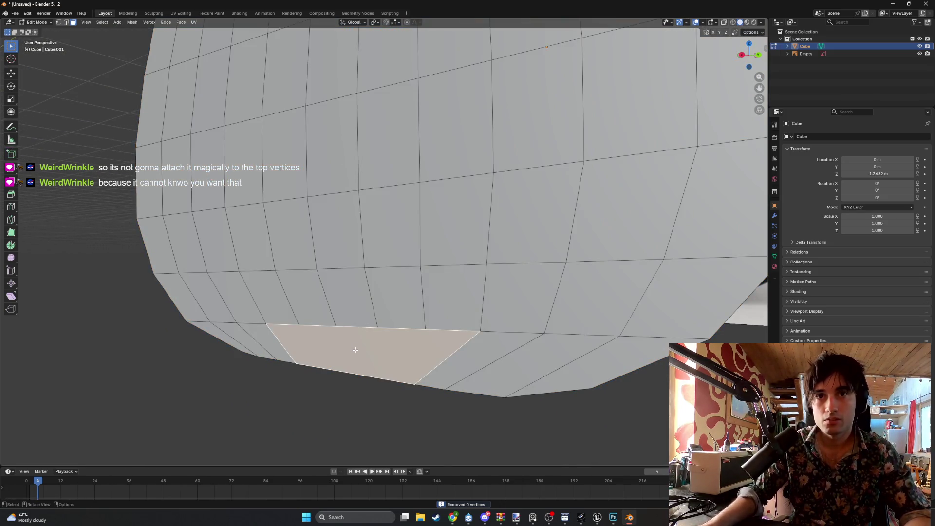
key(ctrl+t)
middle_drag(355, 350, 353, 325)
key(ctrl+z)
key(1)
click(372, 320)
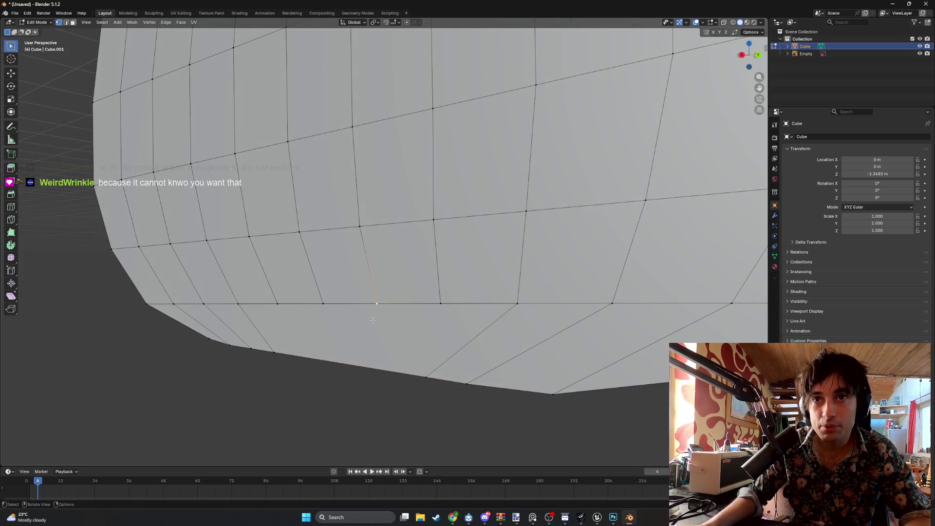
key(2)
alt+click(347, 308)
key(e)
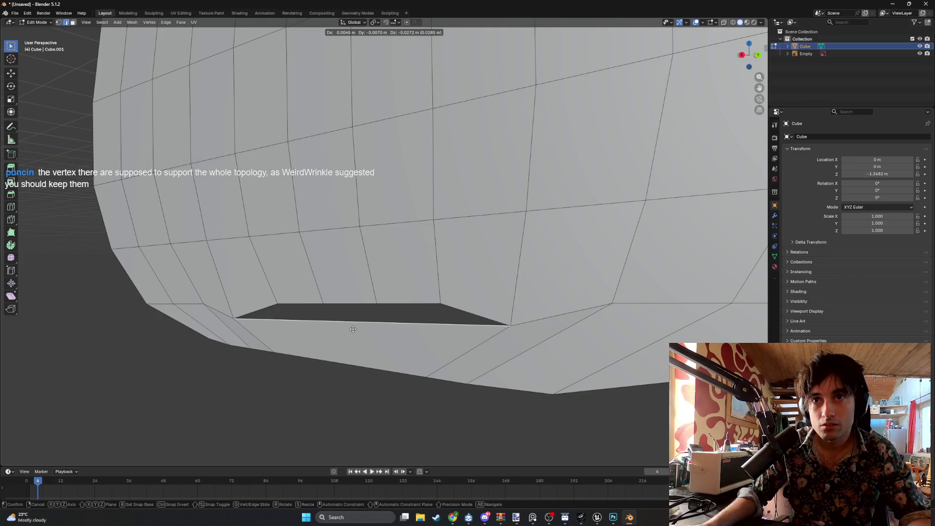
key(Escape)
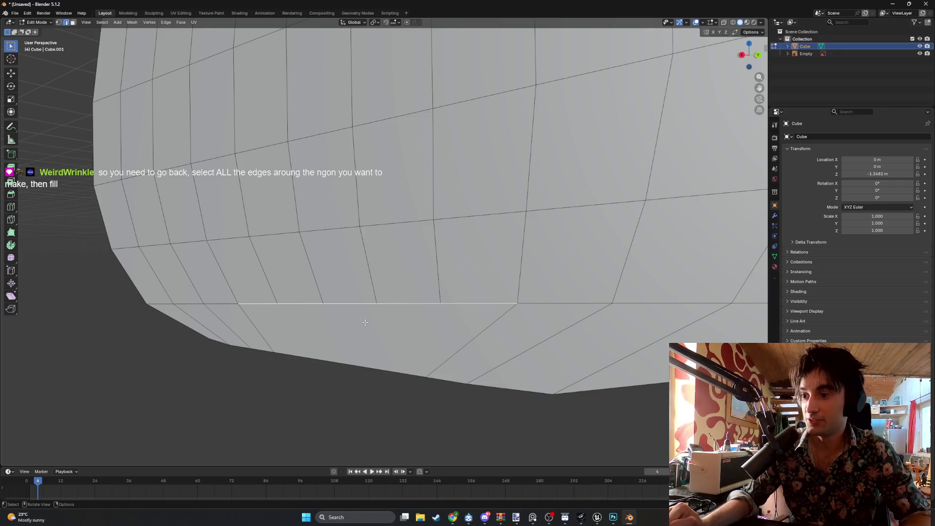
- Delete the newly filled bottom-centre face, leaving a hole in the body mesh
key(1)
key(f)
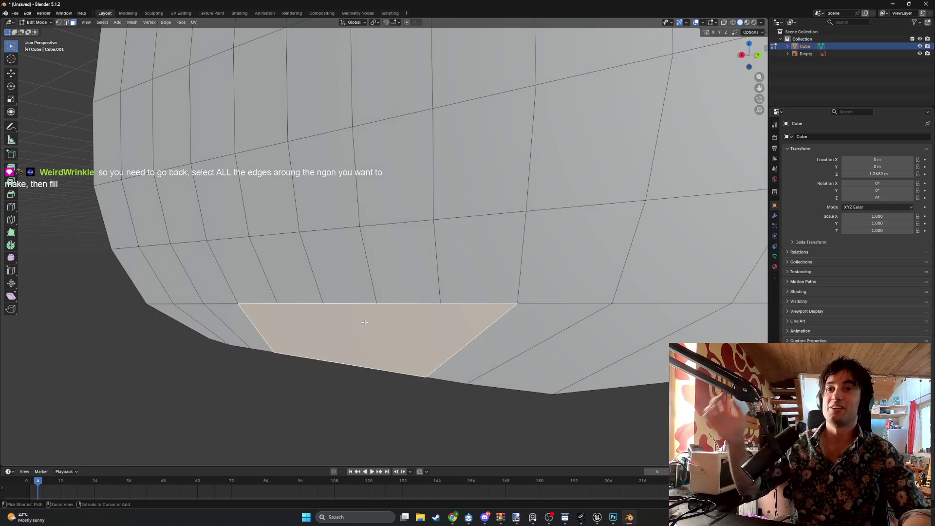
key(a)
key(alt+a)
key(a)
key(alt+a)
key(3)
click(365, 322)
key(x)
click(366, 320)
key(2)
- Join the hole's bottom corner vertices to its top boundary vertices with new edges
click(271, 350)
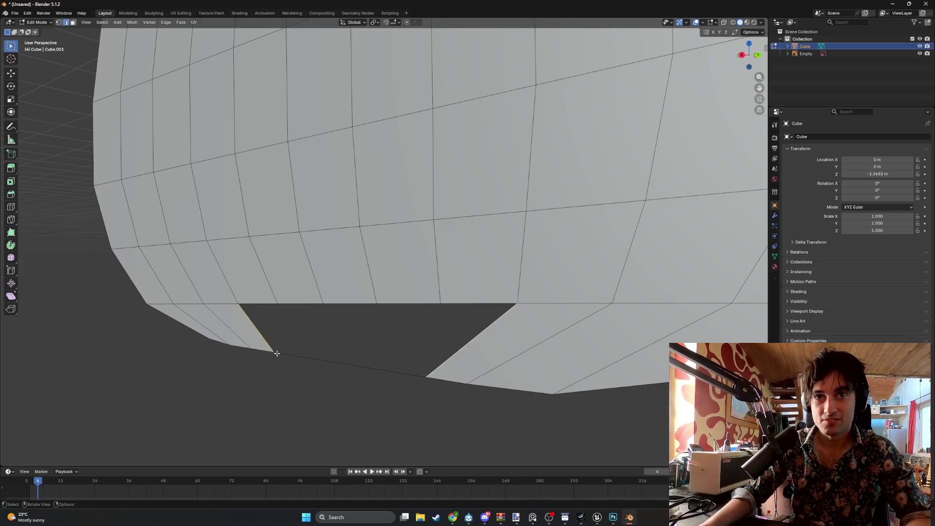
key(1)
alt+click(275, 352)
click(275, 352)
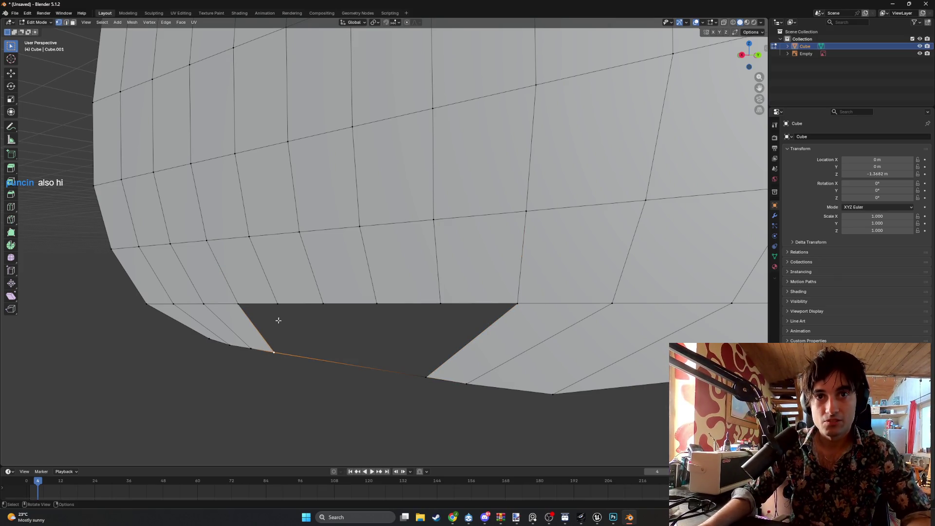
shift+click(278, 305)
key(f)
click(441, 303)
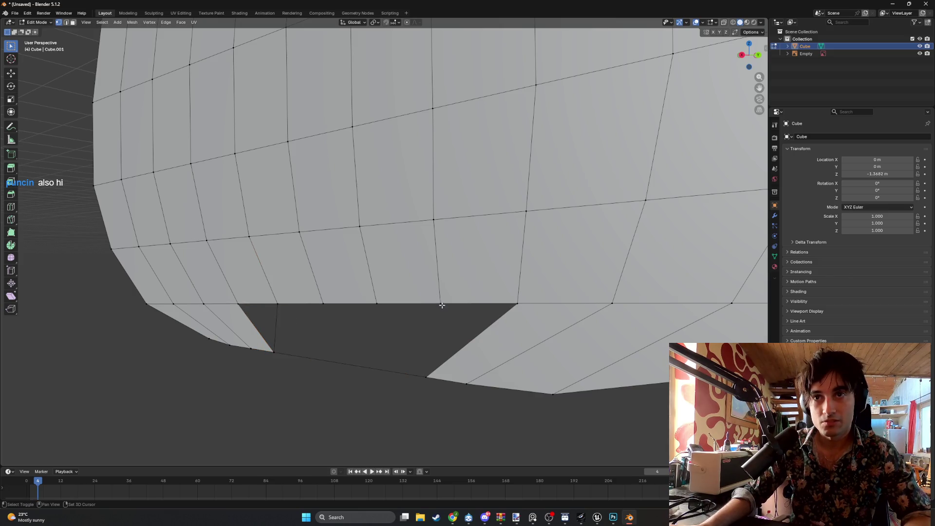
shift+click(426, 376)
key(f)
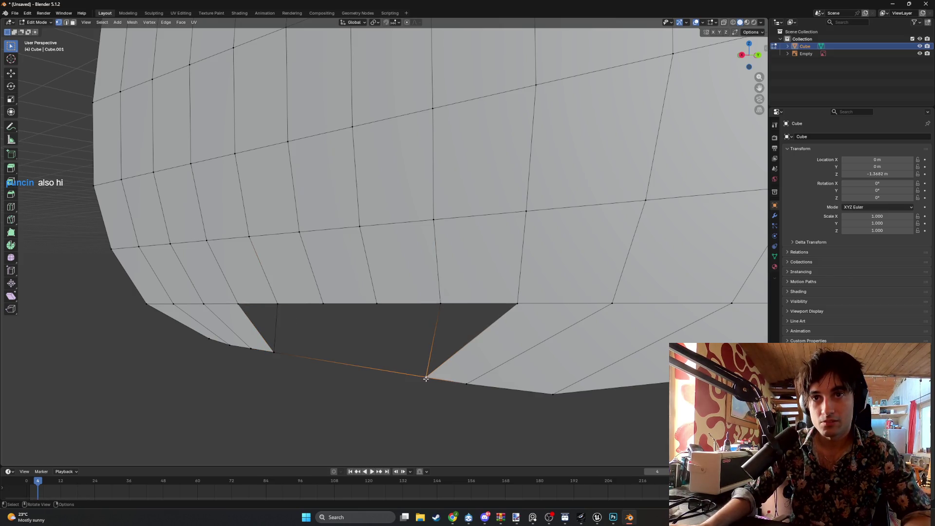
key(f)
click(271, 352)
shift+click(323, 314)
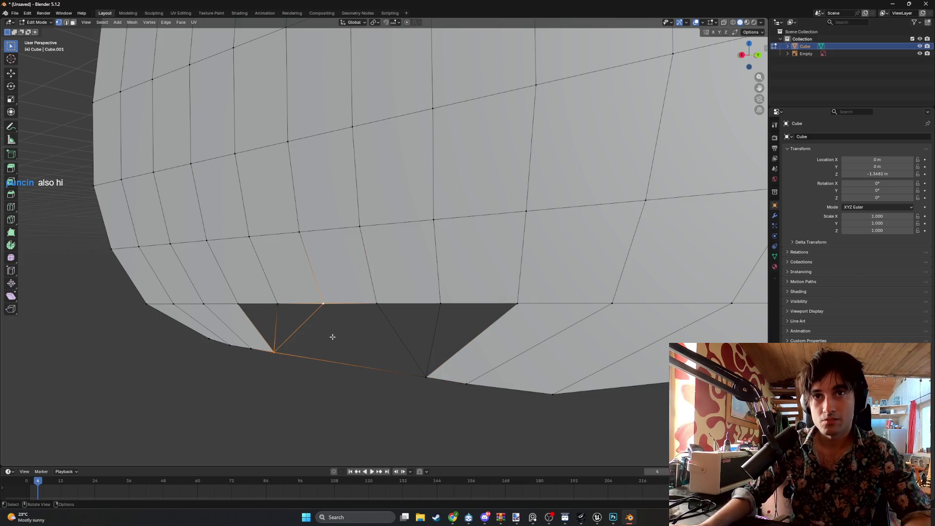
- Fill the left triangles of the hole with faces
key(2)
click(259, 332)
shift+click(274, 324)
key(f)
key(ctrl+z)
shift+click(290, 334)
key(f)
- Fill the large, middle and right triangles, closing the bottom hole as a triangle fan
click(302, 347)
shift+click(301, 327)
key(f)
click(371, 340)
shift+click(392, 326)
key(f)
click(427, 329)
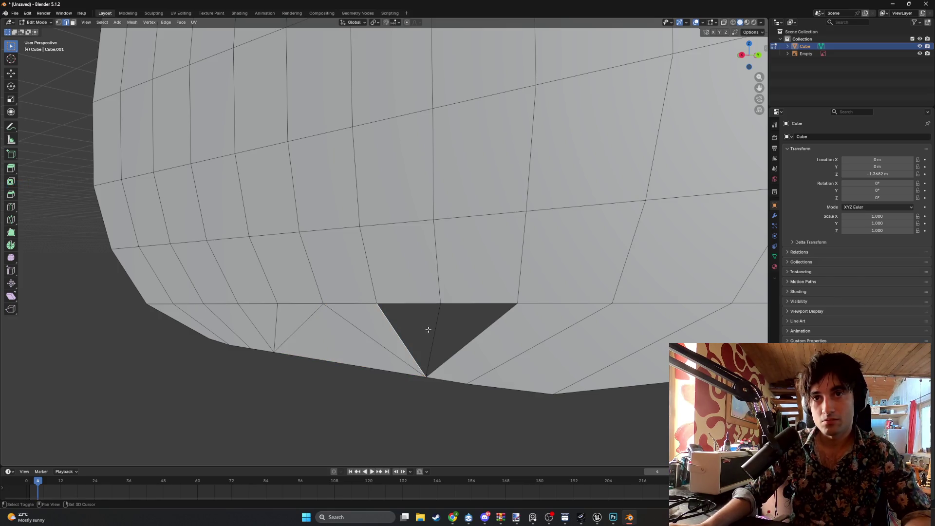
key(f)
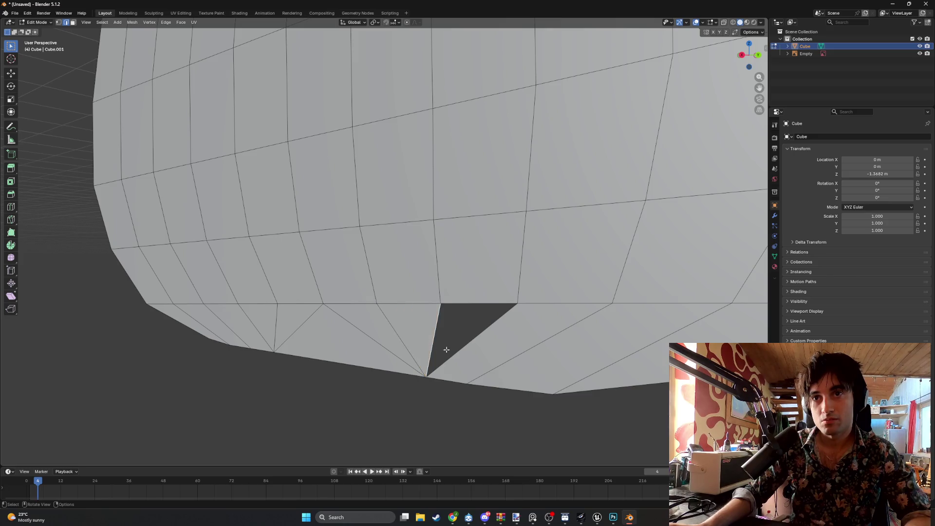
key(f)
- Merge the overlapping vertices at the body's bottom with Merge By Distance
scroll(445, 355, down, 5)
key(a)
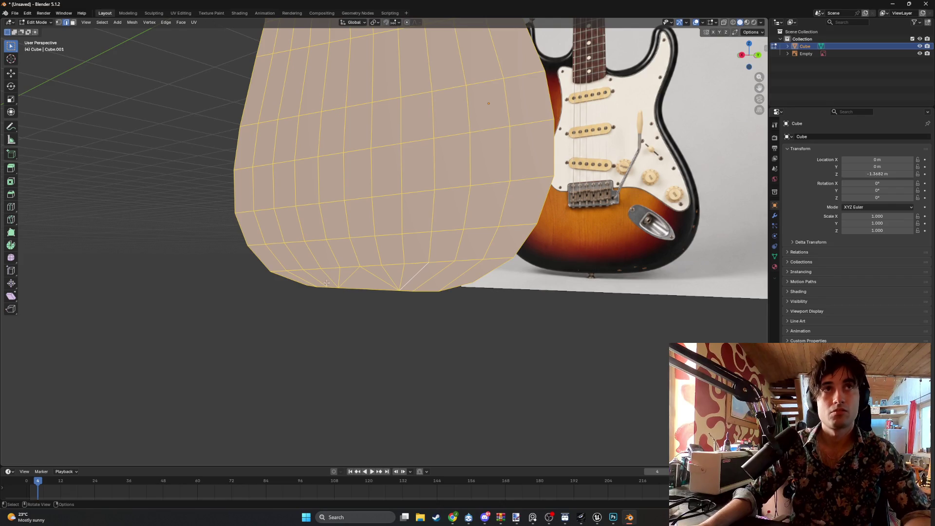
key(m)
click(319, 314)
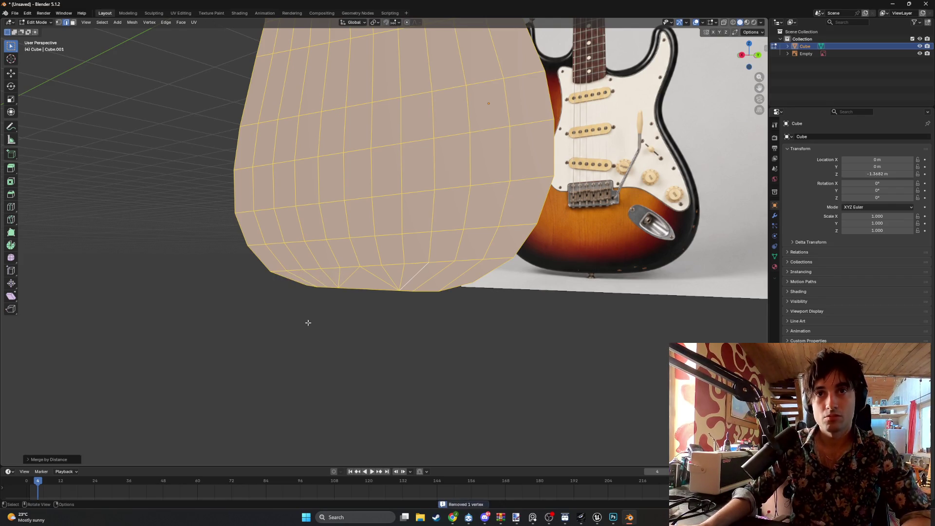
- Select the diagonal edge at the body's bottom after trying and cancelling a vertex move
scroll(344, 302, up, 2)
key(alt+a)
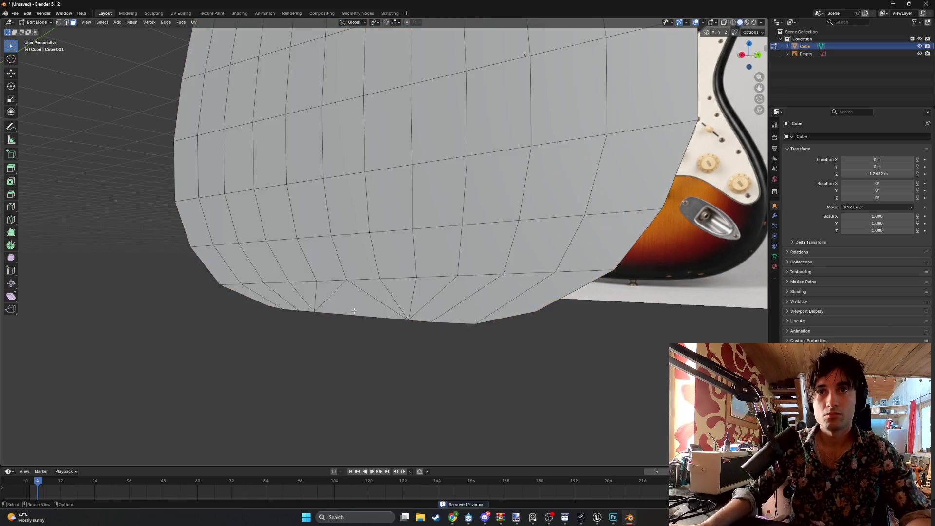
scroll(312, 297, up, 3)
drag(340, 308, 305, 294)
key(g)
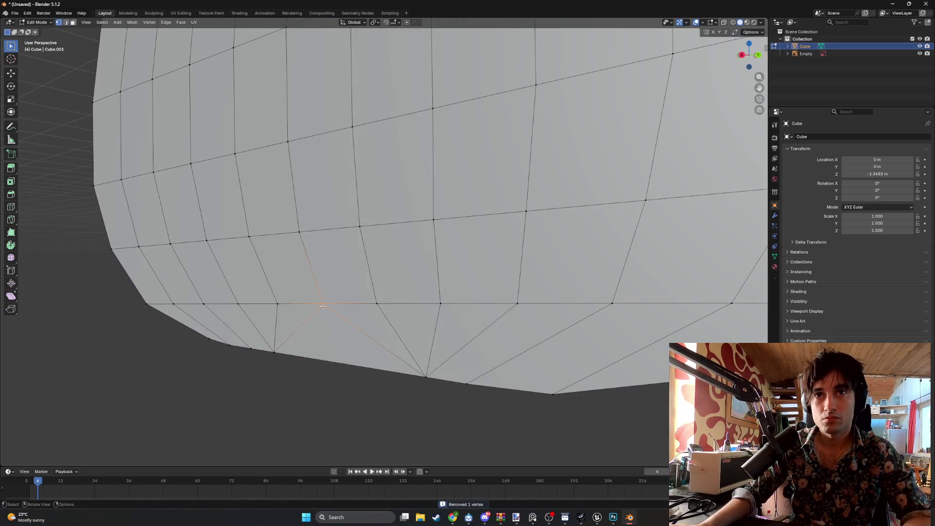
right_click(358, 326)
key(2)
click(351, 323)
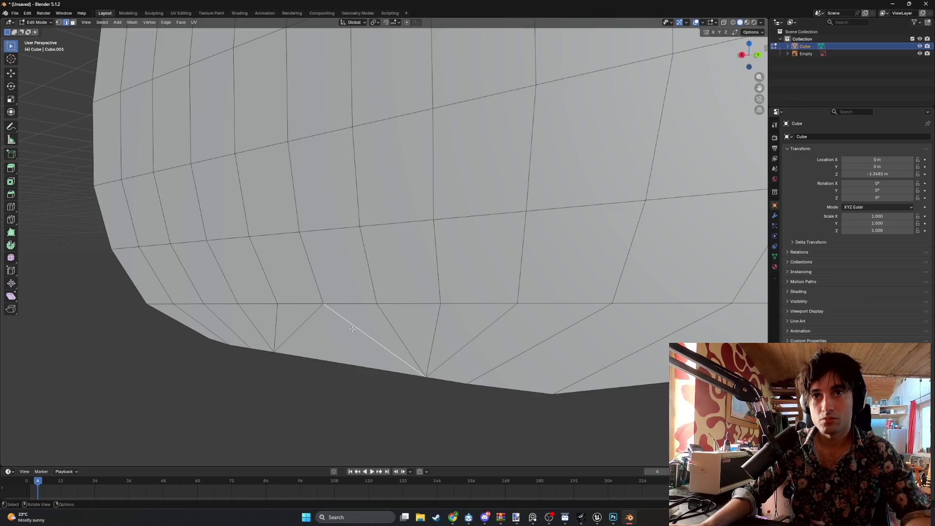
key(r)
key(Escape)
- Orbit to the right side view and frame the body's bottom edge
mouse_move(319, 332)
middle_down()
mouse_move(342, 343)
mouse_move(340, 357)
middle_up()
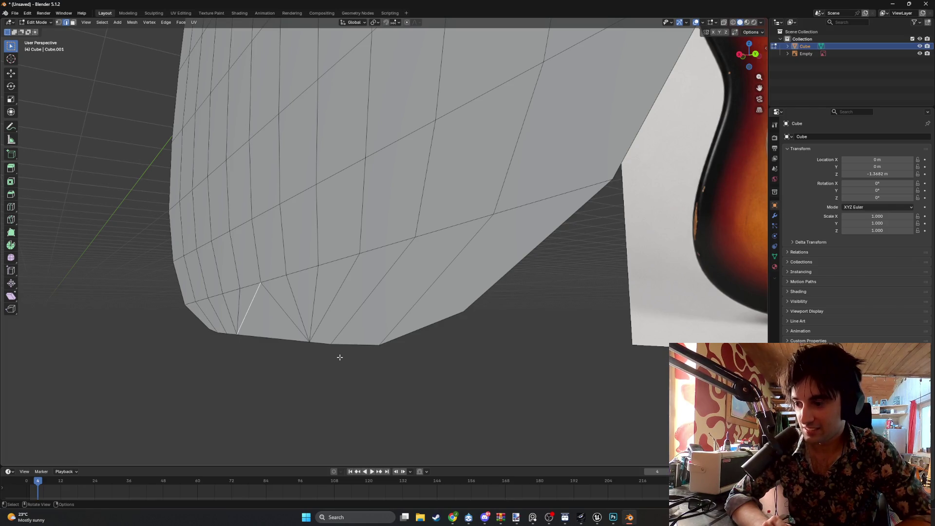
alt+middle_drag(340, 357, 419, 358)
shift+middle_drag(476, 344, 425, 323)
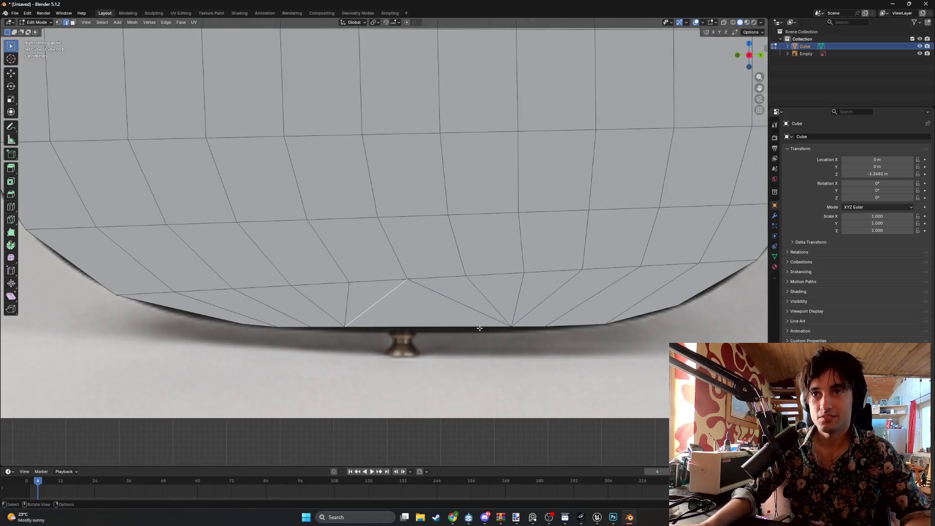
- Knife-cut a new edge from a bottom vertex to the bottom edge
scroll(475, 328, up, 3)
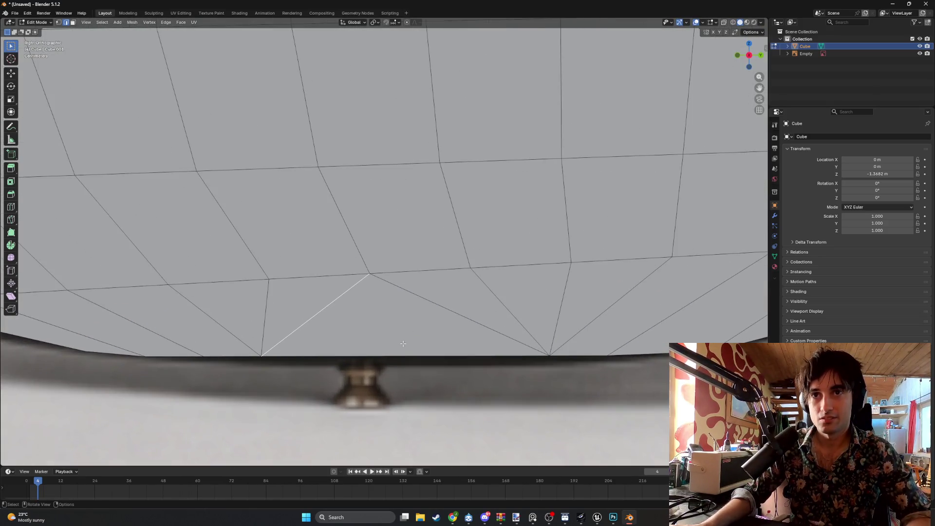
key(k)
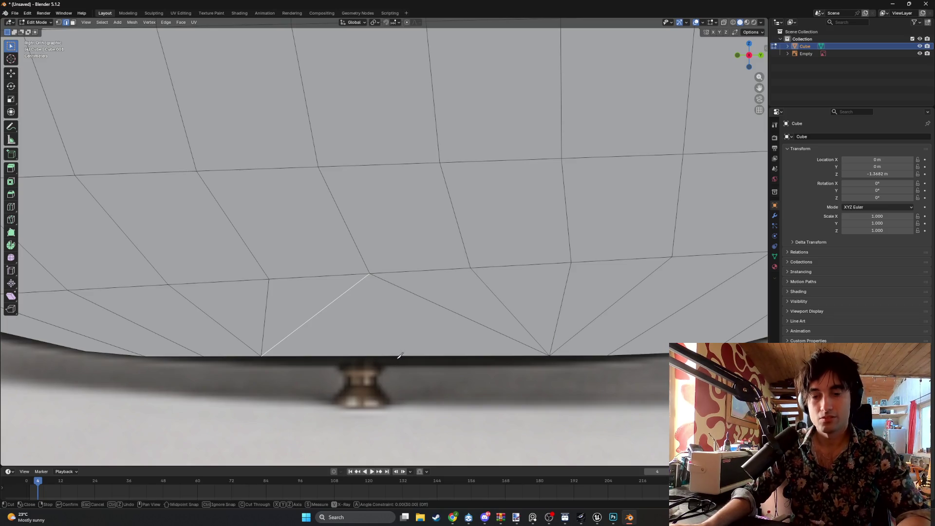
click(395, 355)
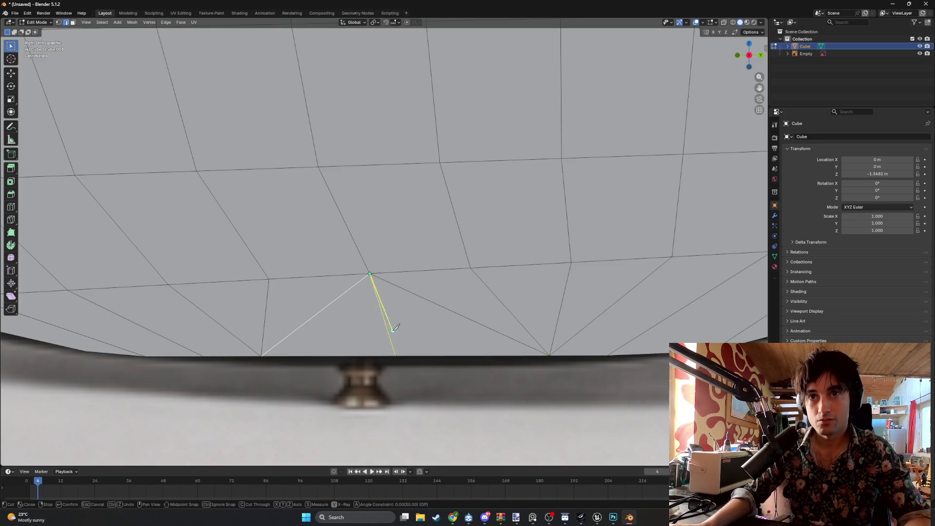
click(395, 356)
key(Return)
- Move the new vertex and two vertices to its right onto the reference's bottom outline
click(396, 357)
key(g)
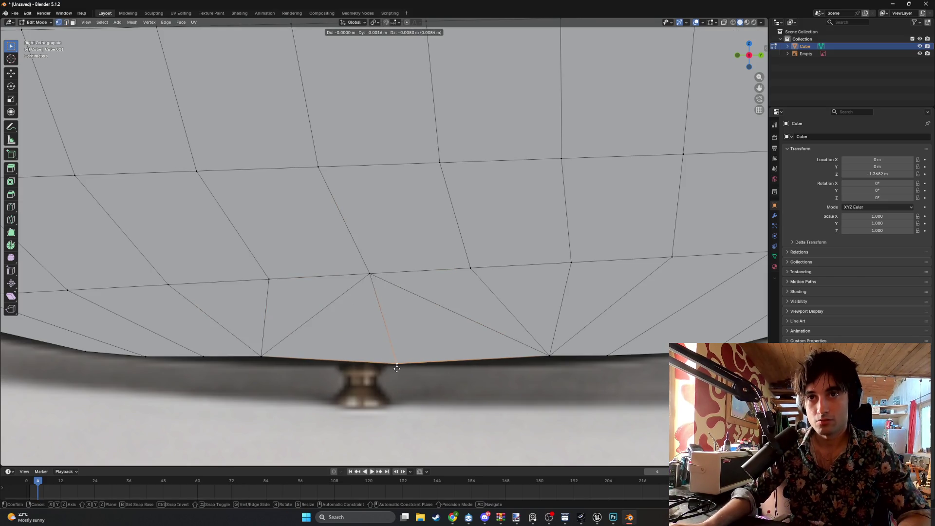
click(397, 363)
click(547, 358)
key(g)
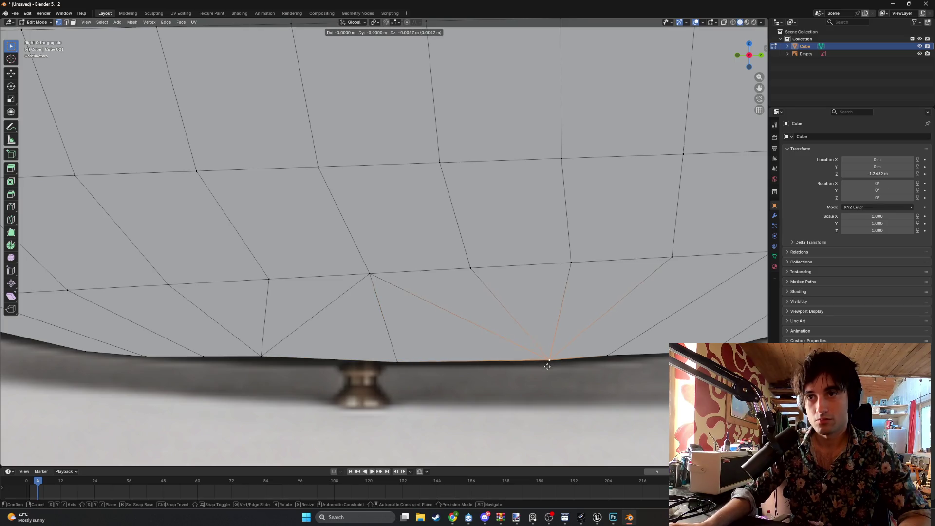
click(544, 368)
click(610, 359)
key(g)
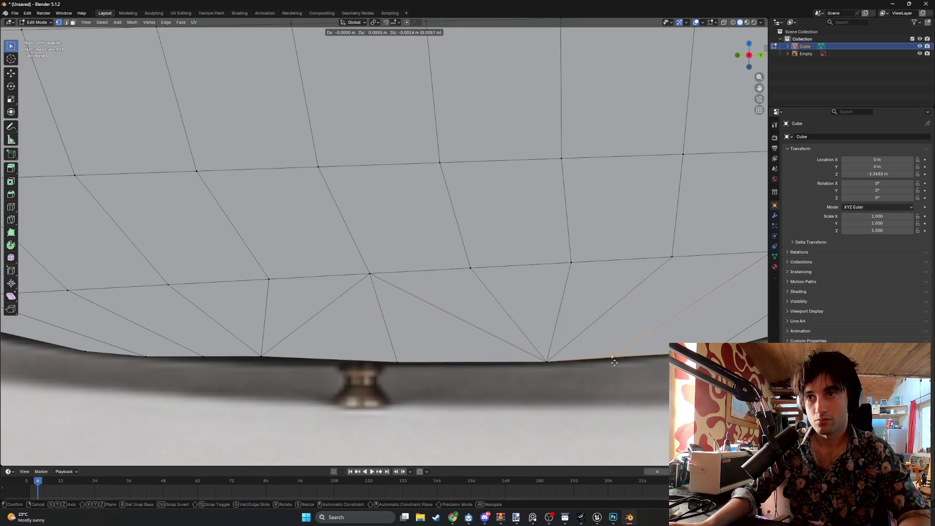
click(603, 366)
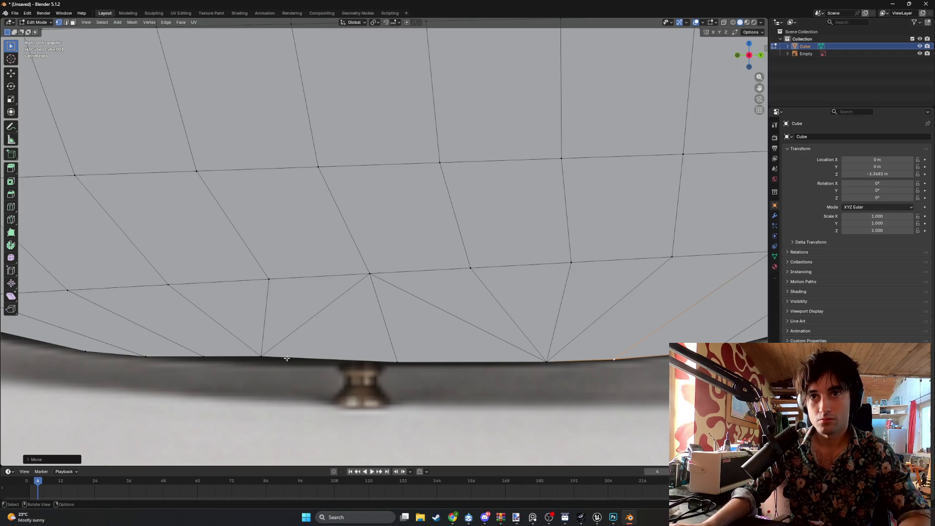
- Nudge two bottom vertices on the left down onto the reference outline
click(262, 356)
key(g)
click(258, 363)
click(205, 358)
key(g)
click(197, 360)
mouse_move(198, 360)
alt+middle_down()
mouse_move(188, 345)
mouse_move(194, 349)
mouse_move(172, 343)
mouse_move(243, 356)
alt+middle_up()
scroll(263, 358, up, 2)
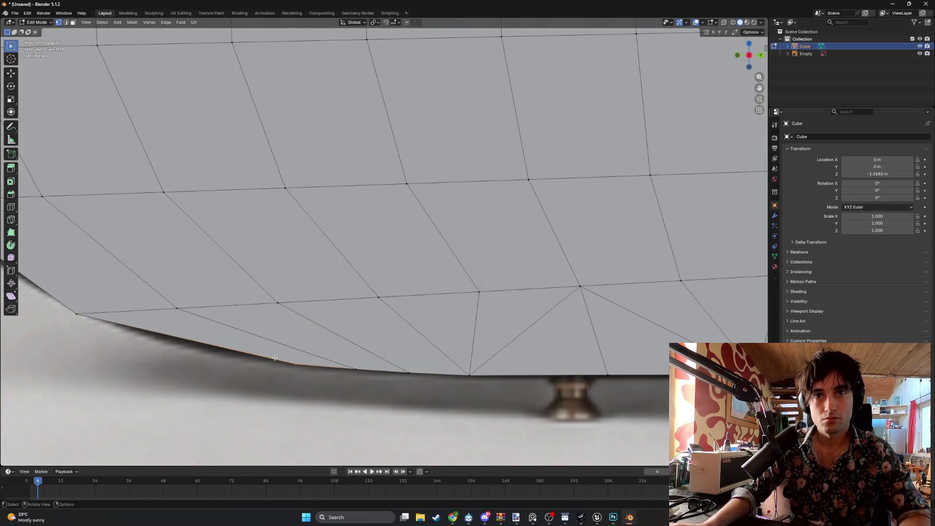
scroll(283, 365, down, 1)
- Undo a misplaced move and re-place the bottom vertex on the outline
key(ctrl+z)
key(ctrl+z)
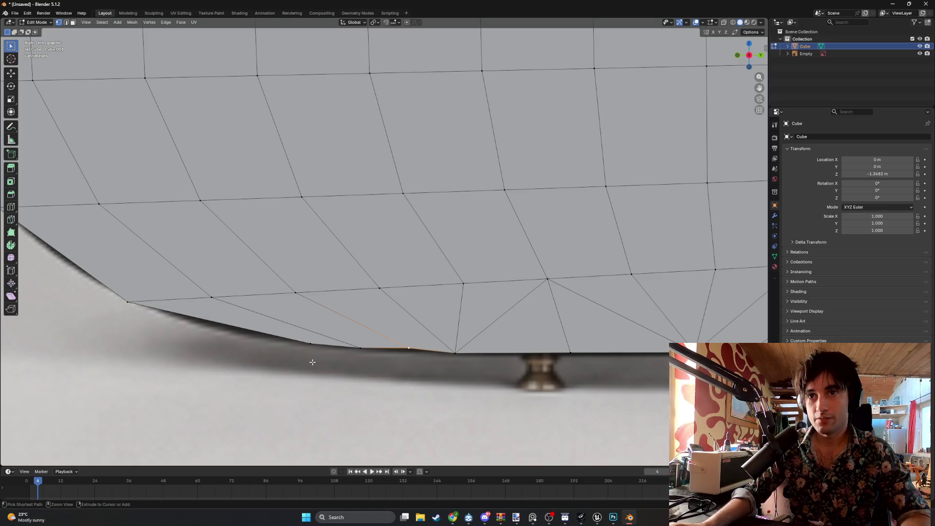
key(g)
click(341, 346)
key(ctrl+z)
key(g)
click(417, 363)
- Place further lower-right rim vertices onto the photo's bottom curve
key(g)
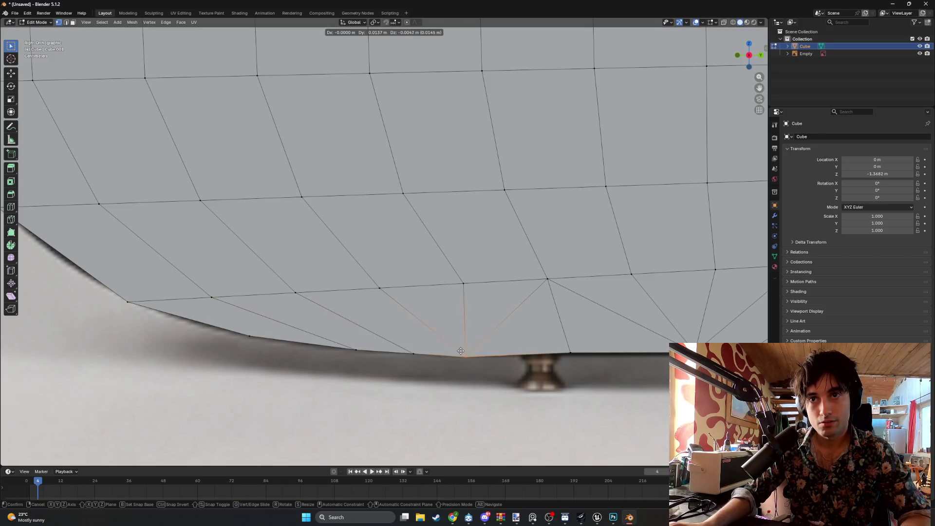
alt+shift+middle_drag(463, 350, 351, 337)
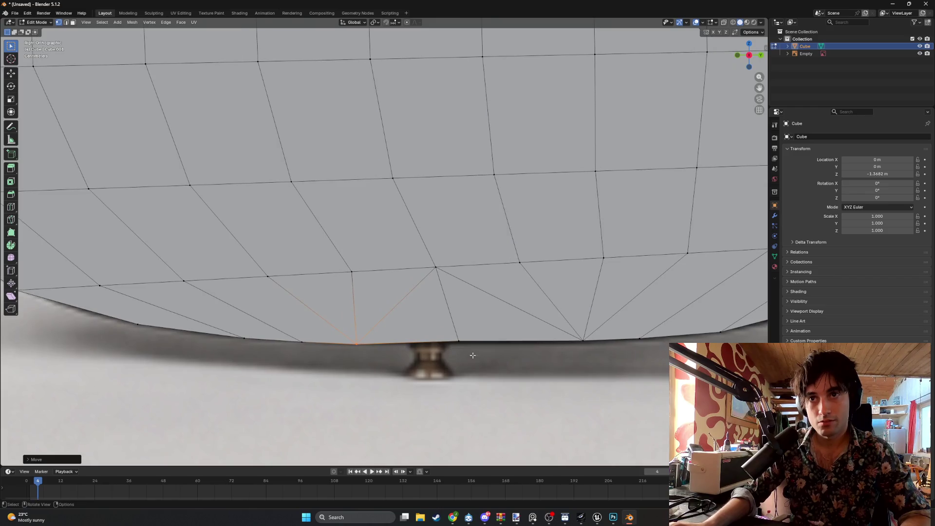
alt+shift+middle_drag(471, 339, 355, 335)
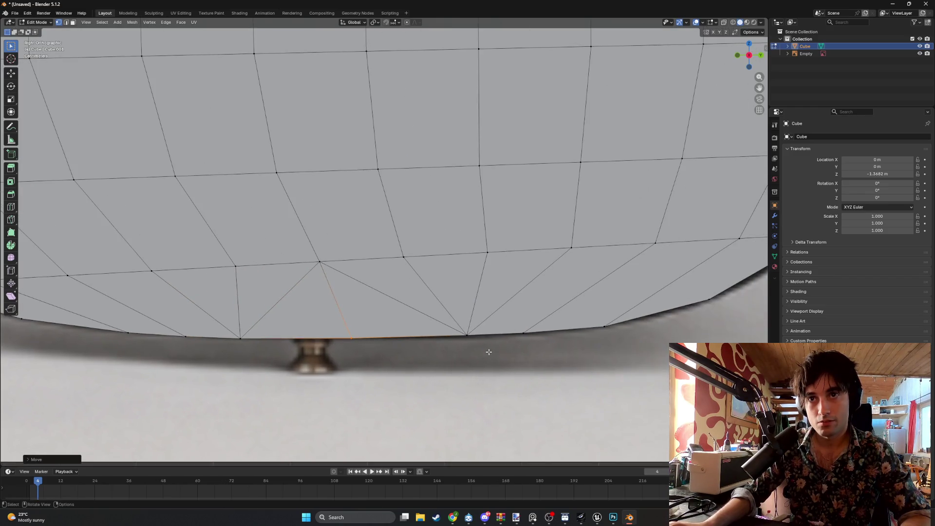
alt+shift+middle_drag(532, 338, 424, 334)
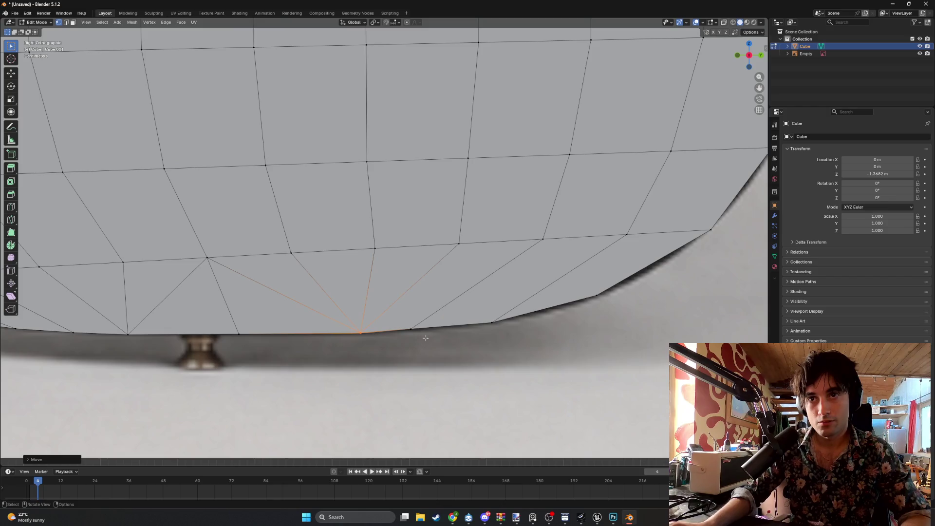
click(426, 321)
click(492, 322)
key(g)
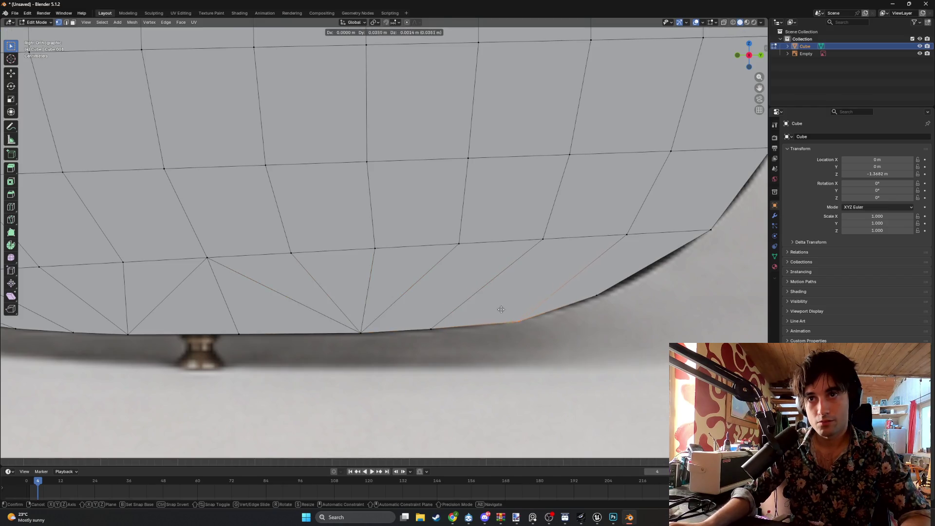
click(577, 304)
key(g)
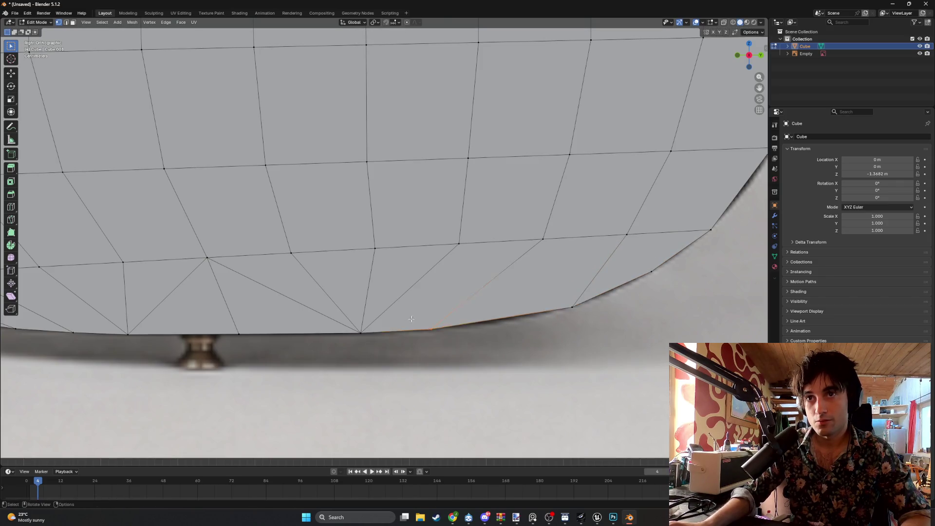
click(464, 314)
scroll(438, 322, down, 10)
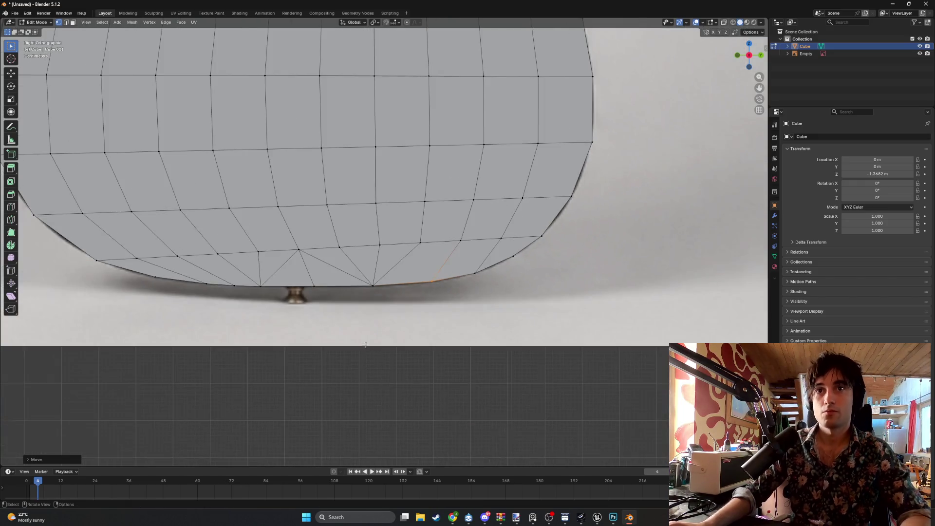
- Orbit and pan around the body against the reference, returning to the right side view
middle_drag(410, 327, 399, 330)
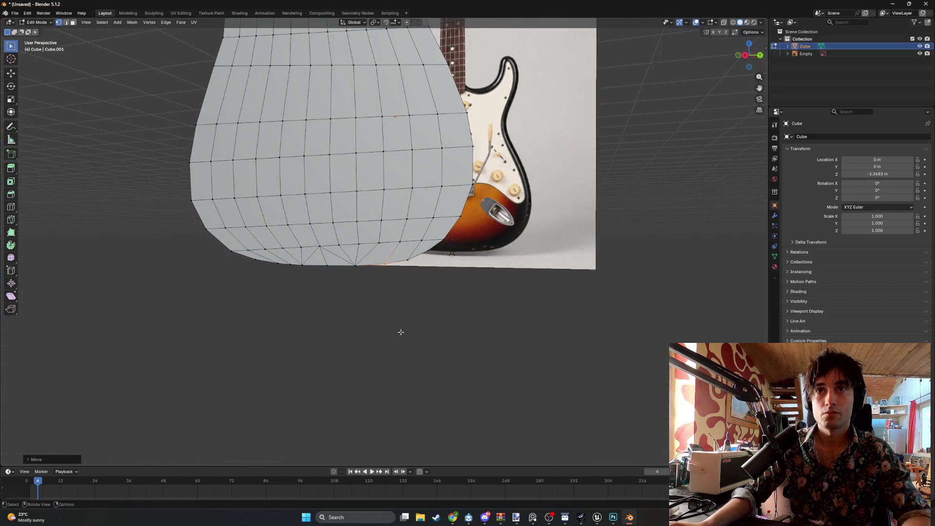
key(KP_3)
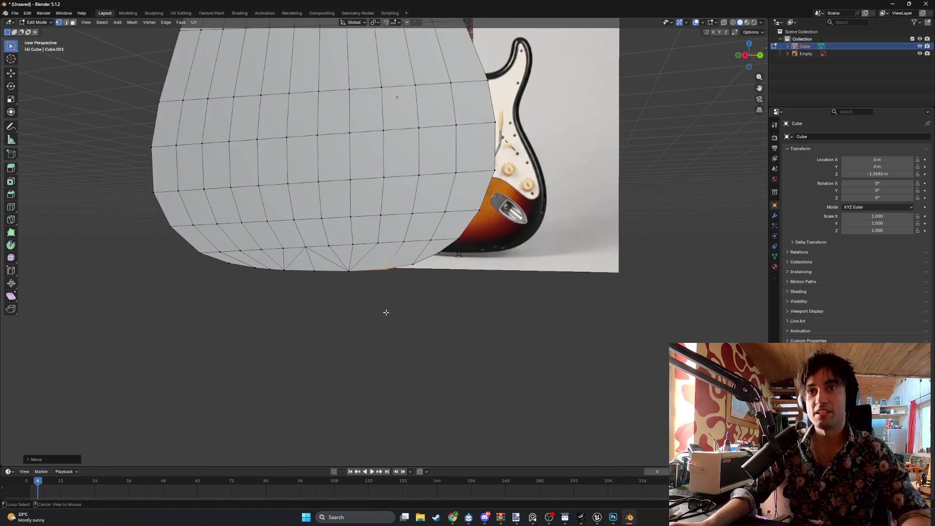
mouse_move(353, 311)
shift+middle_down()
mouse_move(387, 342)
mouse_move(393, 407)
shift+middle_up()
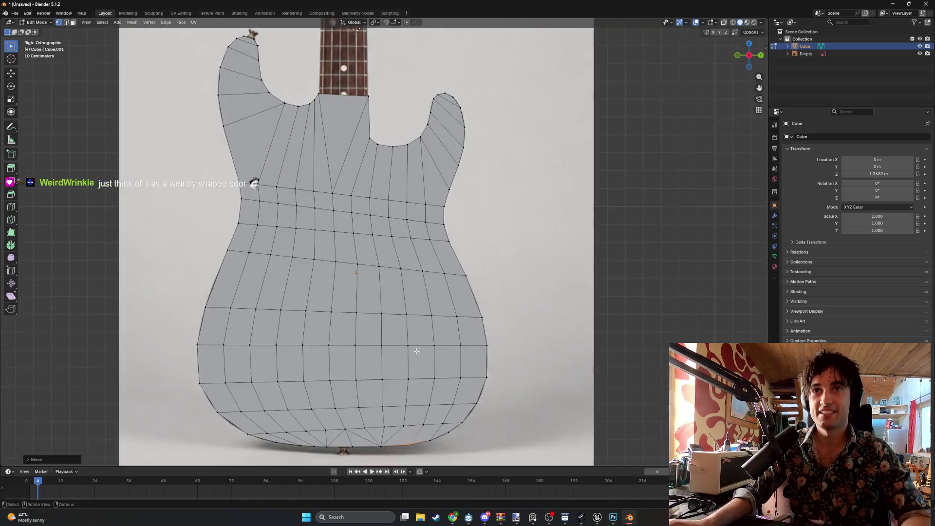
shift+middle_drag(376, 340, 448, 322)
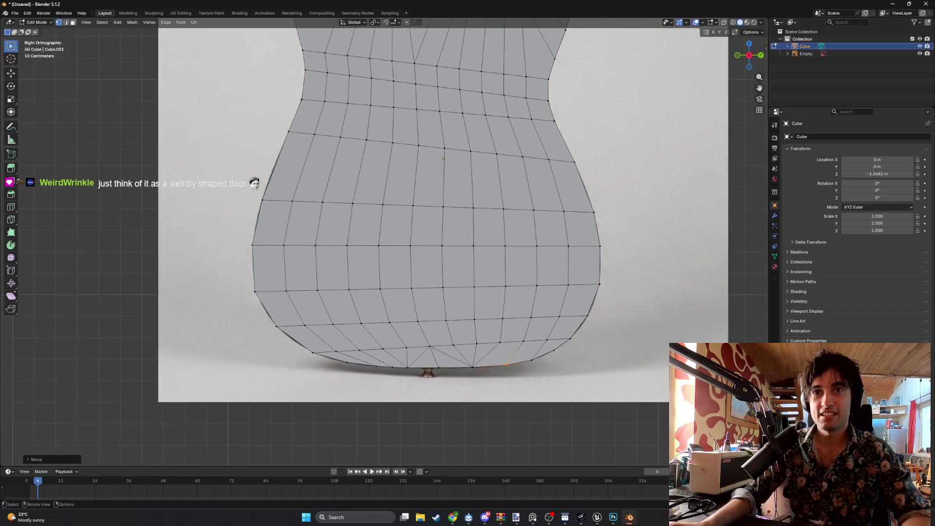
scroll(362, 321, up, 2)
scroll(363, 321, down, 3)
scroll(363, 321, down, 3)
scroll(362, 321, up, 3)
middle_drag(362, 321, 474, 262)
mouse_move(343, 342)
middle_down()
mouse_move(370, 351)
mouse_move(372, 335)
middle_up()
scroll(384, 357, up, 5)
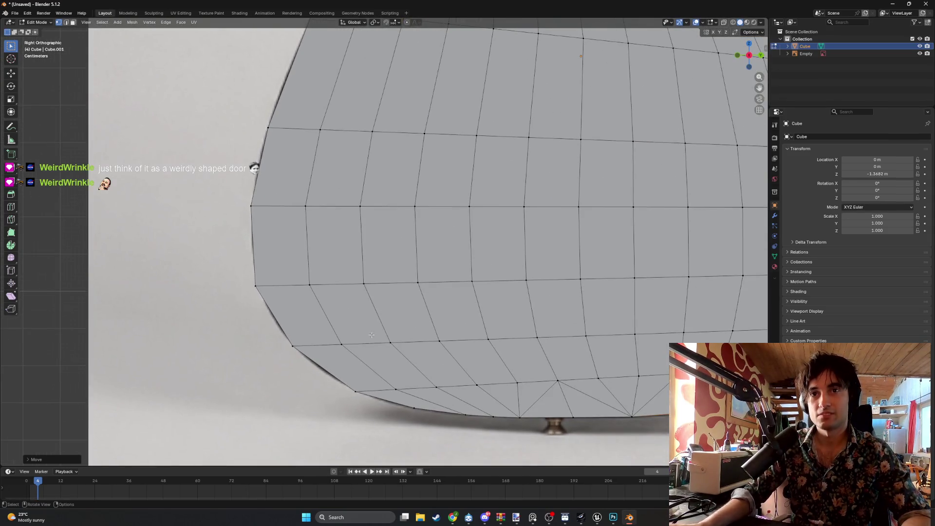
- Move four lower-left rim vertices up-left onto the photo's bottom curve
click(292, 347)
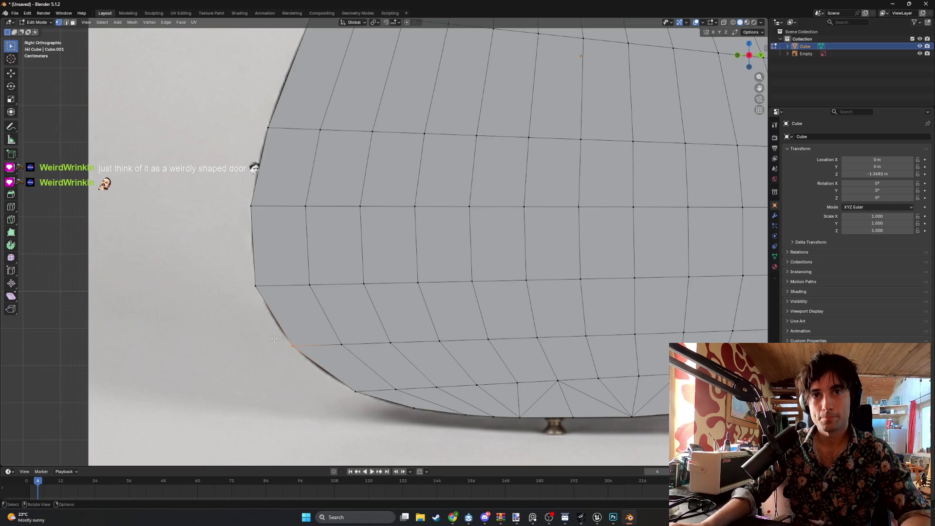
key(g)
click(278, 326)
click(359, 395)
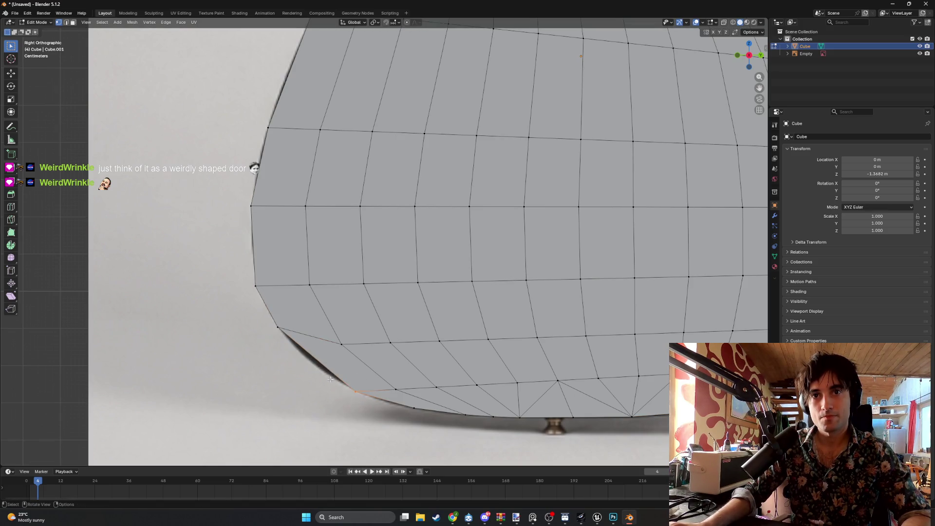
key(g)
click(326, 376)
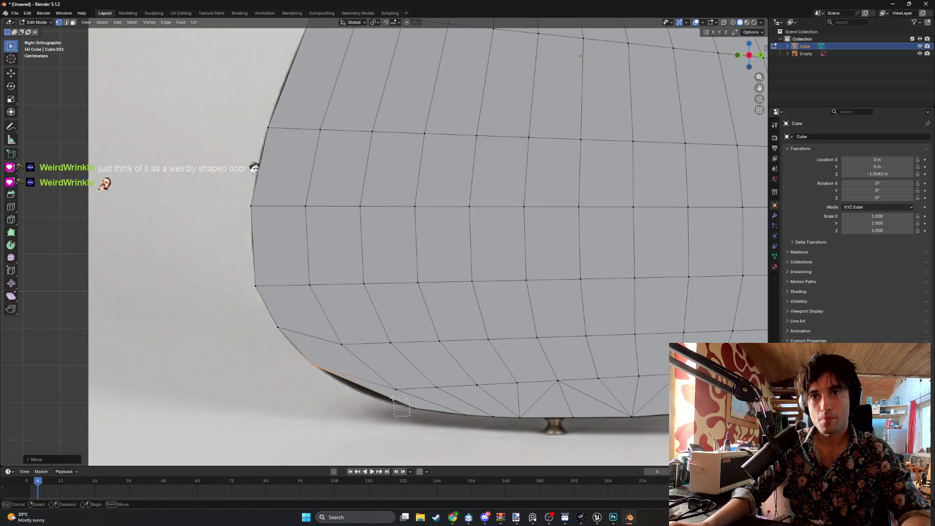
click(409, 406)
key(g)
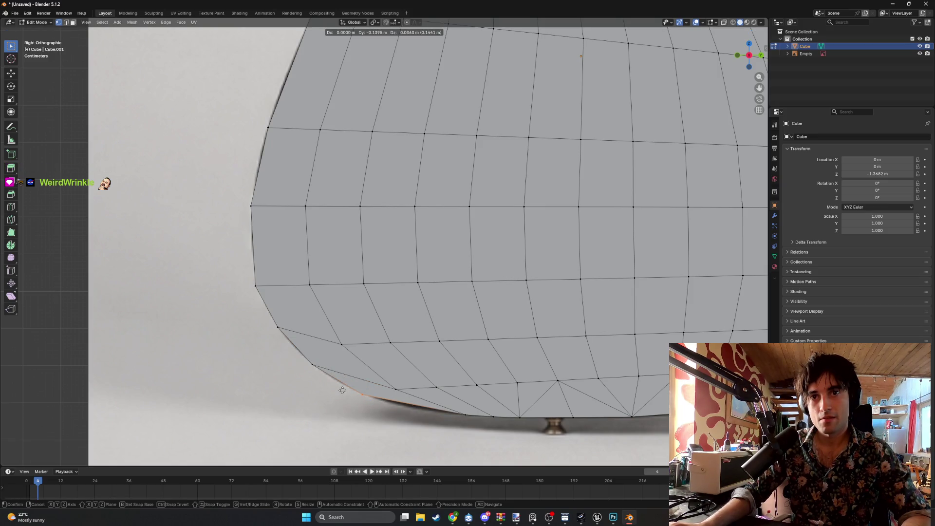
click(363, 395)
click(428, 411)
key(g)
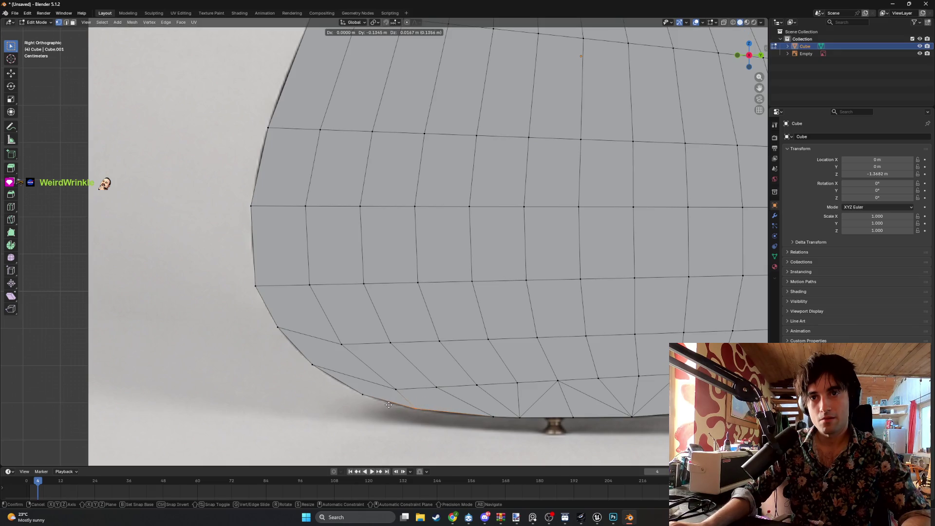
click(370, 397)
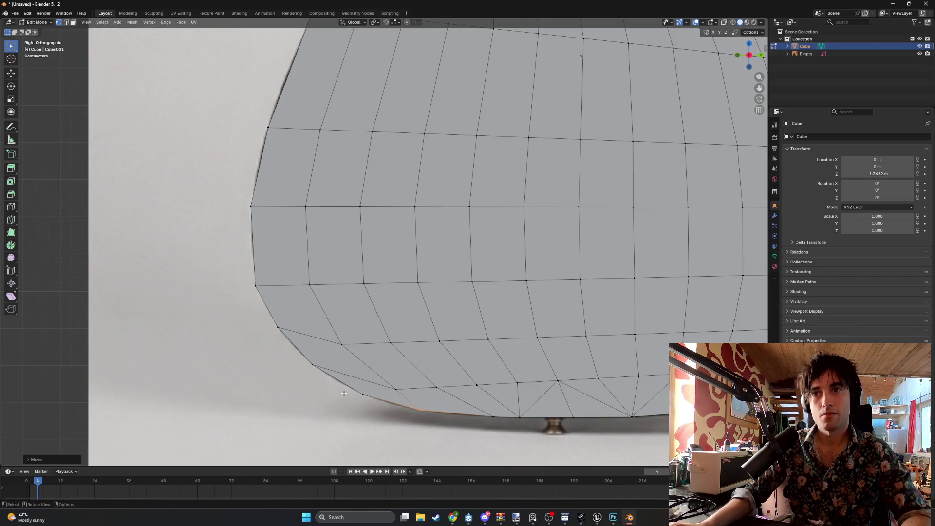
- Orbit and zoom to compare the traced outline with the photo, then return to side view
scroll(344, 393, down, 3)
scroll(361, 360, up, 2)
shift+middle_drag(365, 336, 369, 352)
scroll(371, 348, down, 1)
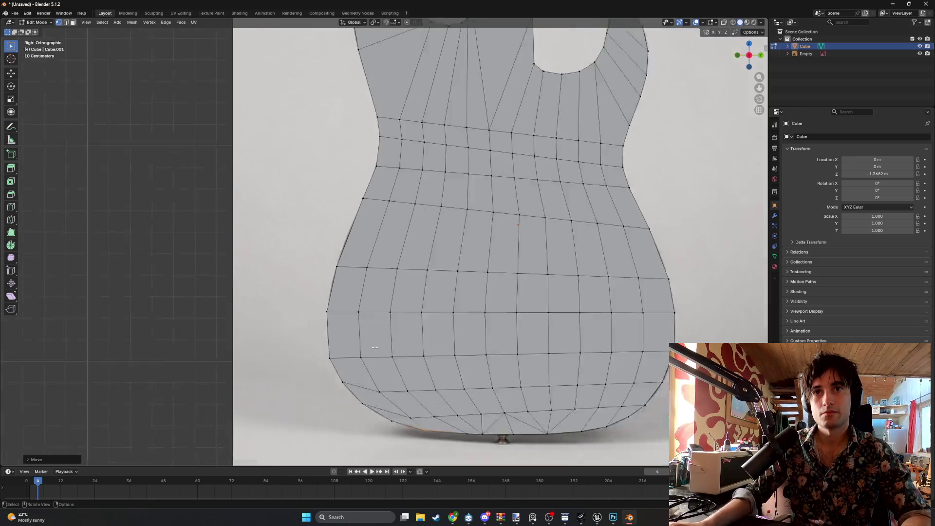
scroll(371, 348, down, 1)
middle_drag(506, 321, 462, 320)
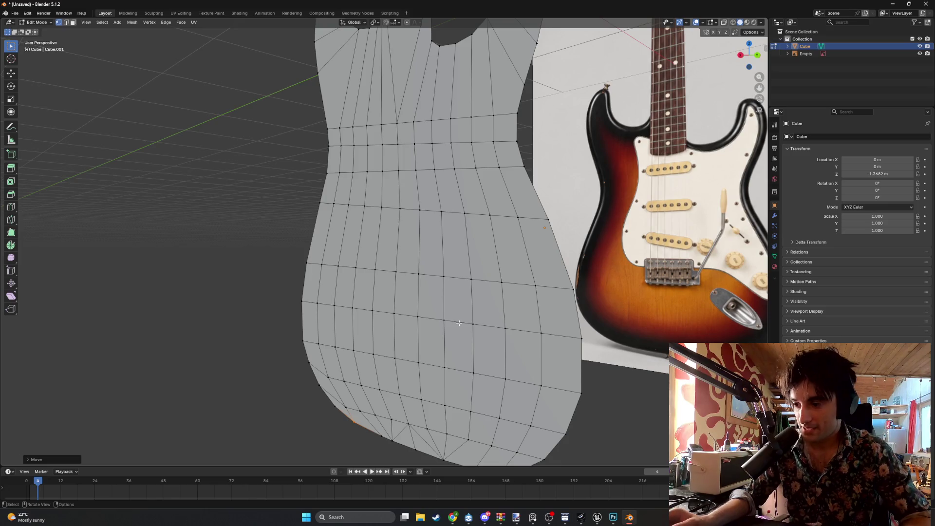
scroll(460, 323, down, 4)
mouse_move(459, 322)
alt+middle_down()
mouse_move(487, 324)
mouse_move(438, 320)
mouse_move(541, 329)
alt+middle_up()
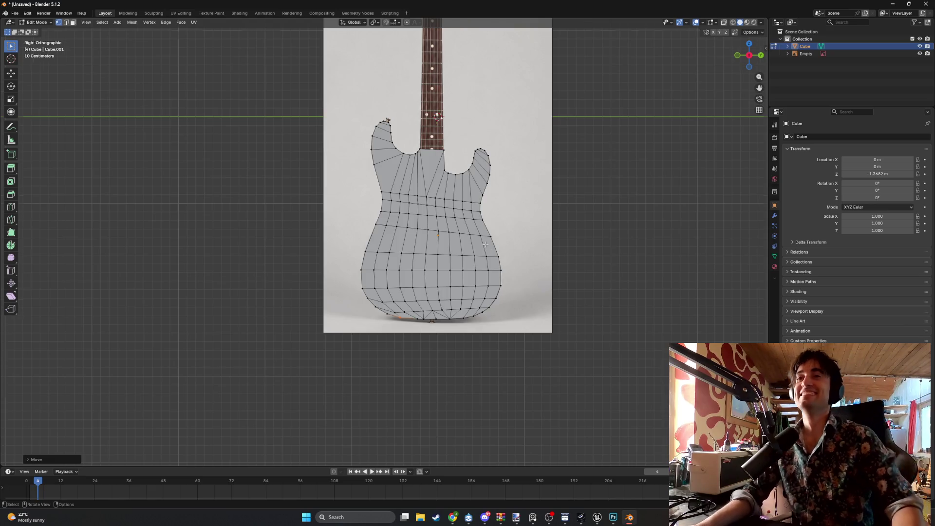
- Zoom in on the traced mesh, then bring up the Strat_PM.psd sheet in Photoshop
scroll(486, 244, up, 2)
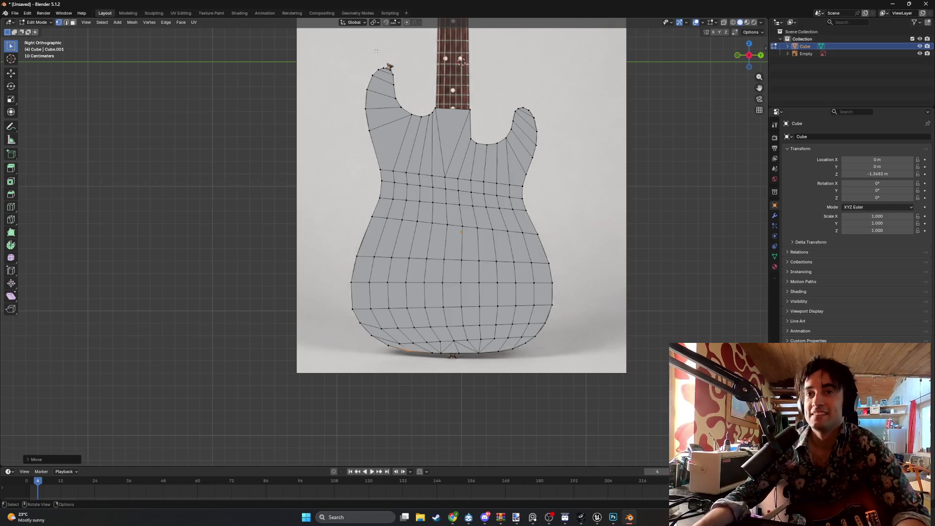
scroll(471, 259, up, 1)
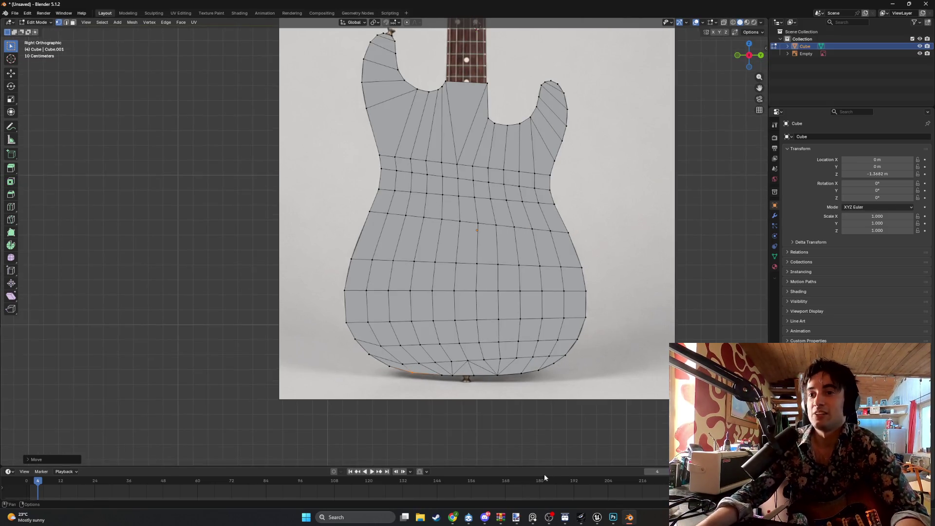
click(613, 517)
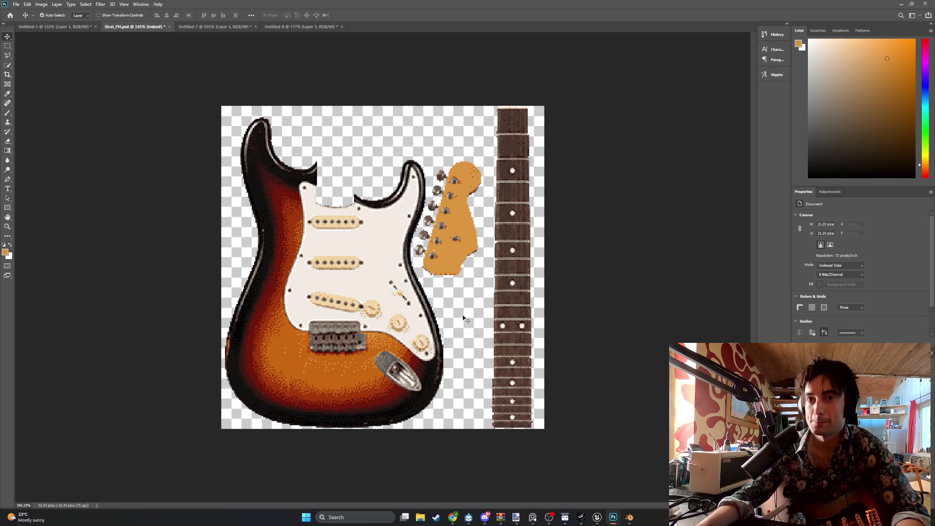
- Minimize Photoshop and orbit Blender's view to see the traced body beside the reference photo
click(901, 5)
scroll(502, 277, up, 3)
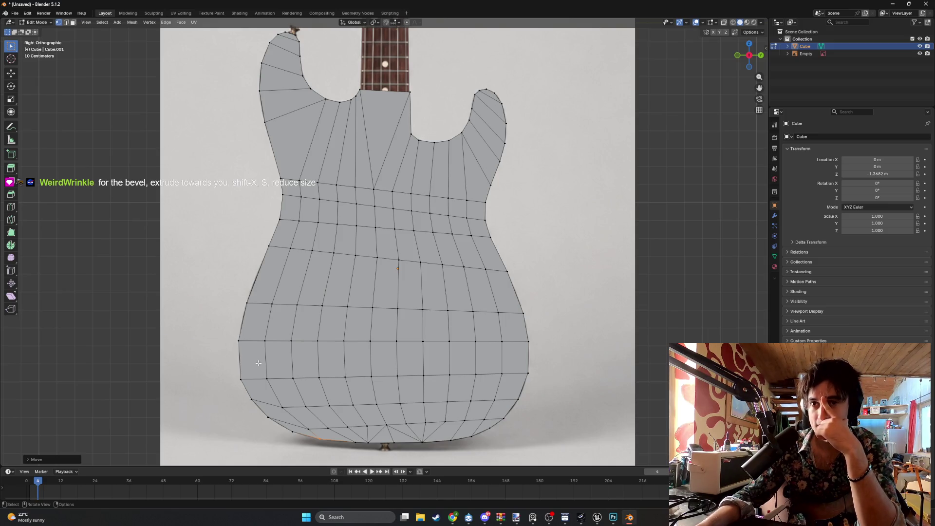
middle_drag(291, 358, 380, 324)
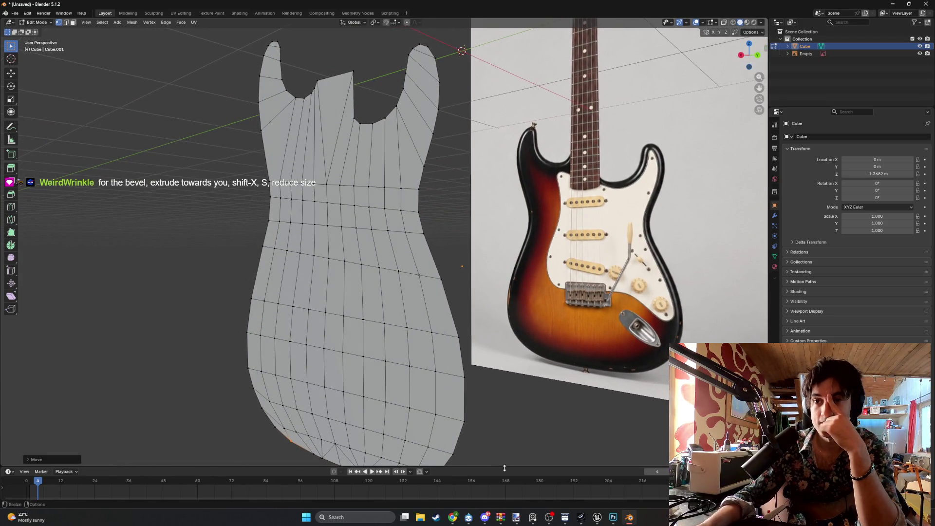
- Switch to Chrome and resume the paused music video in its tab
key(alt+Tab)
click(54, 7)
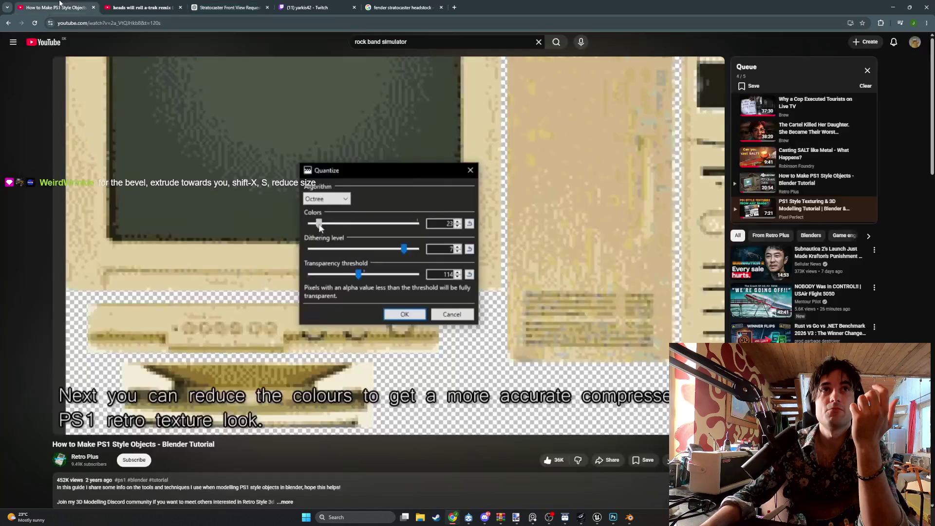
click(141, 7)
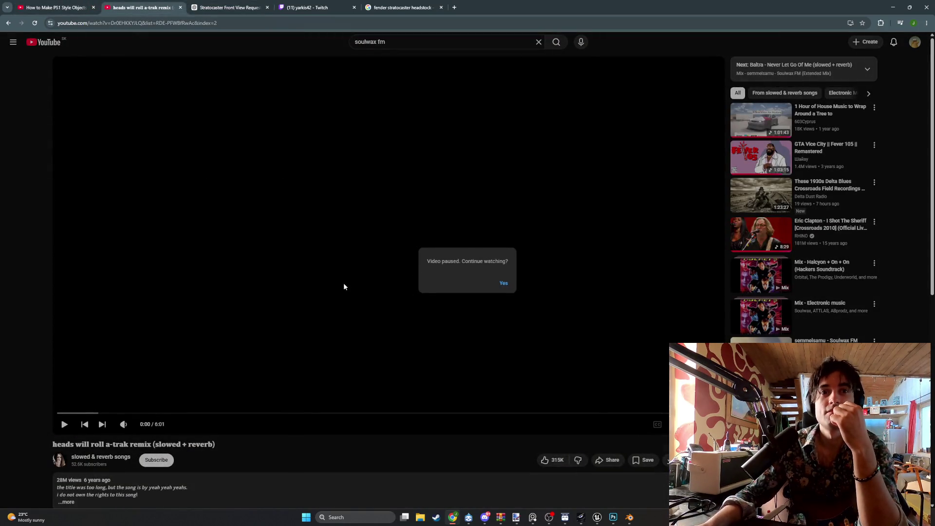
click(343, 287)
- Go back to the Soulwax FM Extended Mix, restart it from the intro, and minimize Chrome
key(alt+Left)
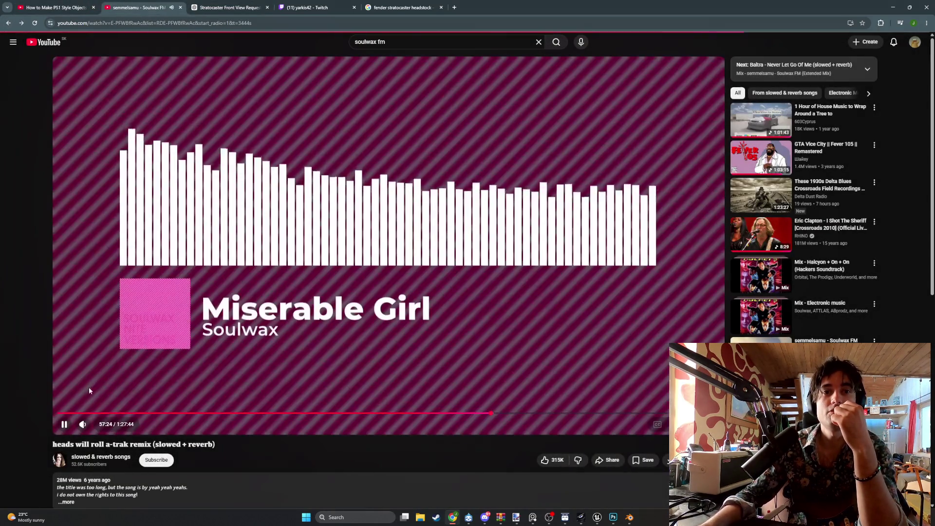
click(100, 413)
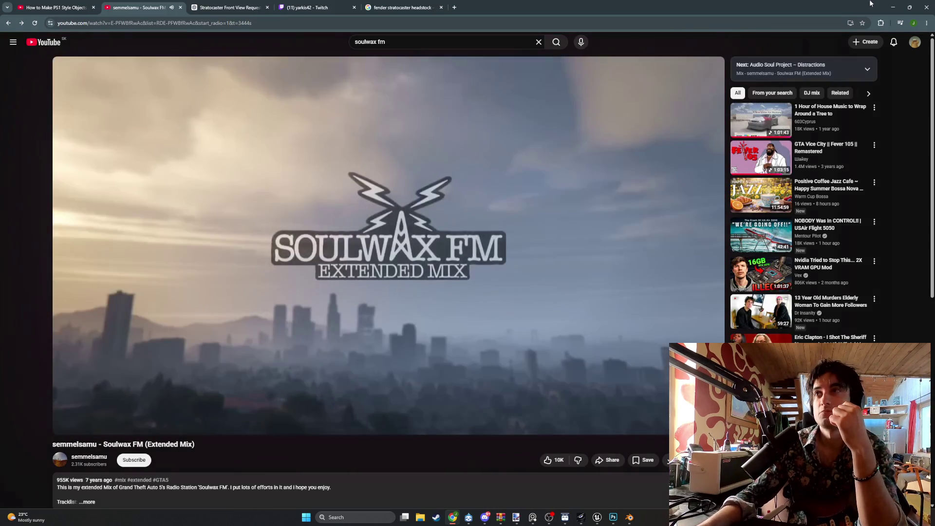
click(893, 7)
- Select the whole guitar body and preview an X-constrained extrusion, then cancel it
mouse_move(511, 249)
middle_down()
mouse_move(478, 315)
mouse_move(487, 315)
mouse_move(450, 295)
mouse_move(393, 302)
mouse_move(428, 307)
middle_up()
key(a)
key(e)
key(x)
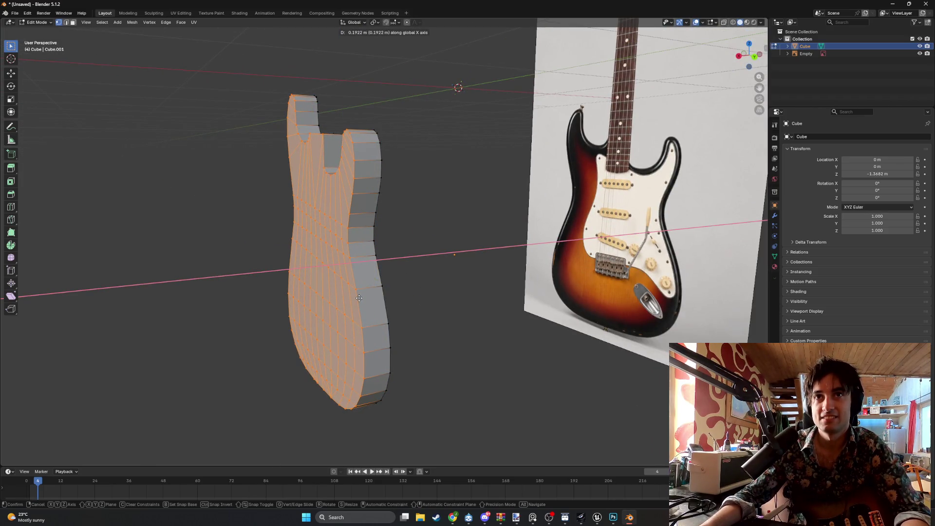
key(Escape)
middle_drag(422, 317, 441, 324)
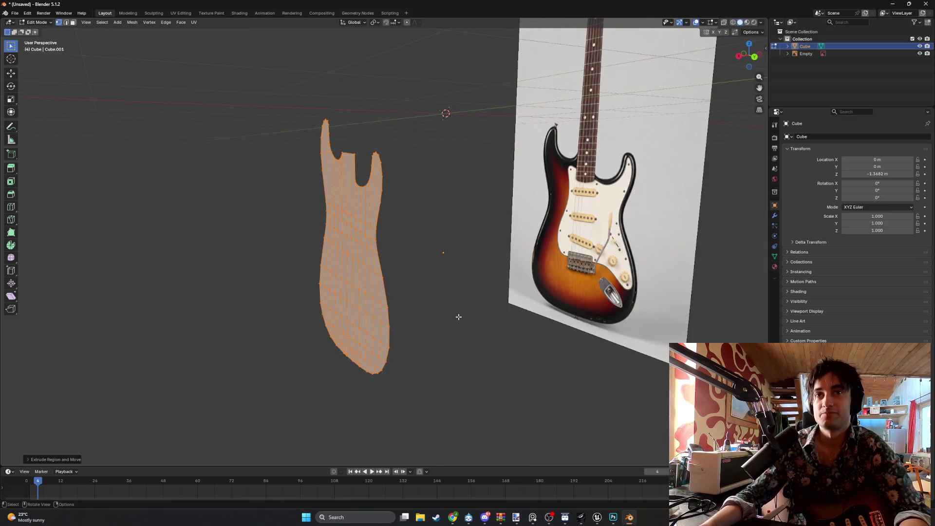
- Switch to the browser's ChatGPT tab and start a blank new chat
key(alt+Tab)
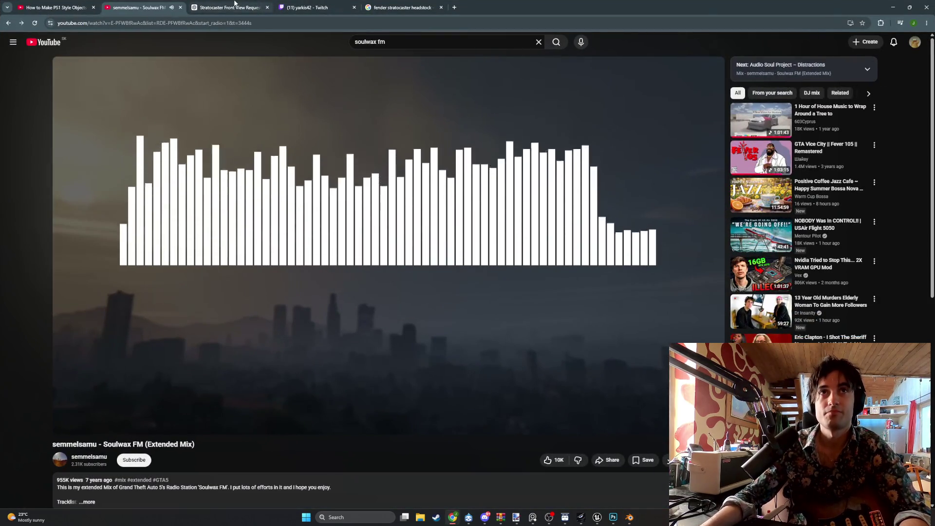
click(234, 3)
click(44, 61)
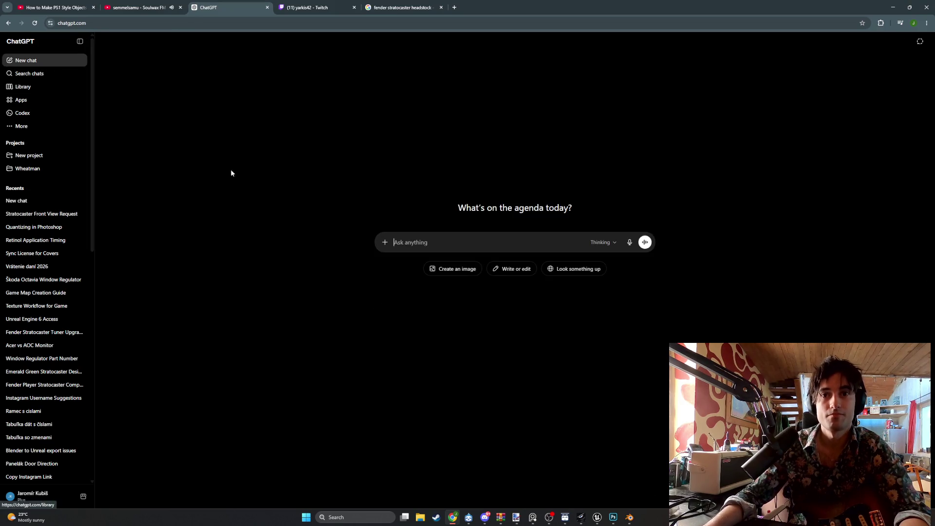
- Ask ChatGPT for a 'sideview of stratocaster fender', clarify it's for modelling the side, then return to Google Images
text(sideview of stratocaster fender)
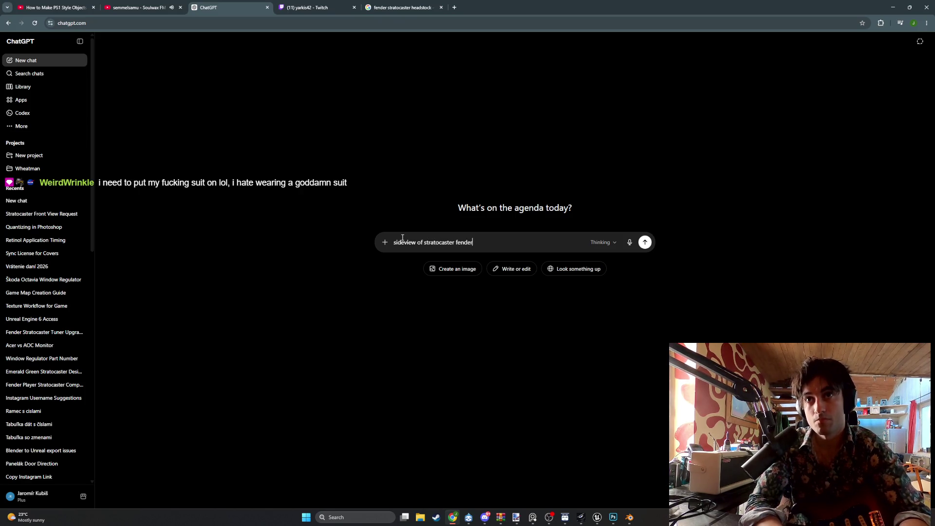
key(Return)
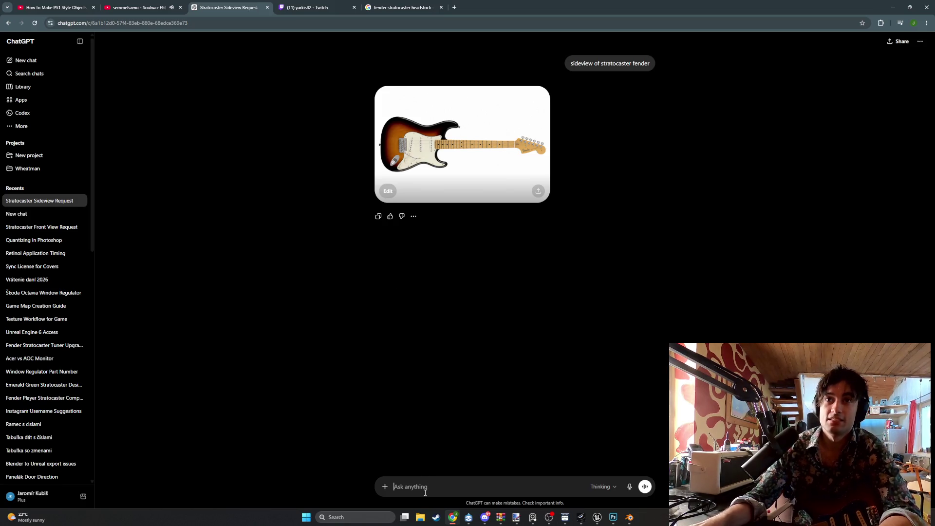
text(no i meant sideview )
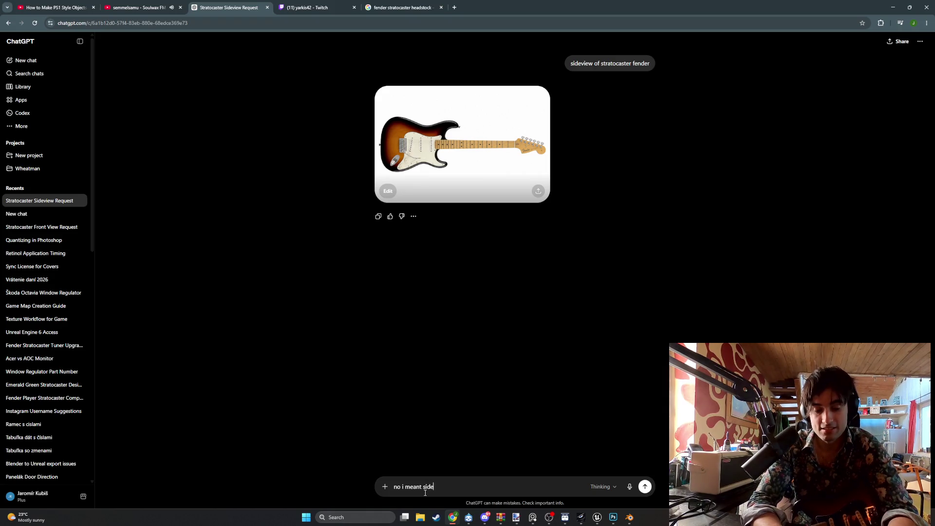
text(so i)
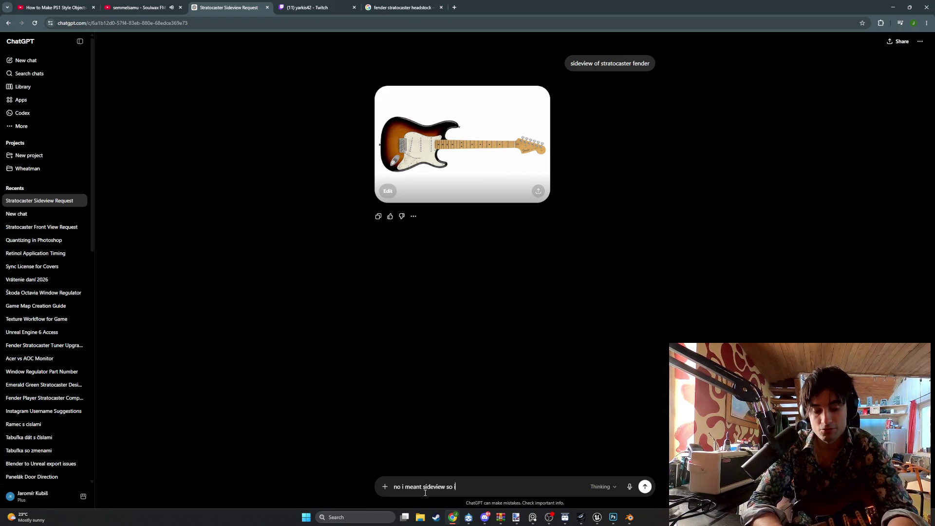
text( can model its)
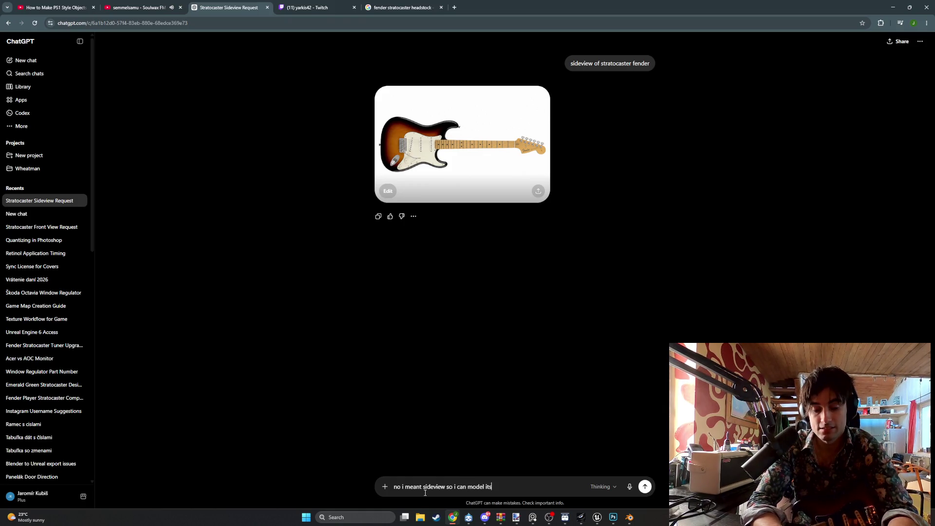
text( side)
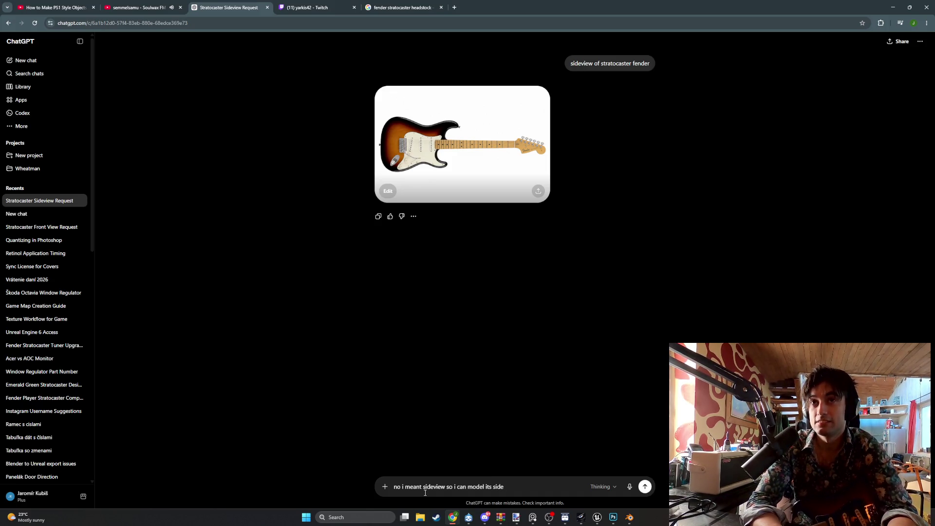
key(Return)
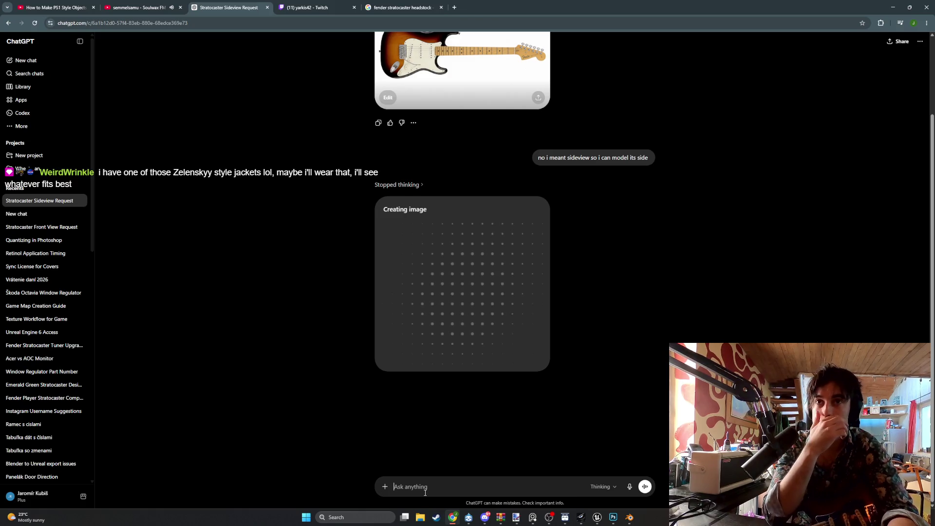
click(389, 7)
click(291, 54)
- Search Google Images for 'sideview fender stratocaster'
key(ctrl+a)
text(sidev)
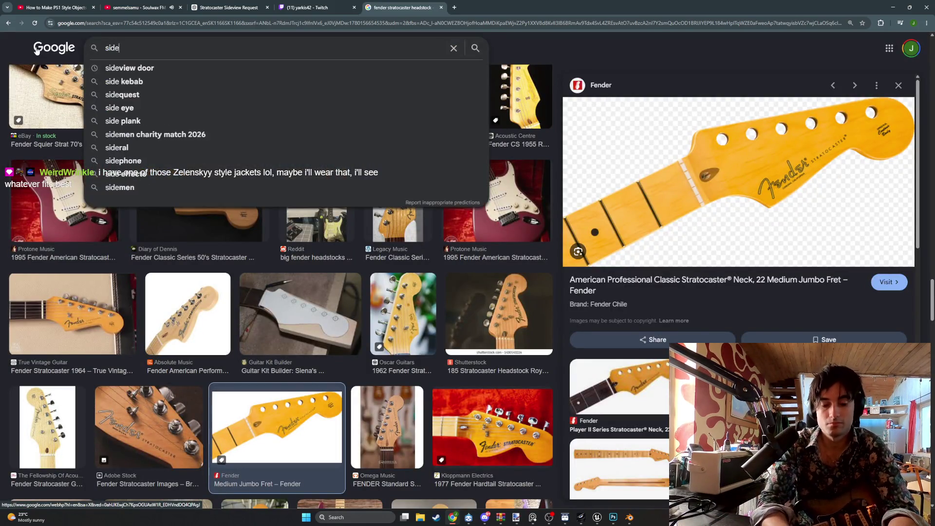
text(iew)
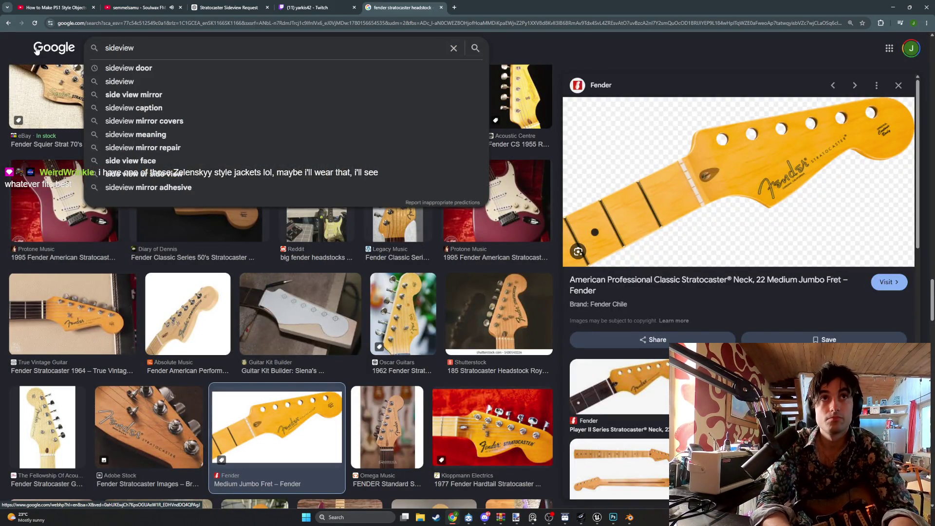
text( fender)
key(BackSpace)
key(BackSpace)
key(BackSpace)
key(BackSpace)
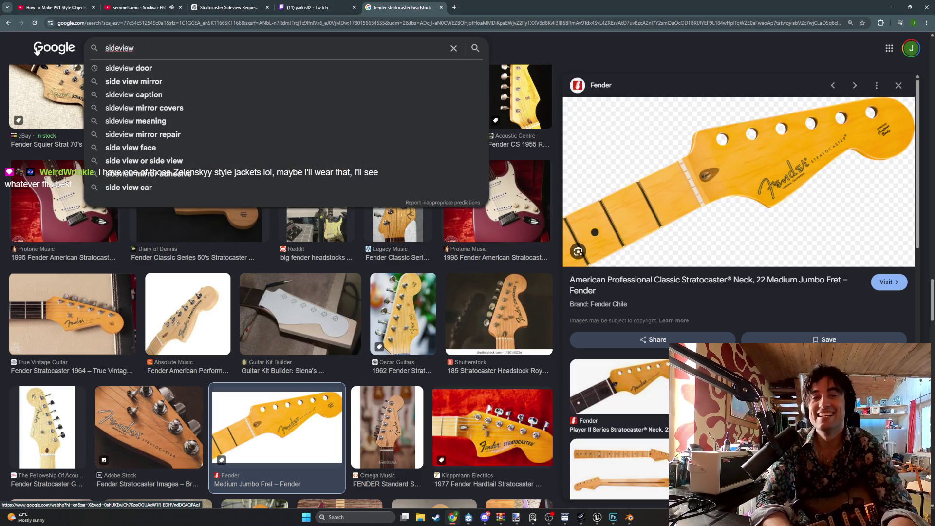
text(fender s)
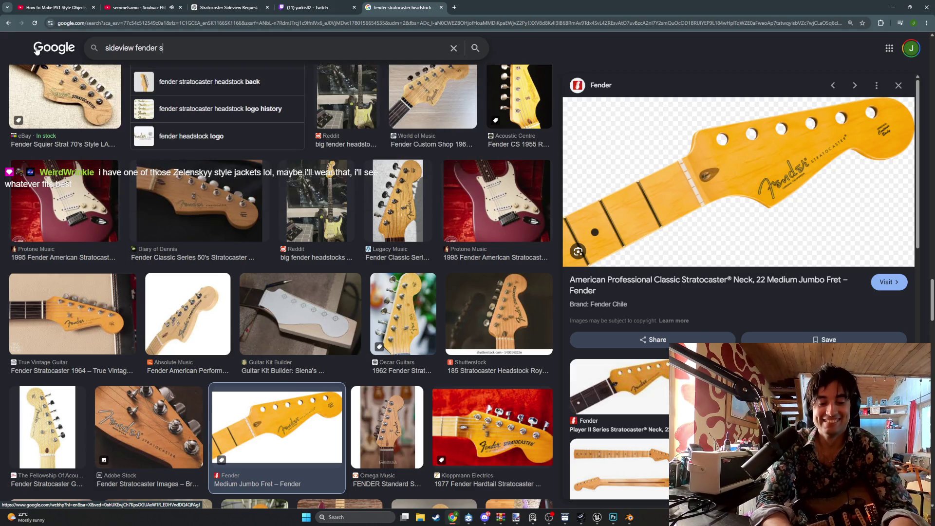
text(tratocaster)
key(Return)
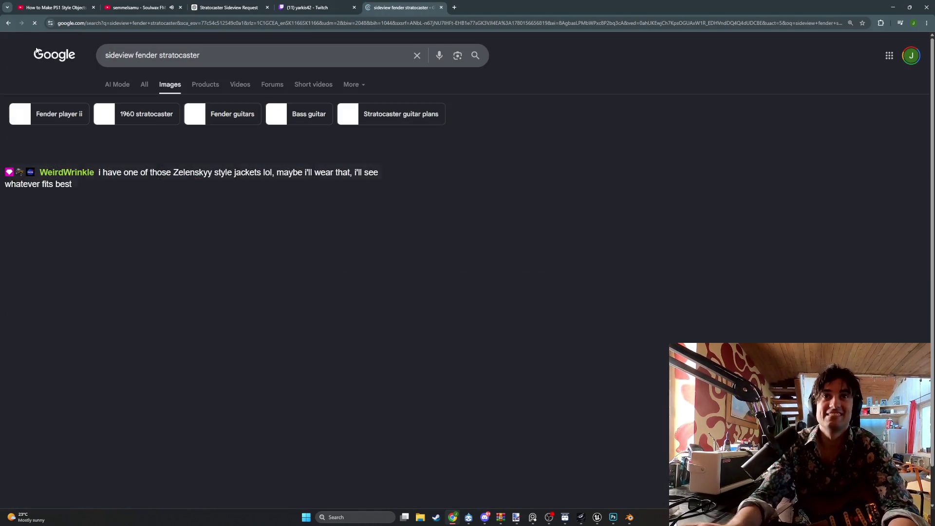
- Open the Fender Hardtail side-profile photo and capture it as a screen snip
click(238, 368)
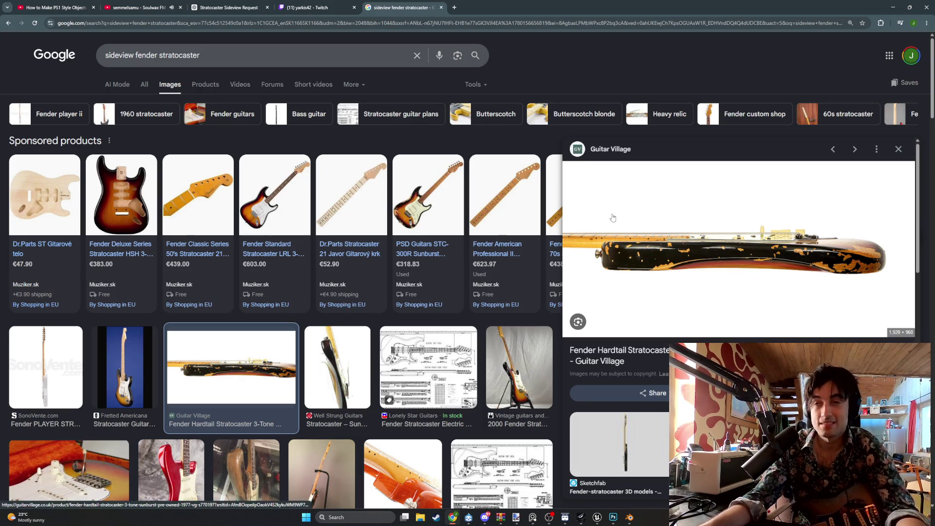
key(super+shift+s)
drag(570, 312, 913, 184)
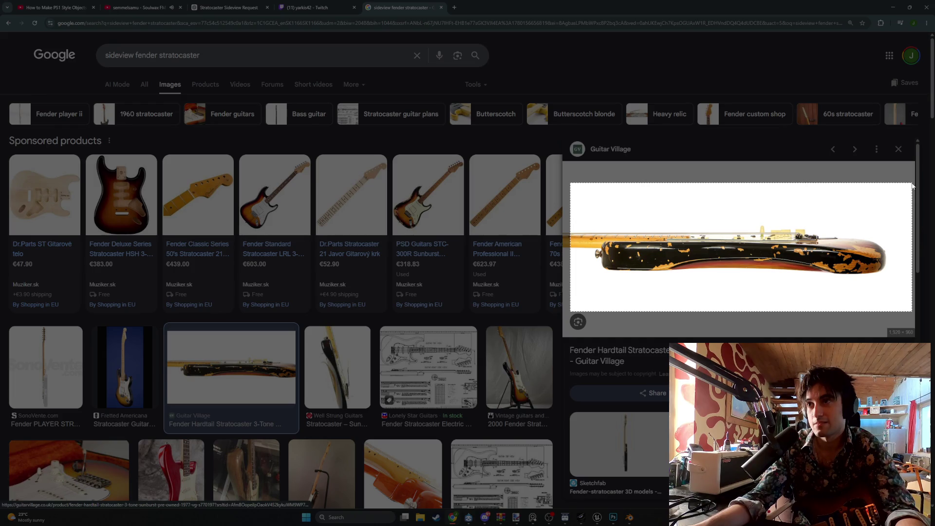
drag(913, 186, 913, 185)
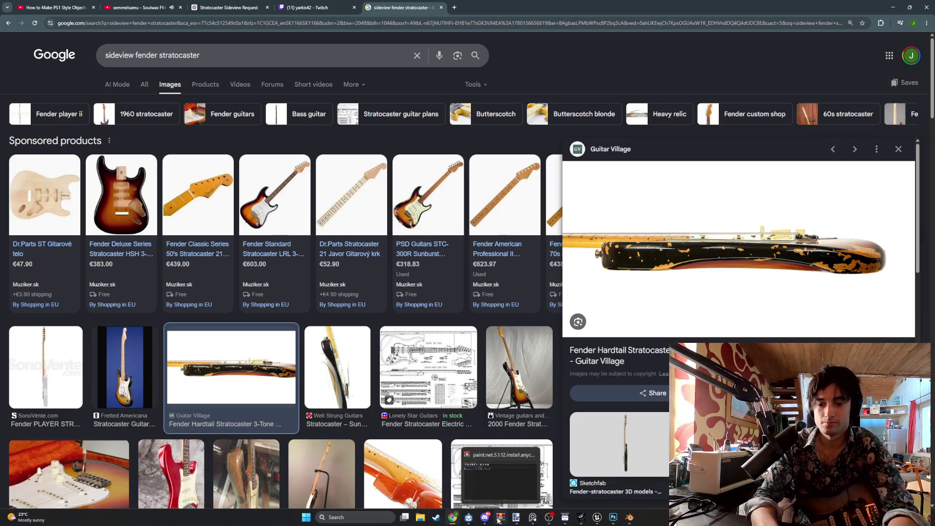
key(super)
- Paste the snip into a new Paint canvas and save it as SideViewStrat PNG
text(paint)
key(Return)
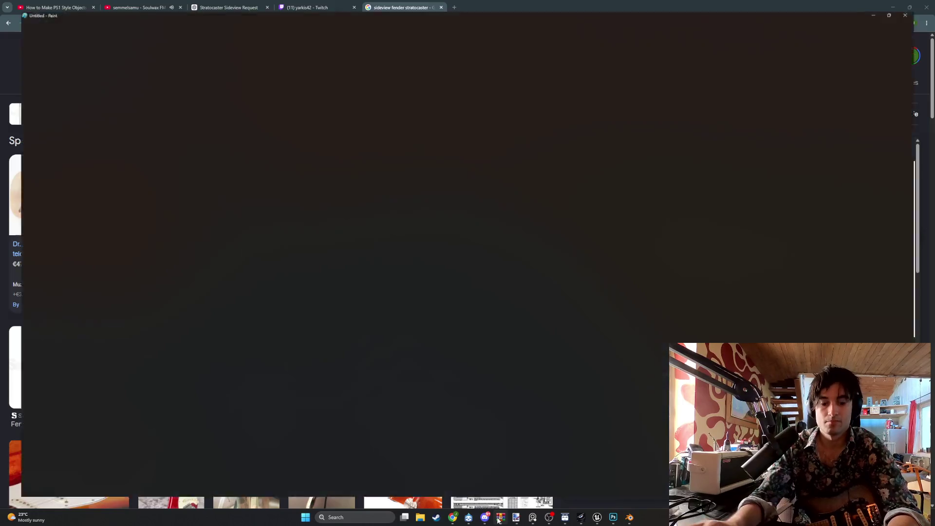
key(ctrl+v)
key(ctrl+s)
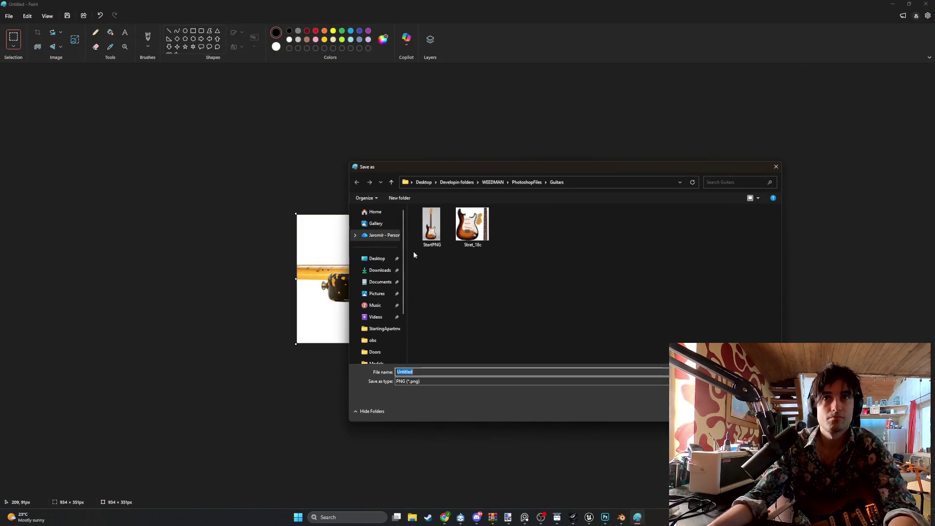
text(Side)
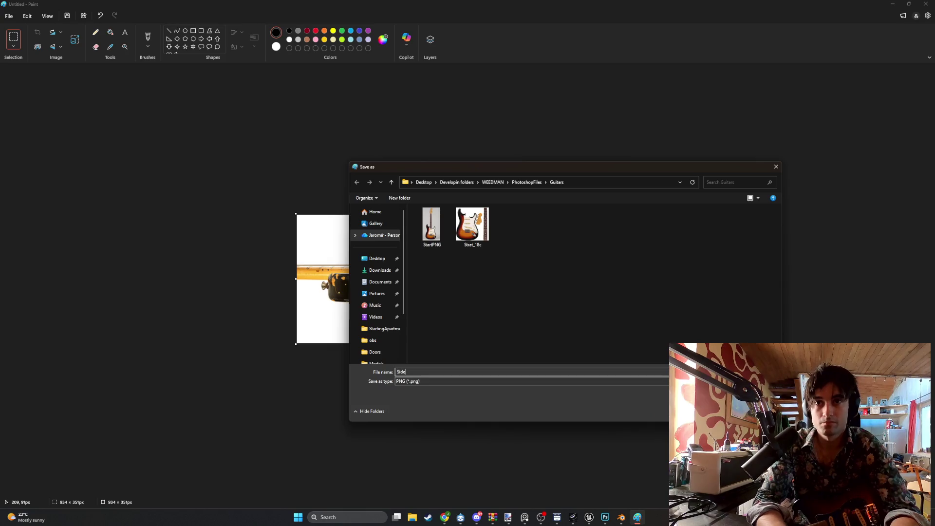
text(ViewStrat)
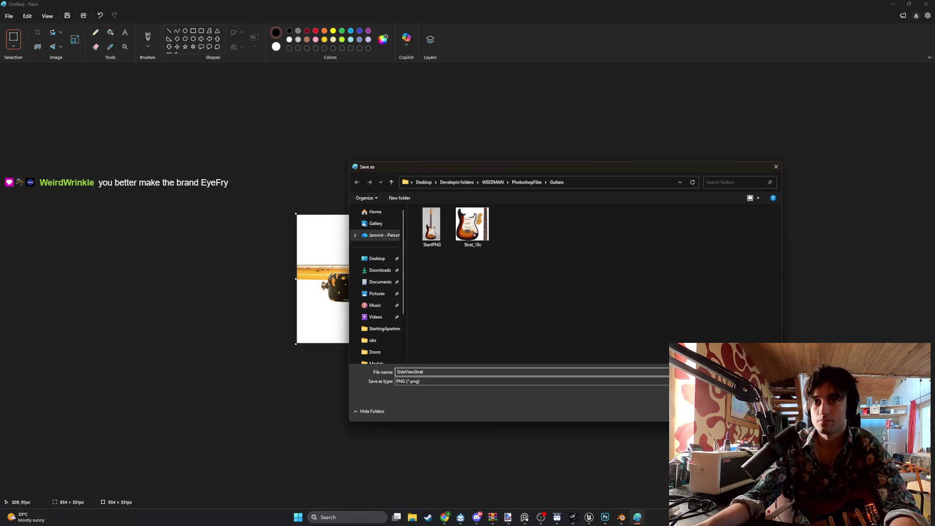
key(Return)
- Return to Blender and swing the view to look from the left side
mouse_move(629, 514)
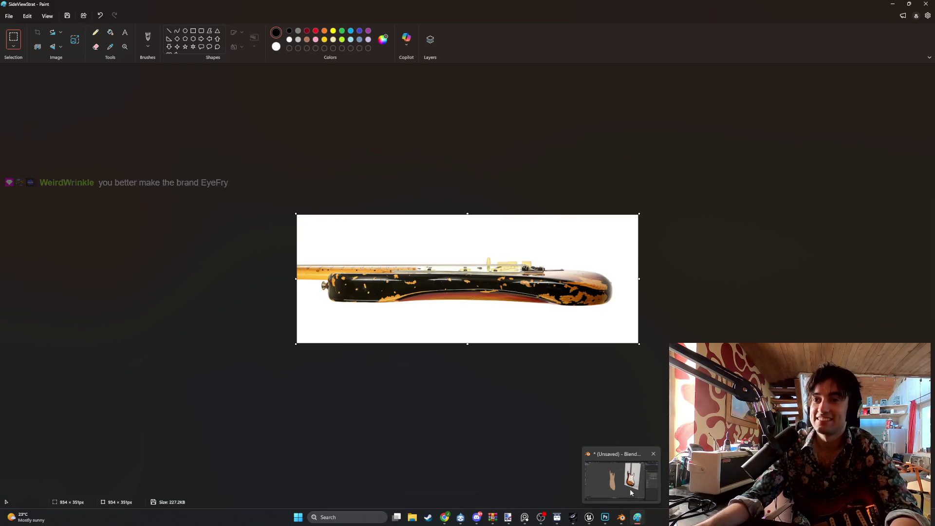
click(630, 489)
mouse_move(563, 341)
alt+middle_down()
mouse_move(444, 342)
mouse_move(457, 340)
alt+middle_up()
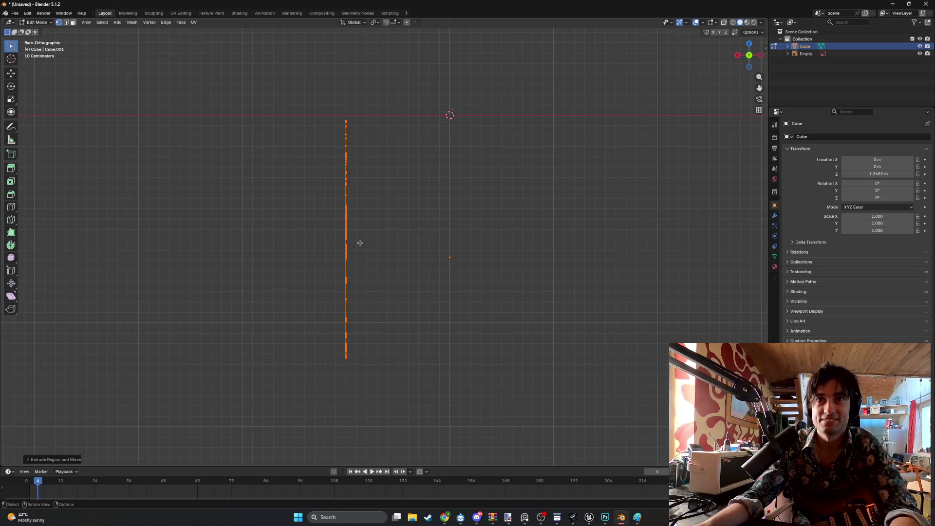
- Orbit around the traced body, then switch to Object Mode and open the Shift+A Add menu
alt+middle_drag(359, 243, 461, 267)
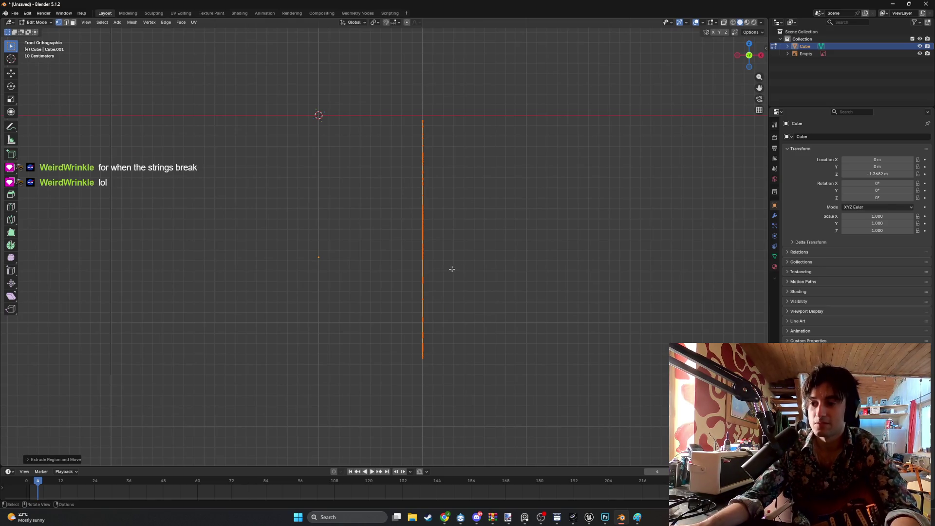
middle_drag(452, 269, 398, 275)
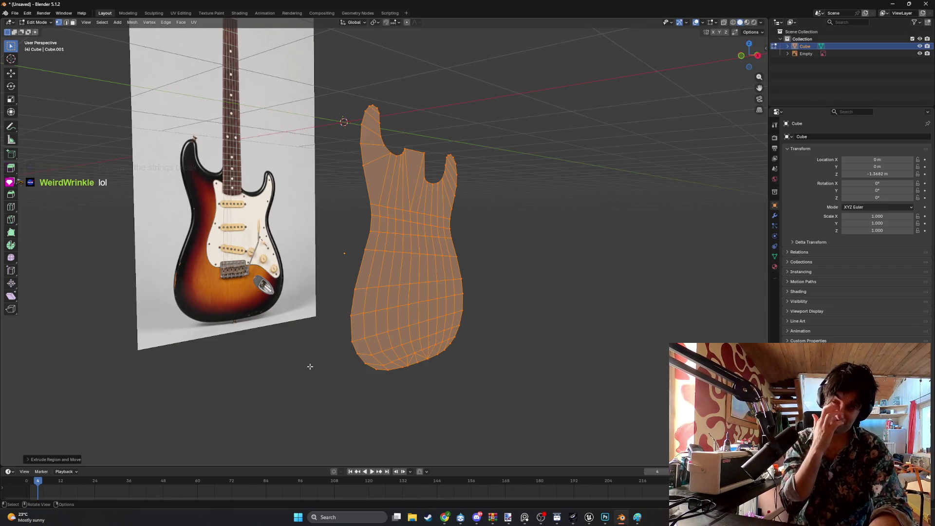
mouse_move(480, 263)
middle_down()
mouse_move(411, 268)
mouse_move(467, 275)
middle_up()
mouse_move(590, 292)
alt+middle_down()
mouse_move(605, 278)
mouse_move(519, 299)
alt+middle_up()
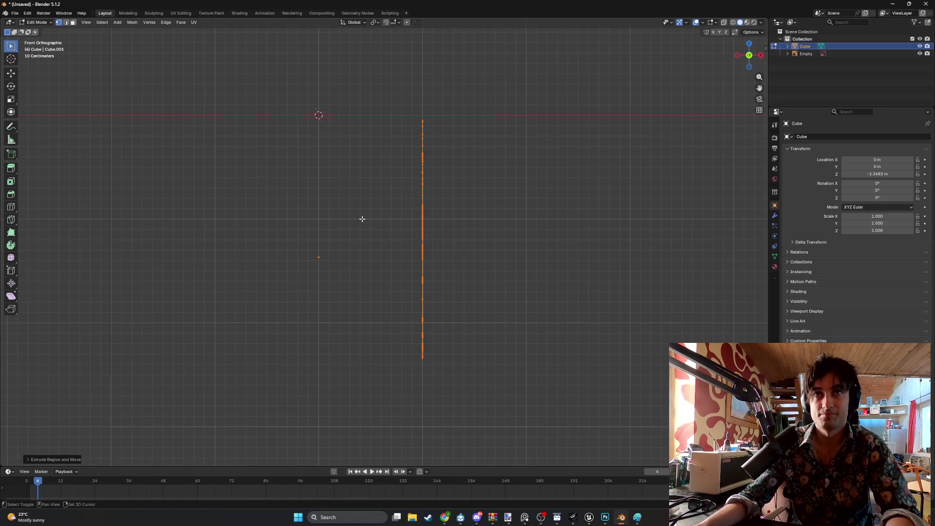
key(shift+a)
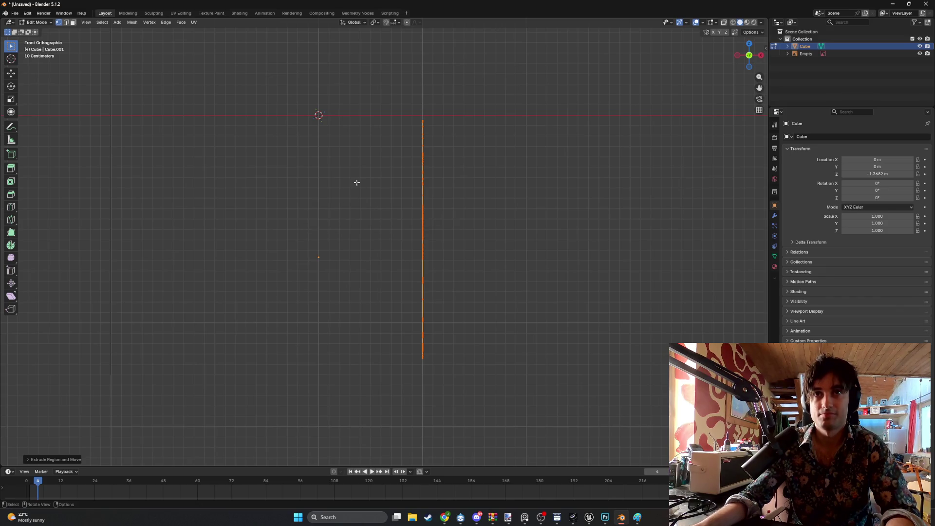
key(shift+a)
click(836, 74)
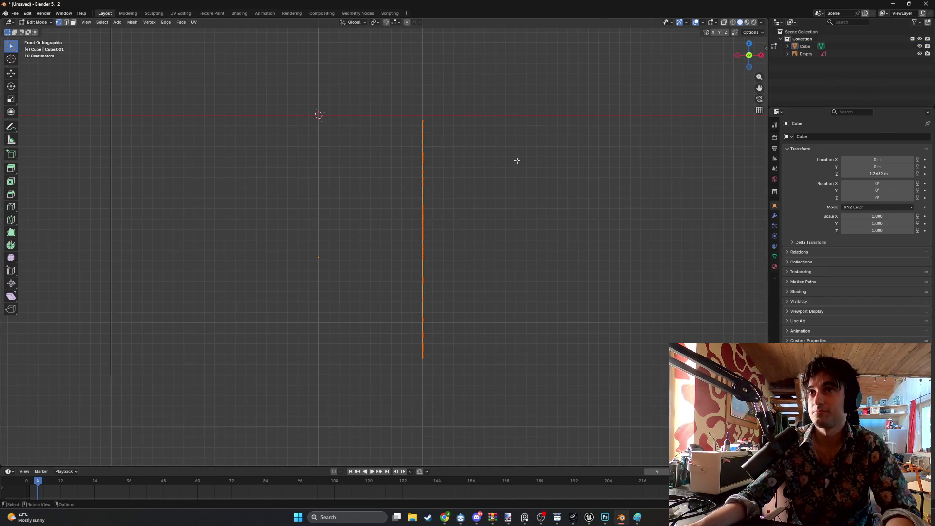
key(Tab)
key(shift+a)
- Add SideViewStrat.png to the scene as a reference image
mouse_move(453, 295)
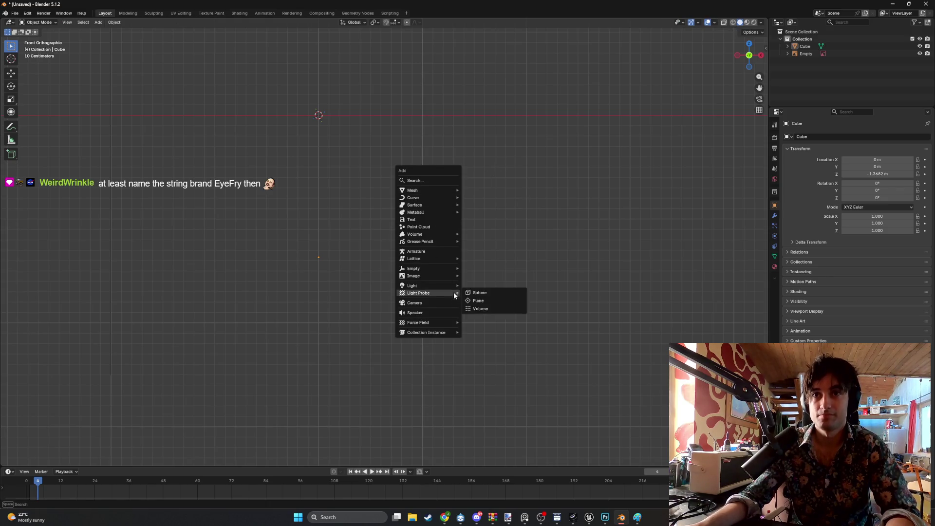
click(477, 277)
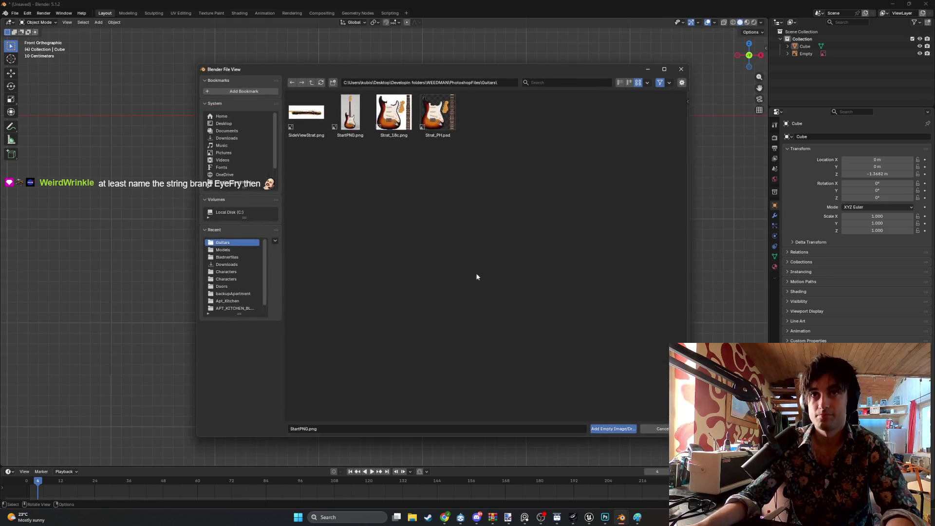
double_click(305, 112)
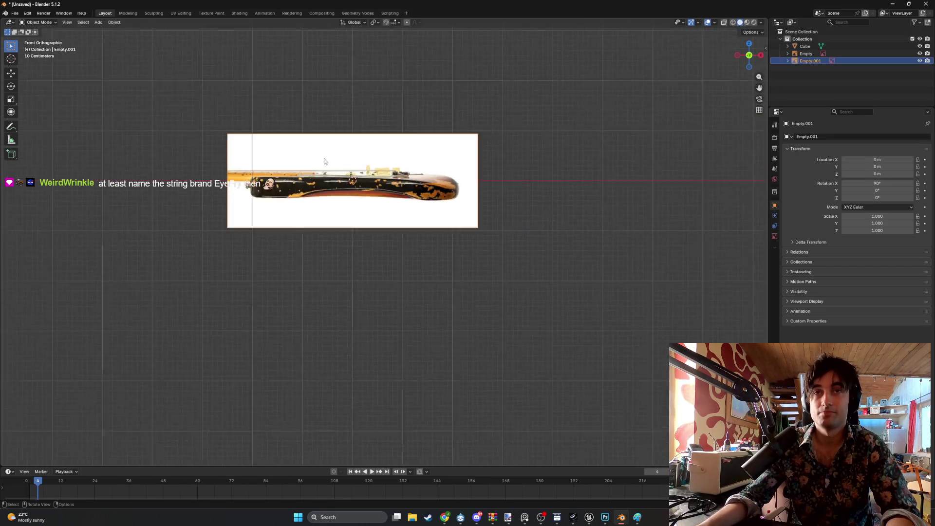
scroll(324, 160, down, 2)
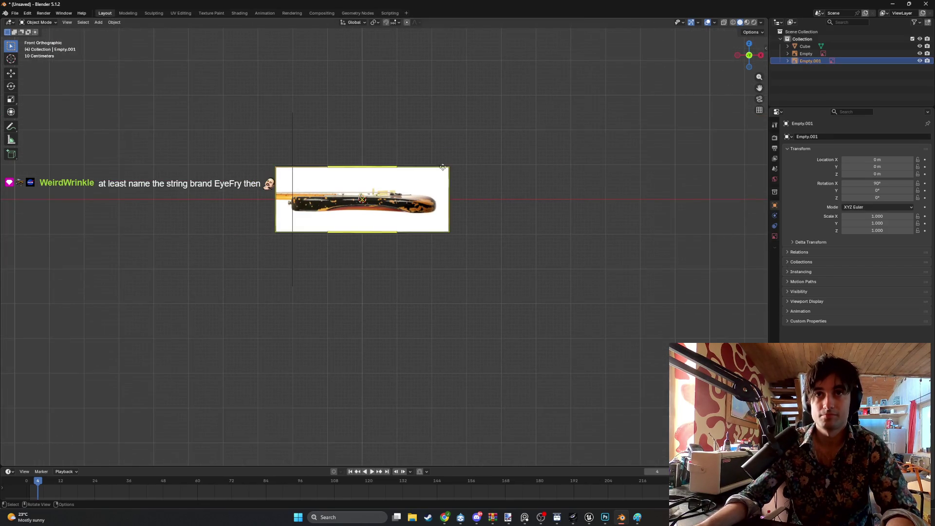
- Try rotating the image around the Z, X and Y axes, cancelling each attempt
key(r)
key(z)
key(x)
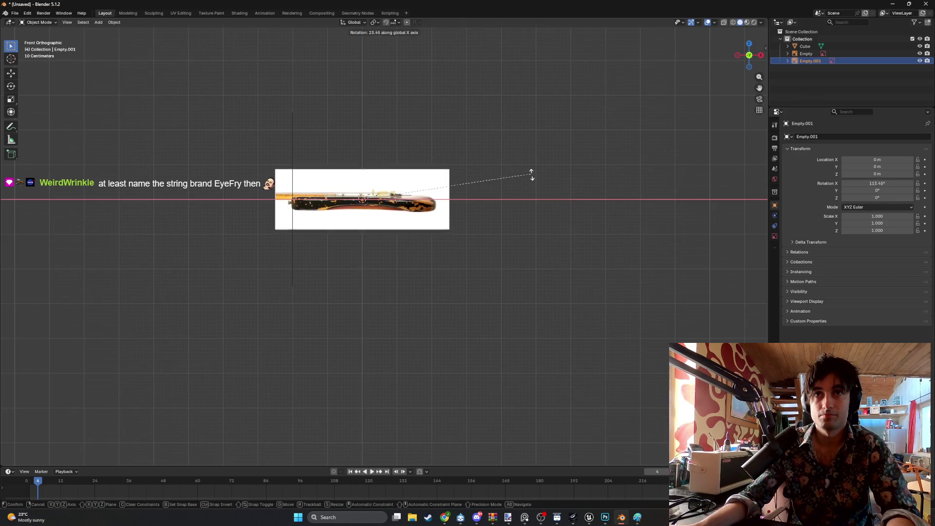
key(z)
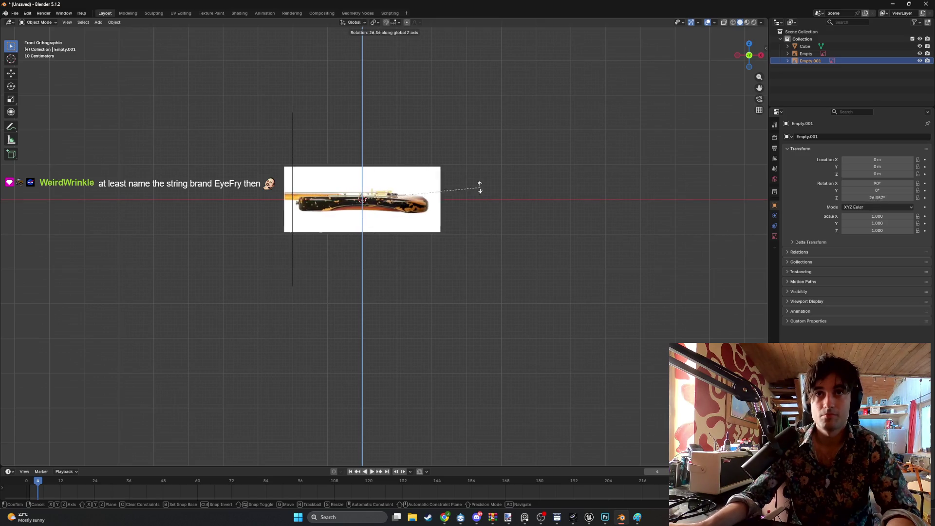
right_click(465, 192)
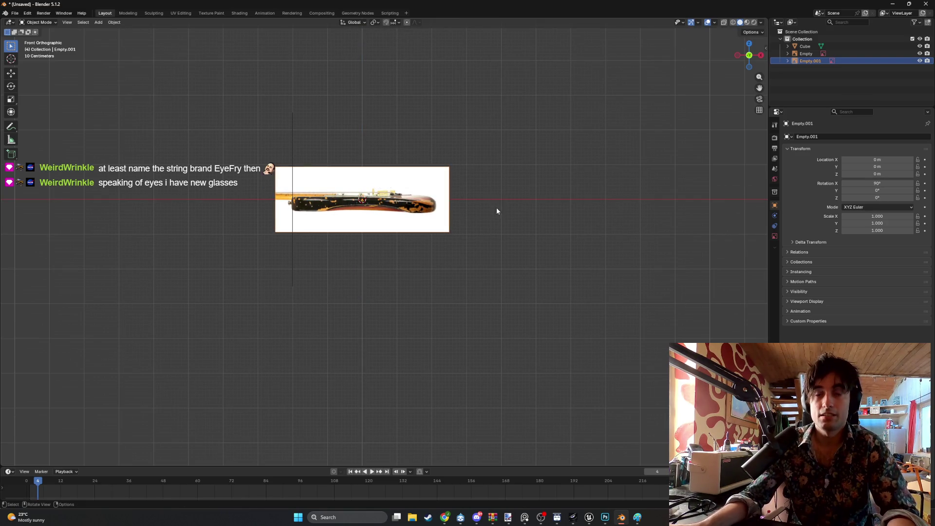
key(r)
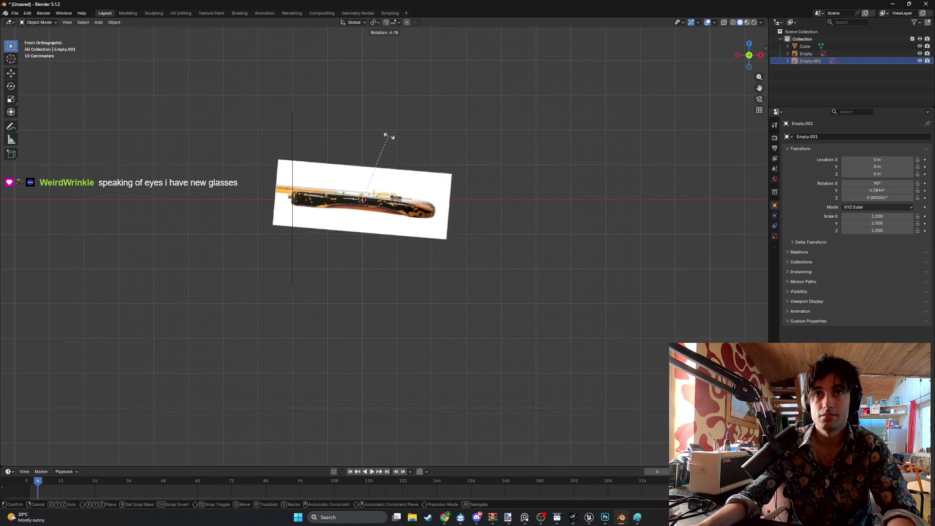
key(x)
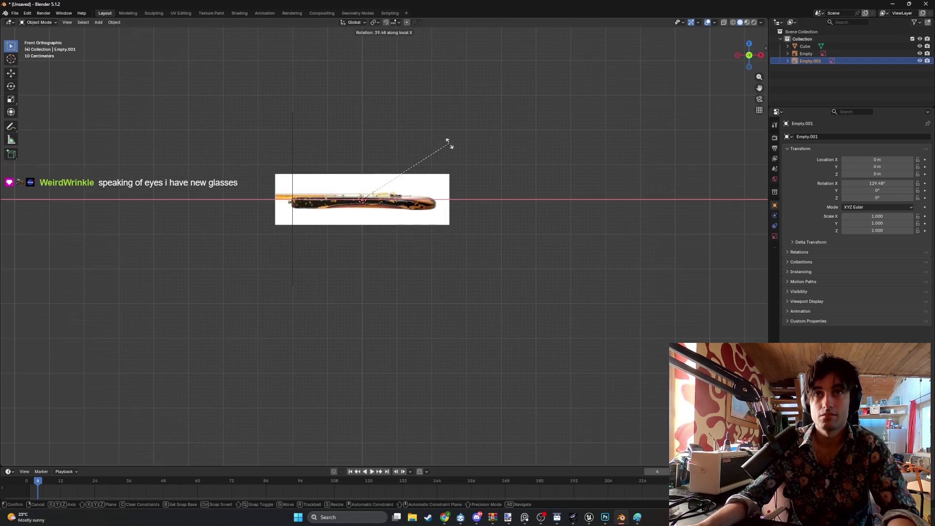
key(r)
key(Escape)
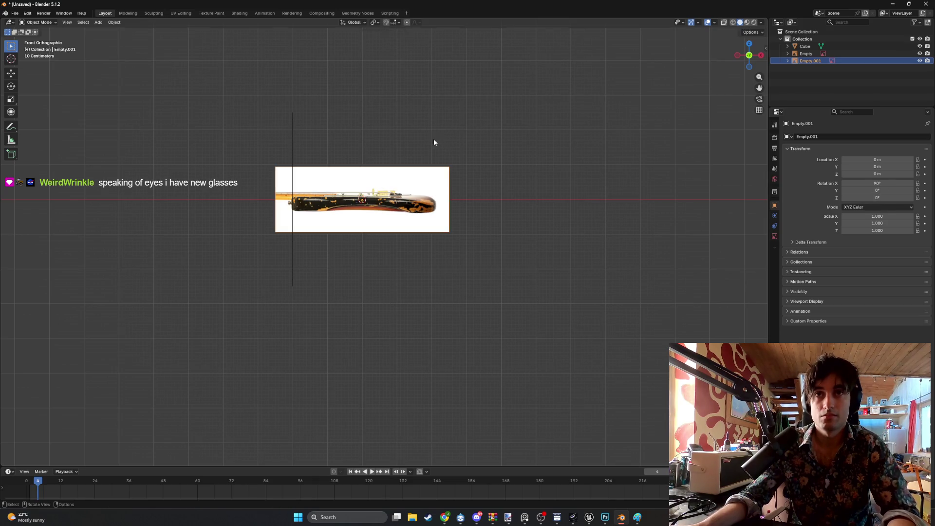
key(r)
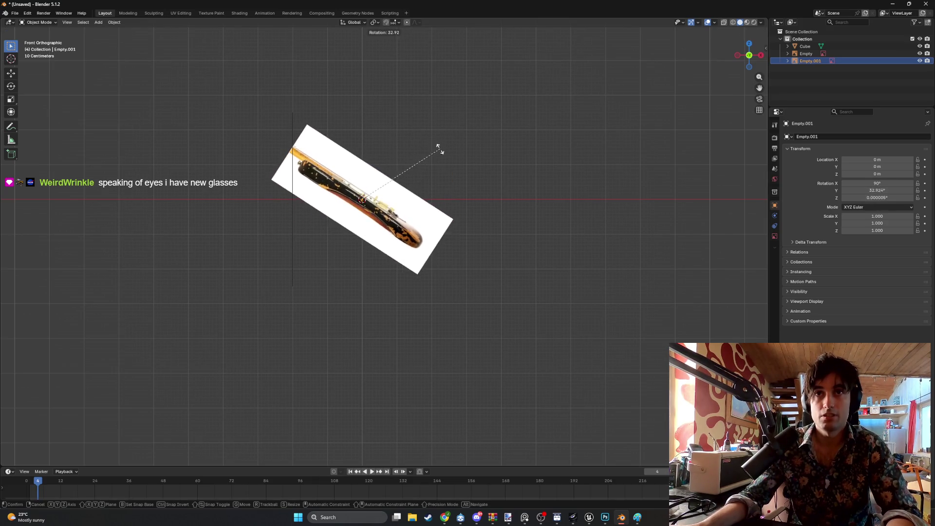
key(y)
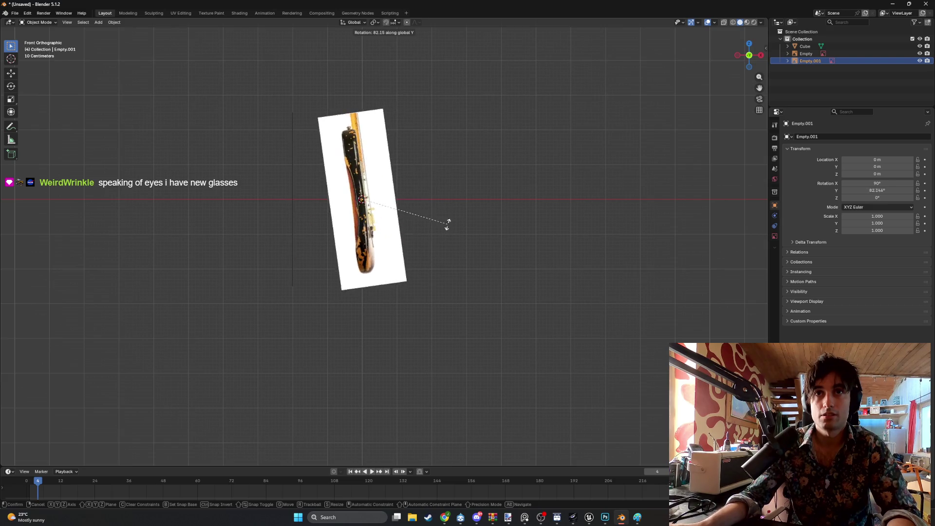
key(z)
key(Escape)
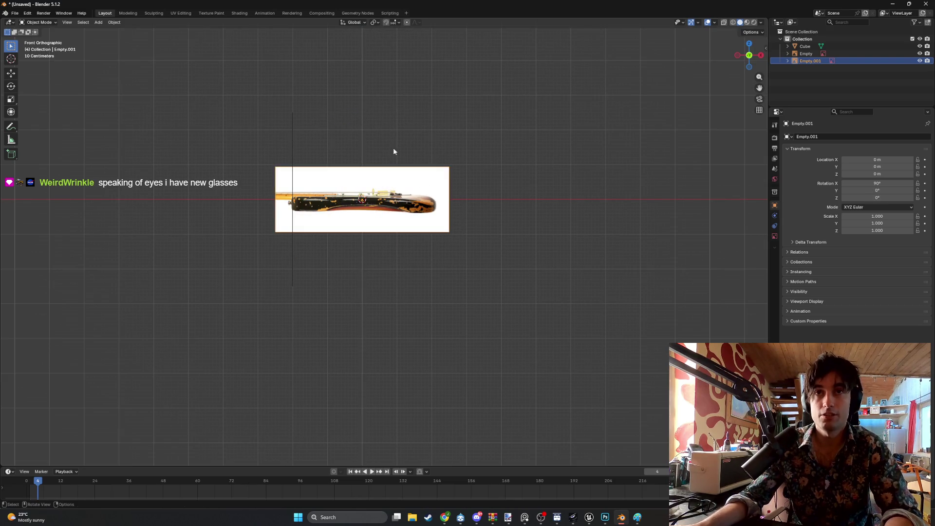
- From the front view, rotate the image 90° around the Y axis
middle_drag(389, 157, 404, 163)
key(KP_1)
key(r)
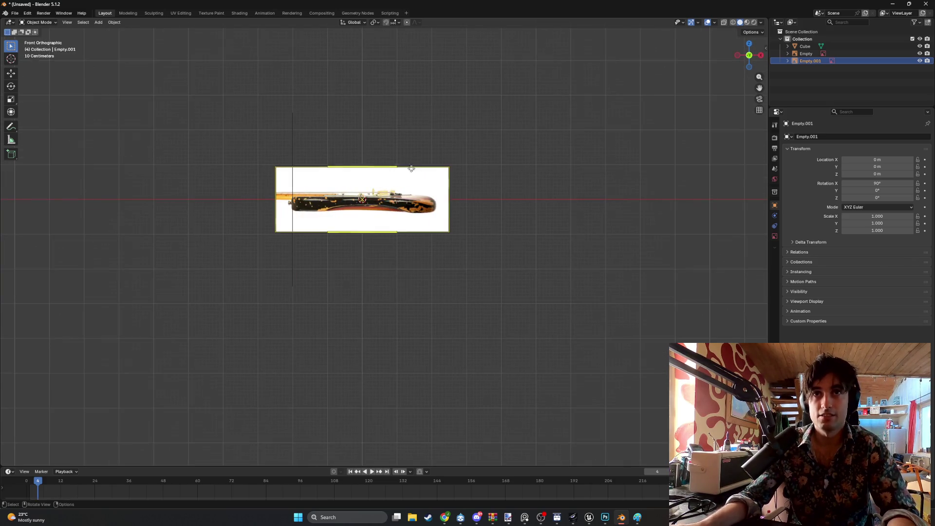
key(r)
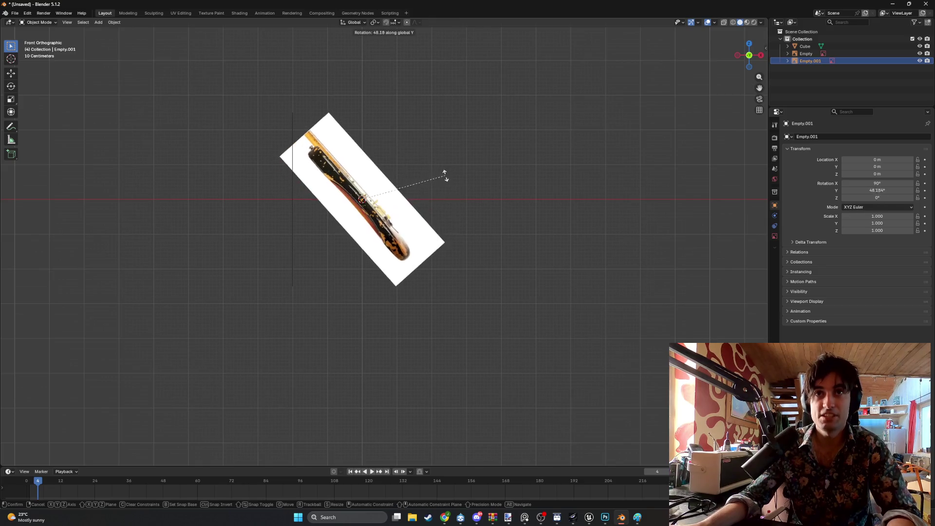
text(90)
key(Return)
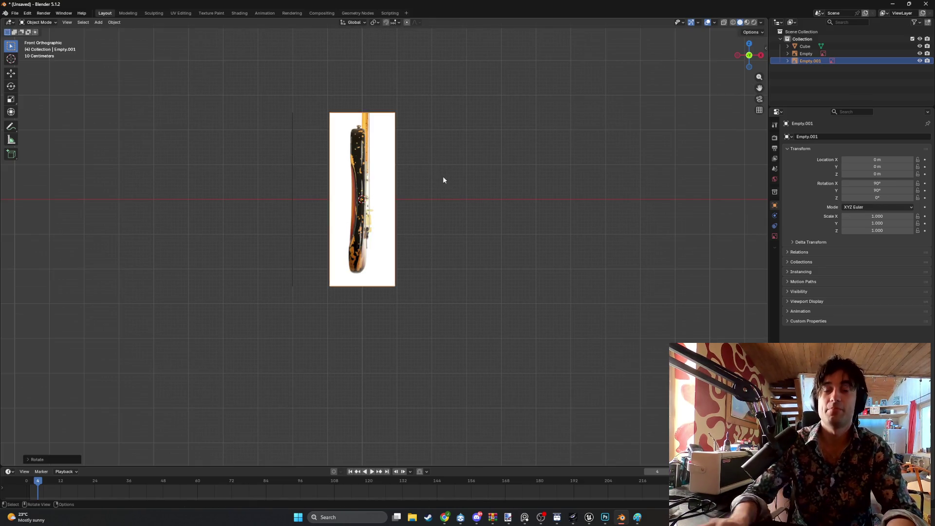
- Scale the side-view image to 0.555 and move it along X to -1.6745 m
mouse_move(442, 176)
ctrl+middle_down()
mouse_move(383, 194)
mouse_move(409, 98)
mouse_move(325, 139)
ctrl+middle_up()
key(s)
click(374, 122)
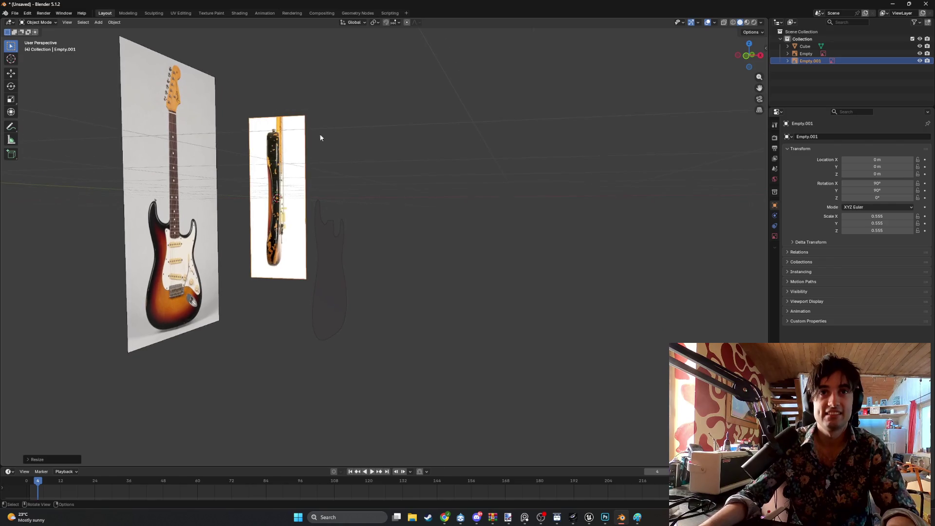
key(g)
key(x)
click(255, 187)
- Lower the image along Z to -1.1234 m, then nudge it to -1.1593 m
mouse_move(266, 180)
shift+middle_down()
mouse_move(482, 177)
mouse_move(390, 182)
shift+middle_up()
key(g)
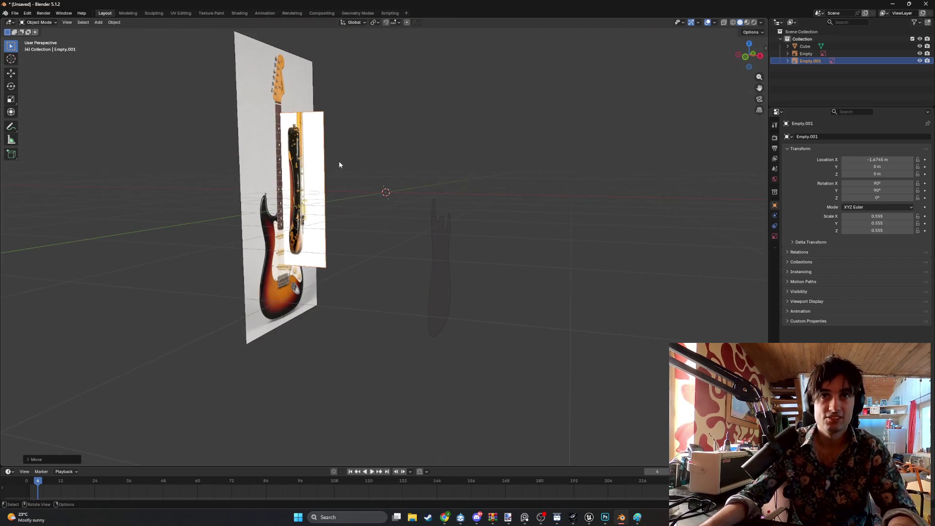
key(z)
click(341, 229)
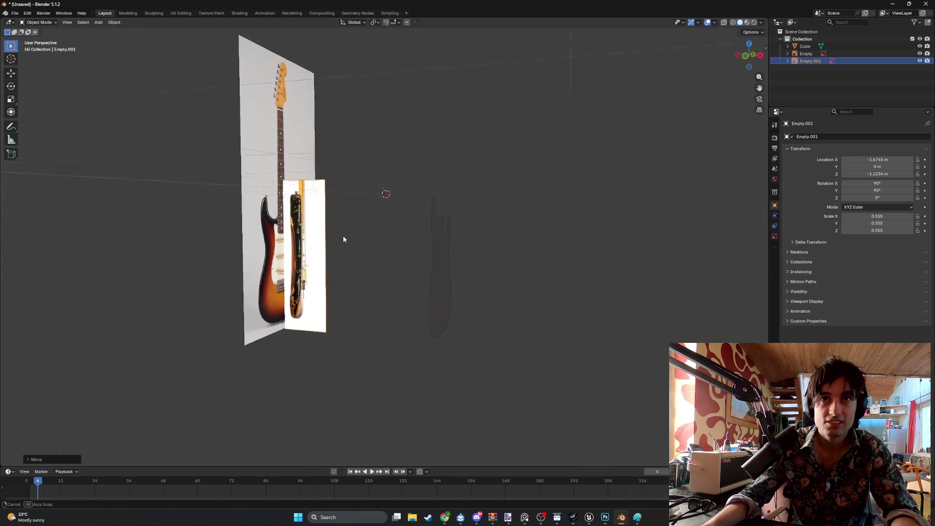
scroll(343, 235, up, 4)
mouse_move(208, 274)
middle_down()
mouse_move(352, 241)
mouse_move(382, 168)
mouse_move(401, 190)
mouse_move(375, 191)
middle_up()
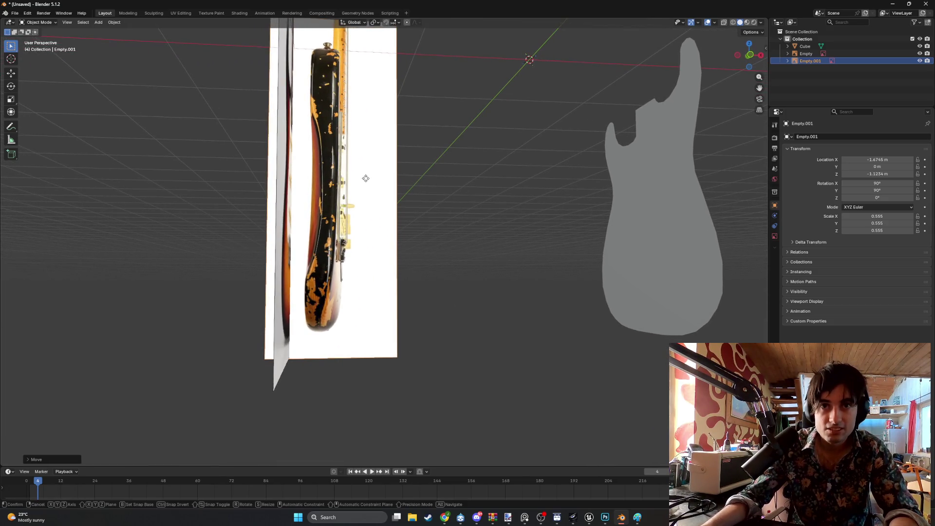
key(g)
key(z)
click(365, 185)
- Check the layout from the front view, then select the flat guitar body shape
mouse_move(402, 138)
middle_down()
mouse_move(414, 157)
mouse_move(408, 170)
middle_up()
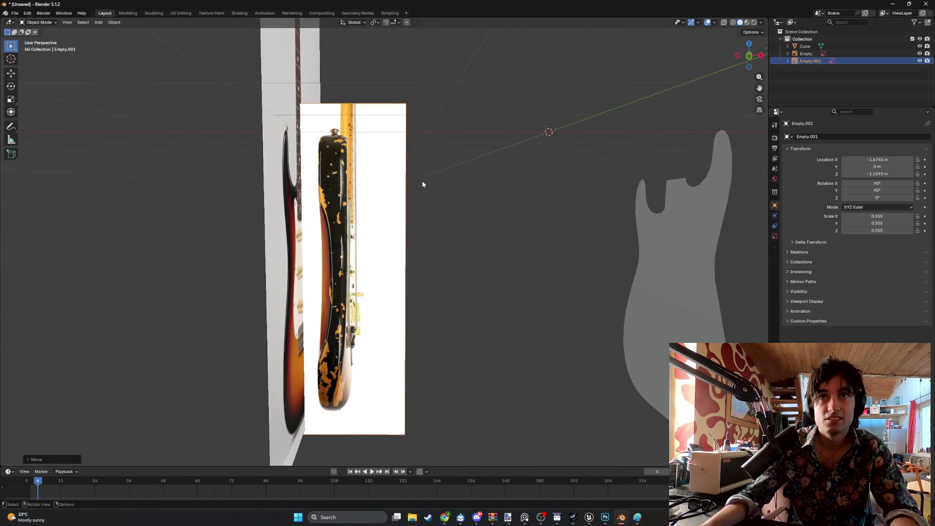
key(KP_1)
middle_drag(399, 207, 482, 269)
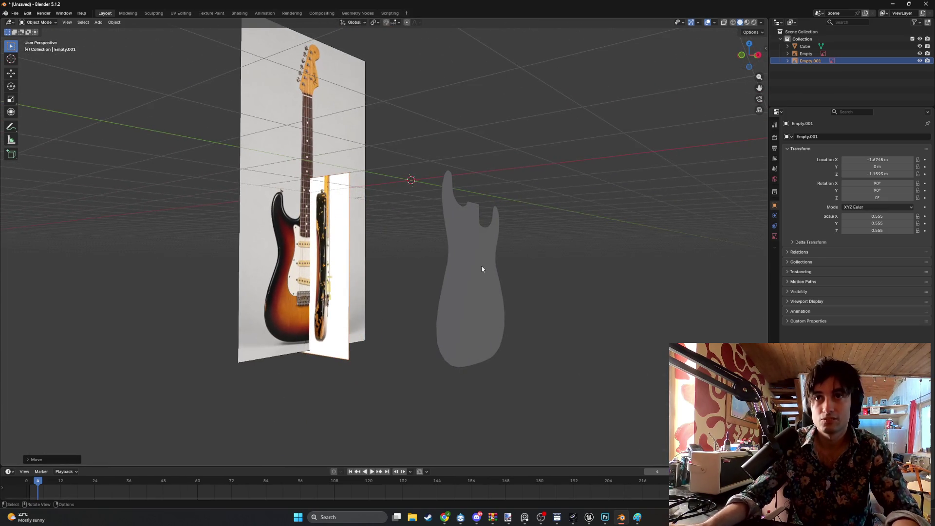
click(469, 272)
- Extrude the guitar body outline in Edit Mode to give it thickness, viewed from the front
key(Tab)
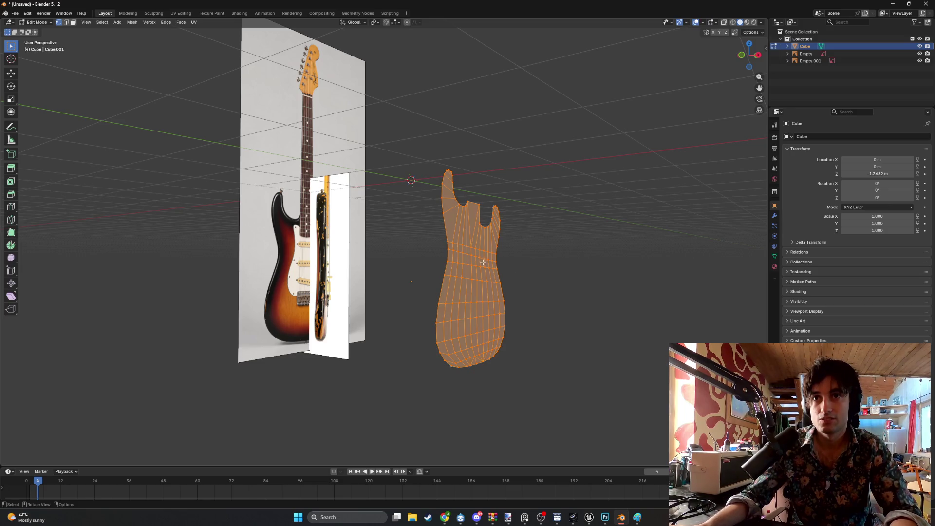
key(e)
click(504, 273)
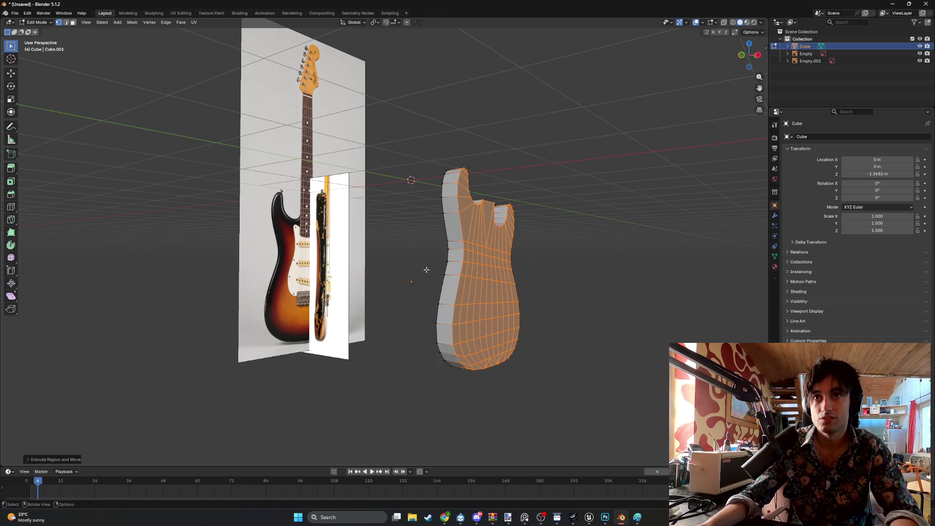
alt+middle_drag(430, 268, 372, 262)
key(KP_1)
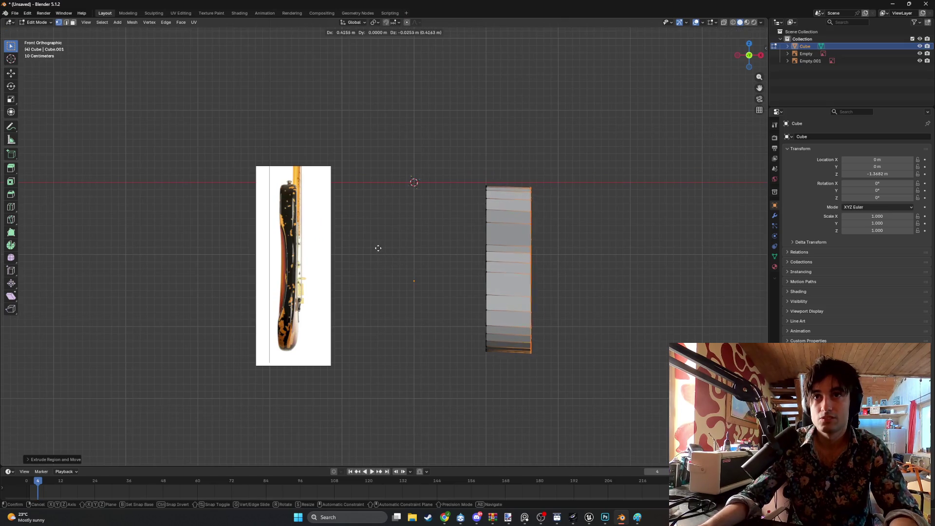
- Select the side reference, shift it along X, and switch to textured viewport shading
key(Tab)
click(317, 247)
key(g)
key(x)
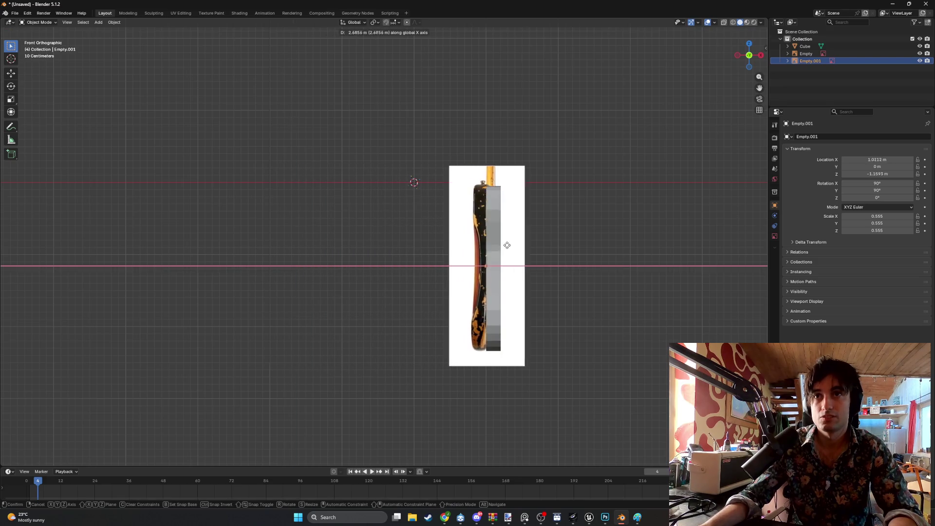
click(518, 247)
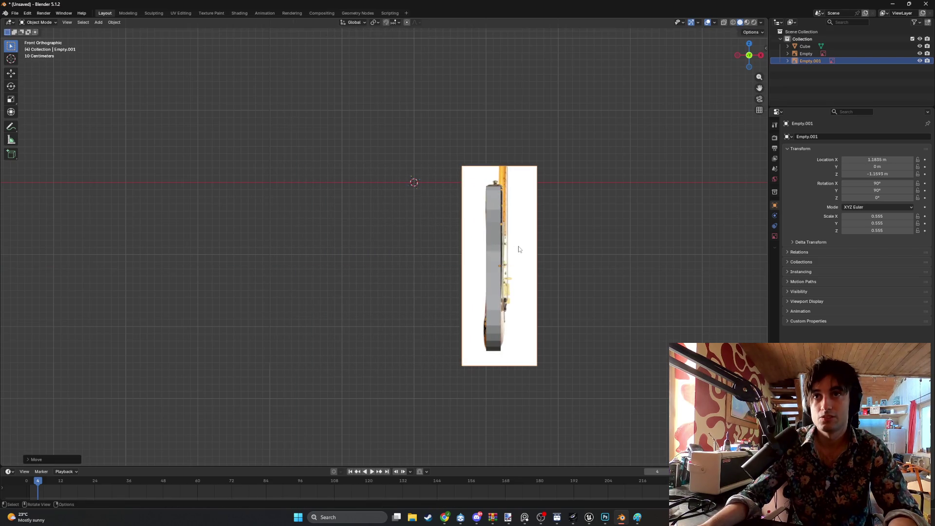
key(z)
click(512, 286)
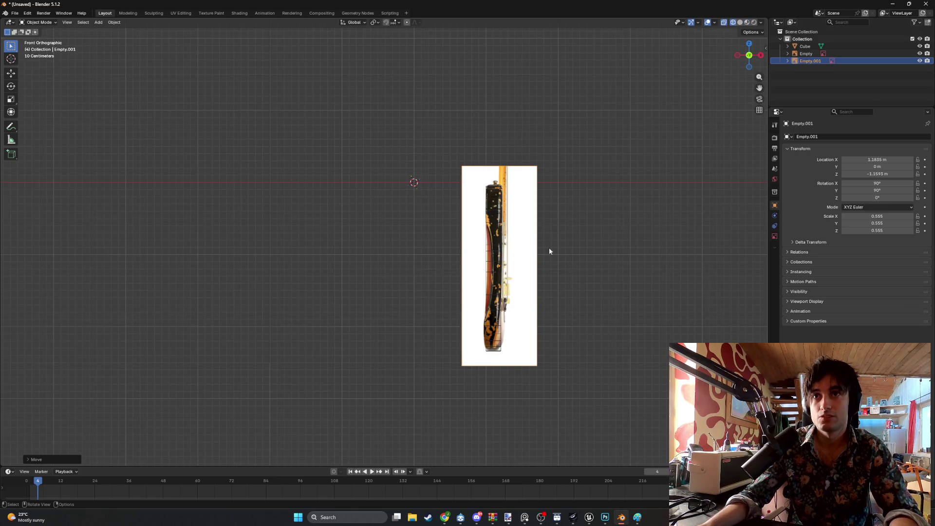
scroll(457, 215, up, 3)
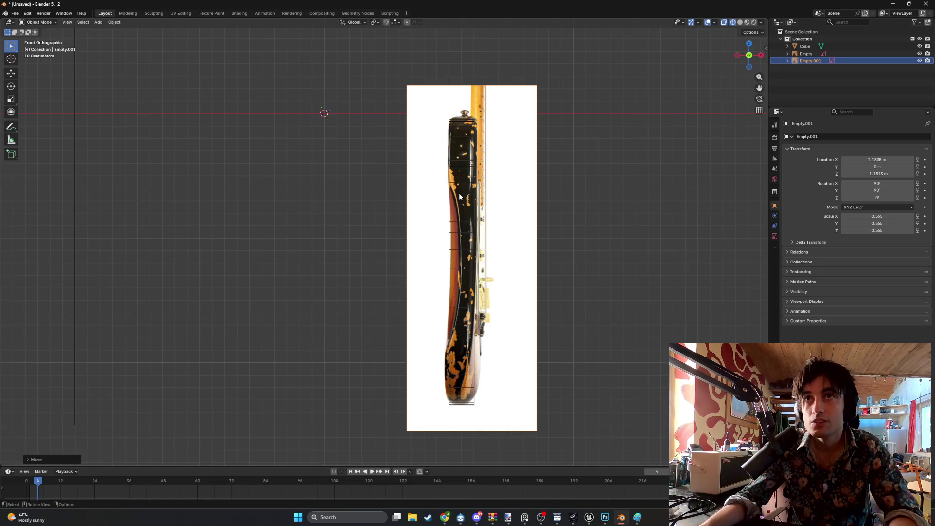
- Fine-tune the side reference's scale to about 0.548 and position it against the body's edge
key(s)
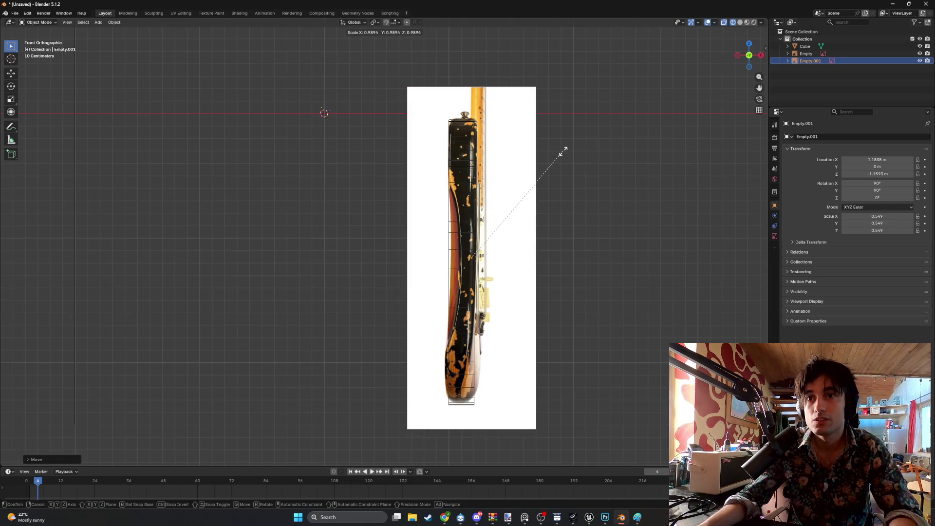
click(546, 139)
key(g)
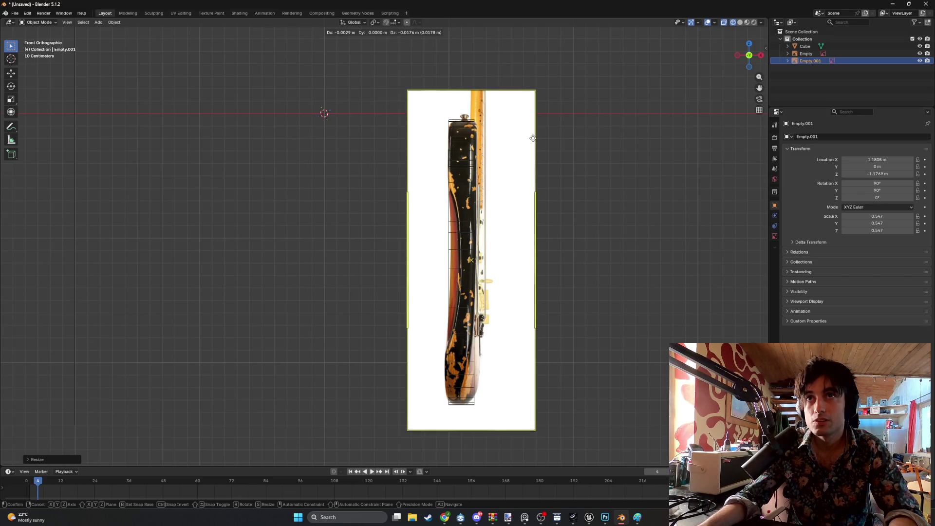
click(533, 138)
key(s)
click(532, 136)
key(g)
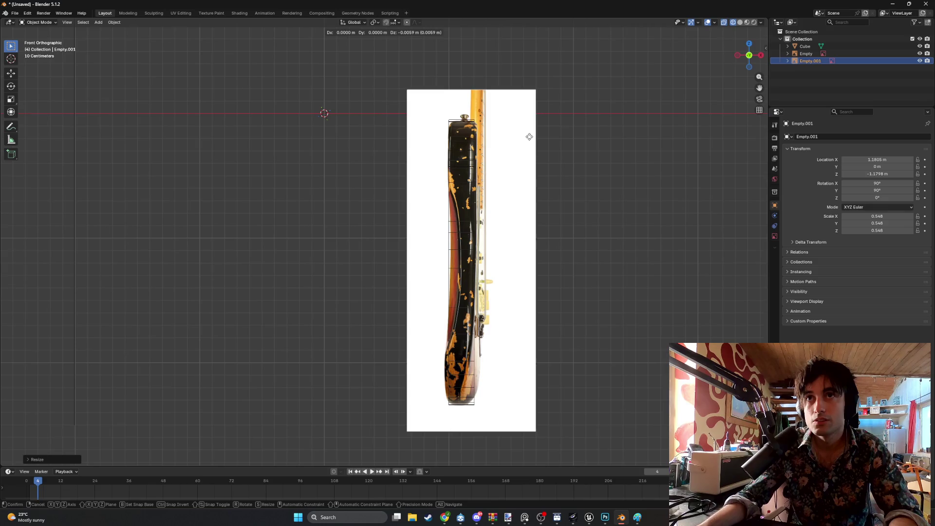
click(530, 136)
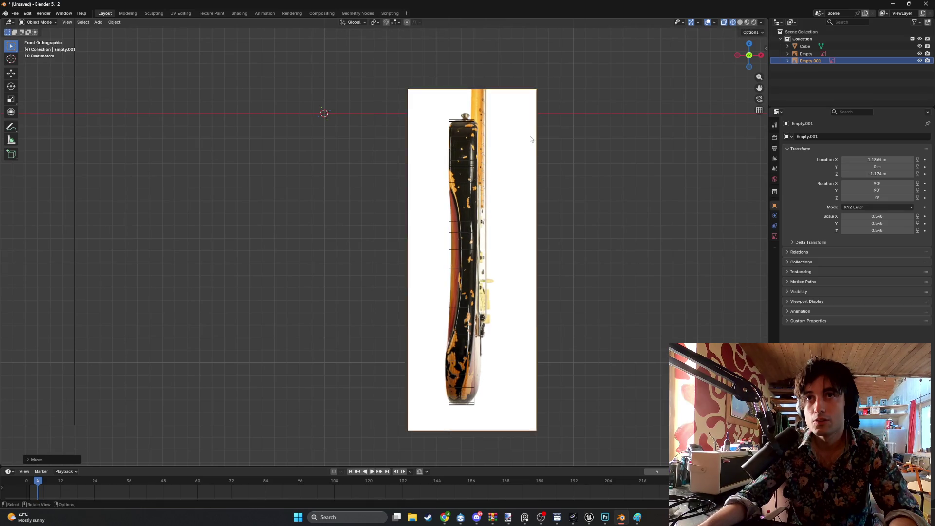
key(KP_3)
- Slide the side reference along Y to 1.3276 m and check the body's lower end in front view
key(g)
key(y)
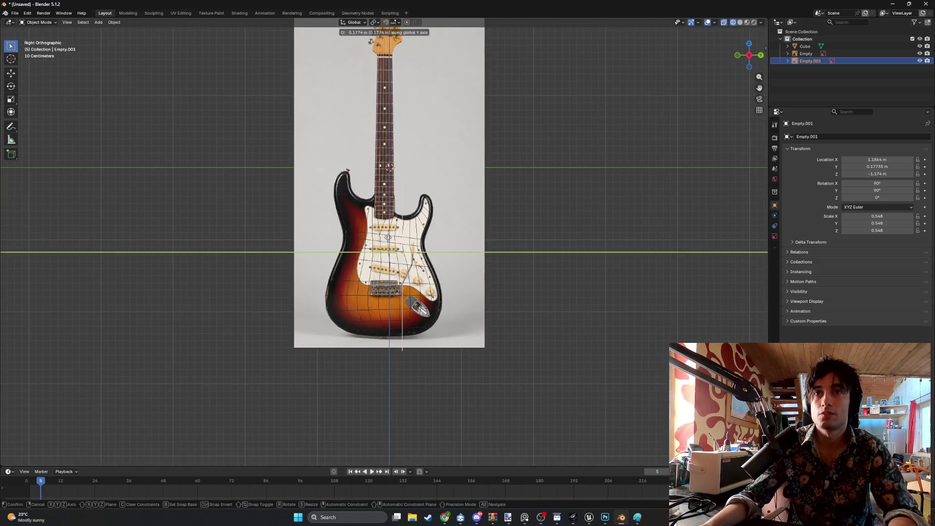
click(465, 244)
middle_drag(449, 247, 506, 250)
key(KP_1)
scroll(425, 151, up, 5)
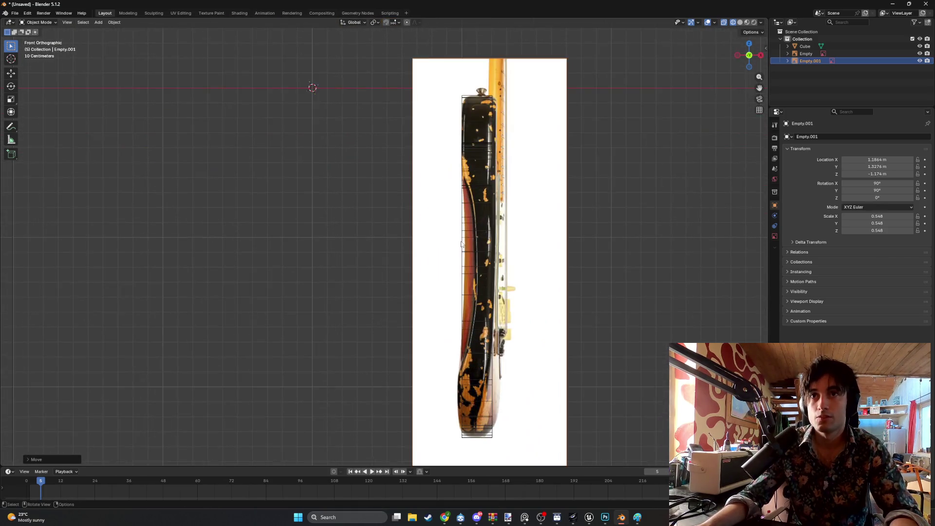
scroll(426, 151, up, 2)
ctrl+scroll(425, 160, down, 2)
shift+scroll(423, 185, down, 6)
shift+middle_drag(421, 198, 423, 232)
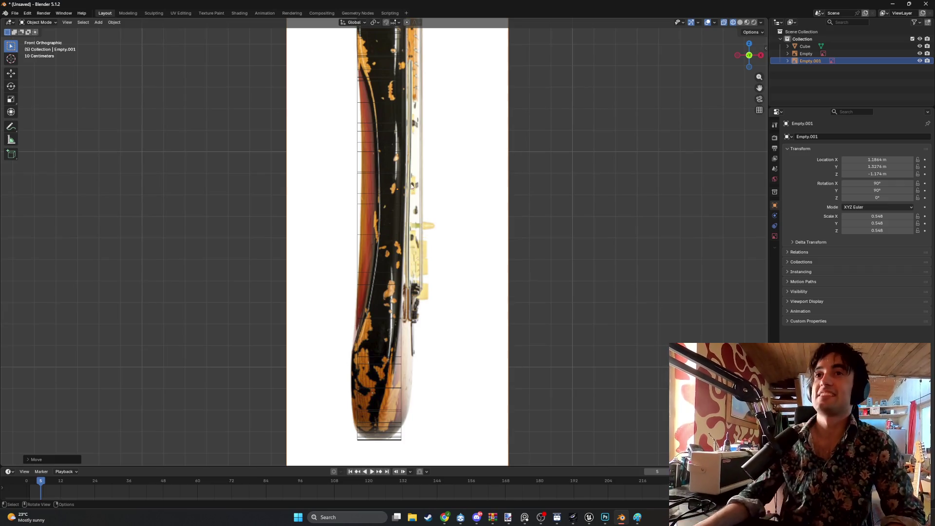
mouse_move(438, 157)
shift+middle_down()
mouse_move(428, 192)
mouse_move(436, 244)
mouse_move(427, 212)
shift+middle_up()
scroll(428, 241, up, 5)
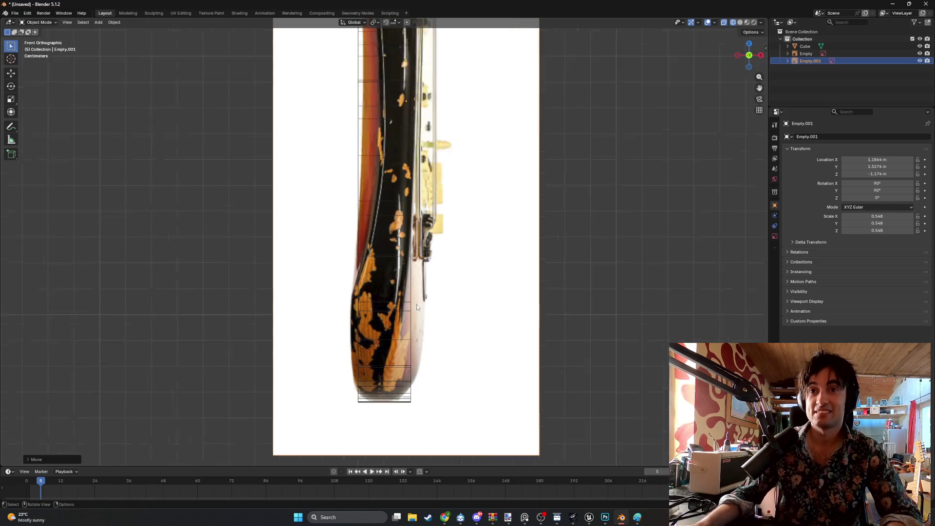
shift+middle_drag(378, 315, 388, 266)
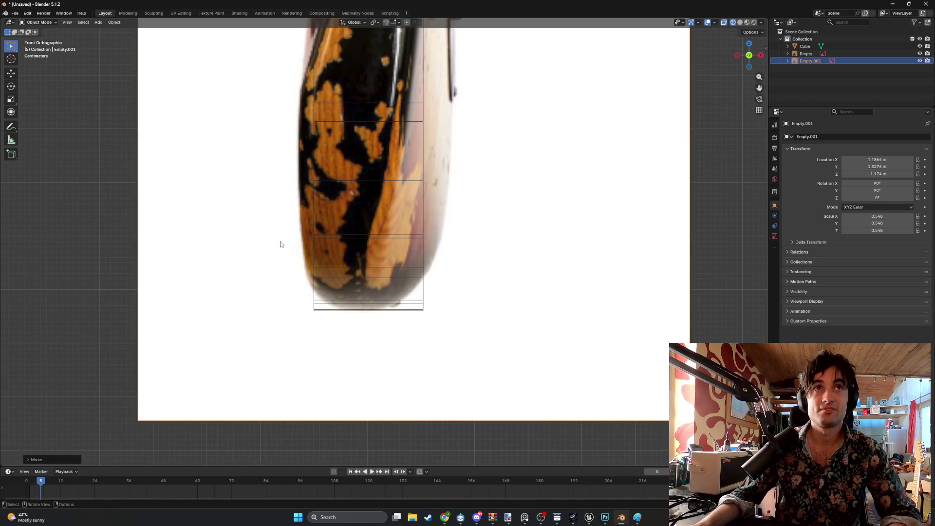
- Deselect the reference, select the guitar body mesh and enter Edit Mode
click(80, 163)
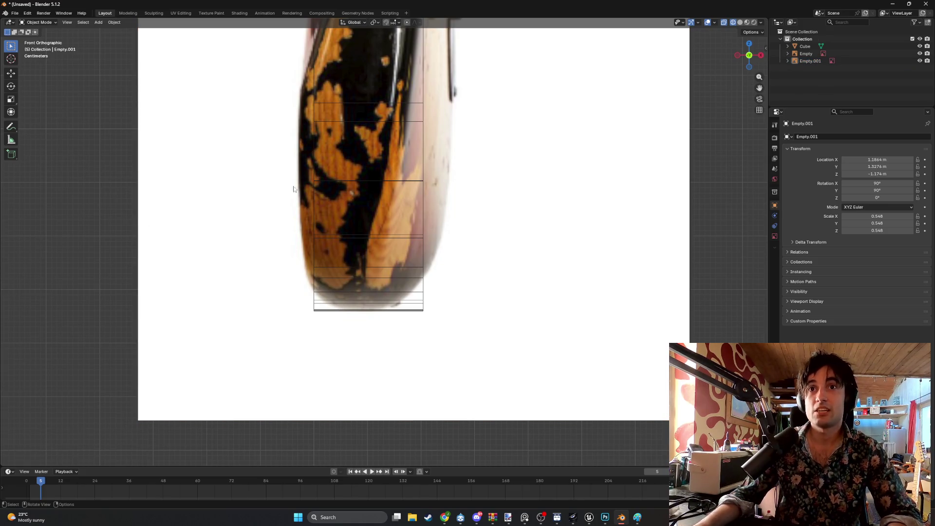
click(805, 46)
key(Tab)
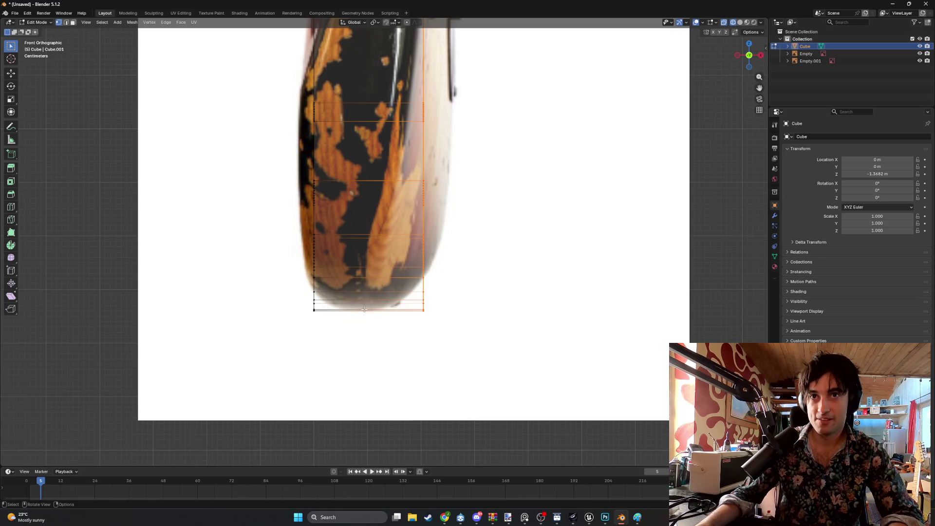
- Start a Ctrl+R loop cut across the body's edge-on thickness, scrolling to set the number of cuts
scroll(364, 310, down, 1)
scroll(366, 294, down, 6)
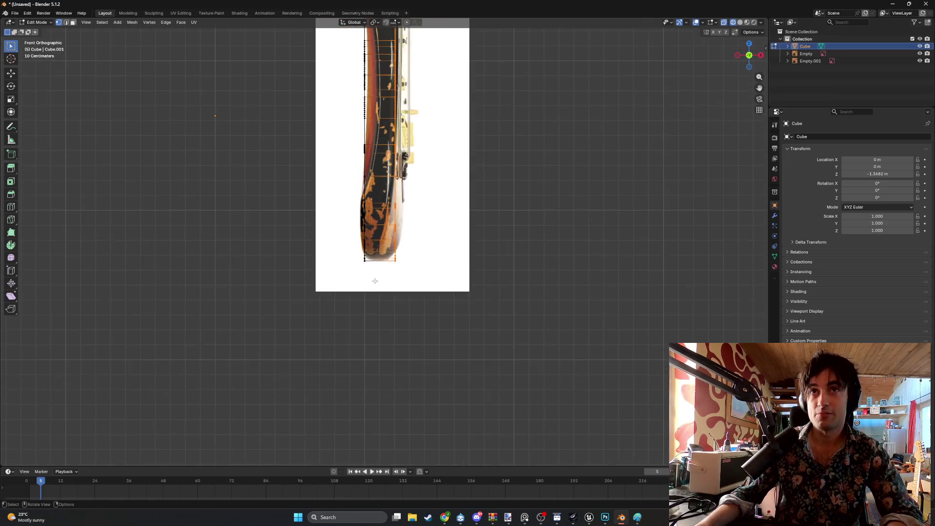
shift+scroll(388, 232, up, 3)
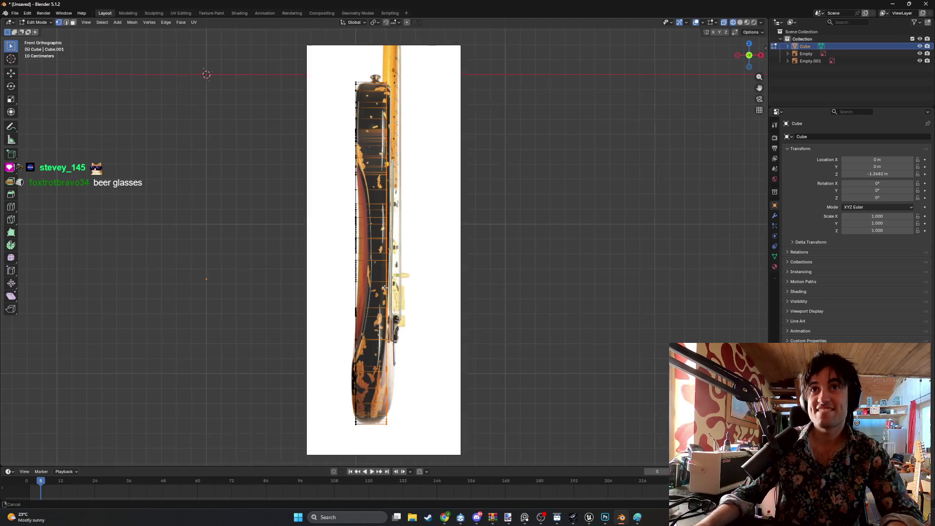
key(ctrl+r)
shift+scroll(384, 205, down, 5)
scroll(384, 269, up, 1)
scroll(384, 269, up, 2)
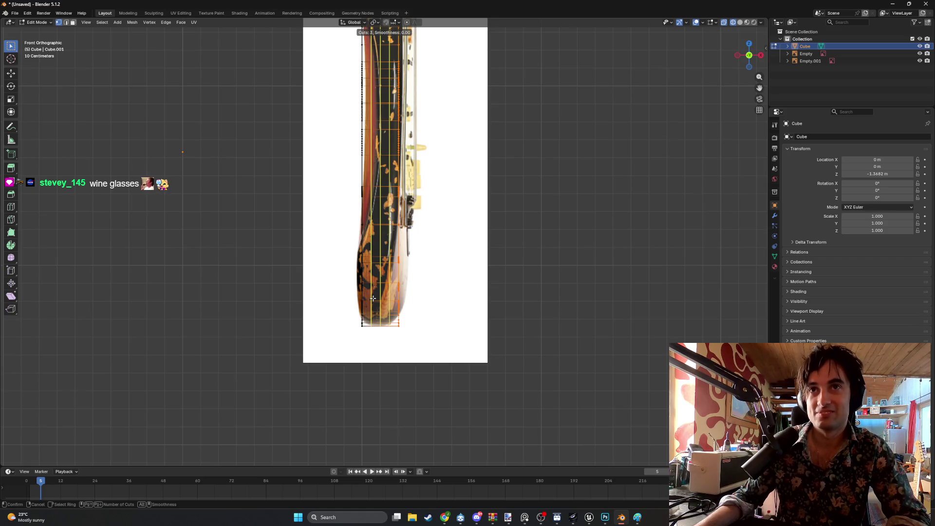
- Cancel the loop cut, then enlarge the second guitar side-profile image in the Stratocaster Sideview Request chat
right_click(373, 321)
click(455, 518)
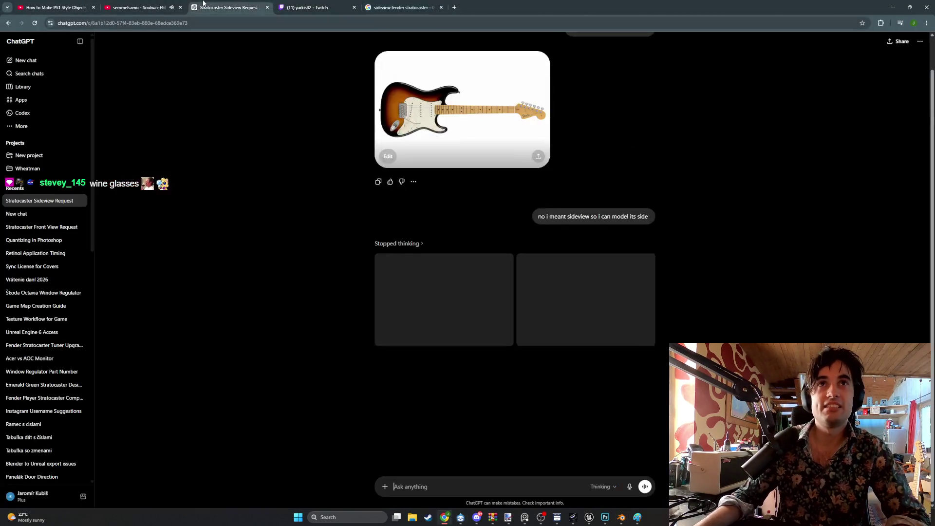
click(229, 7)
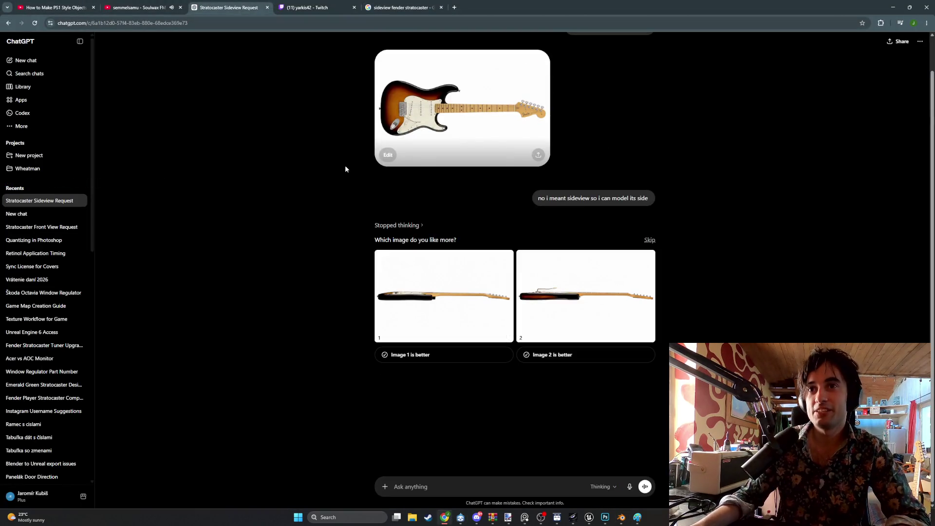
click(546, 312)
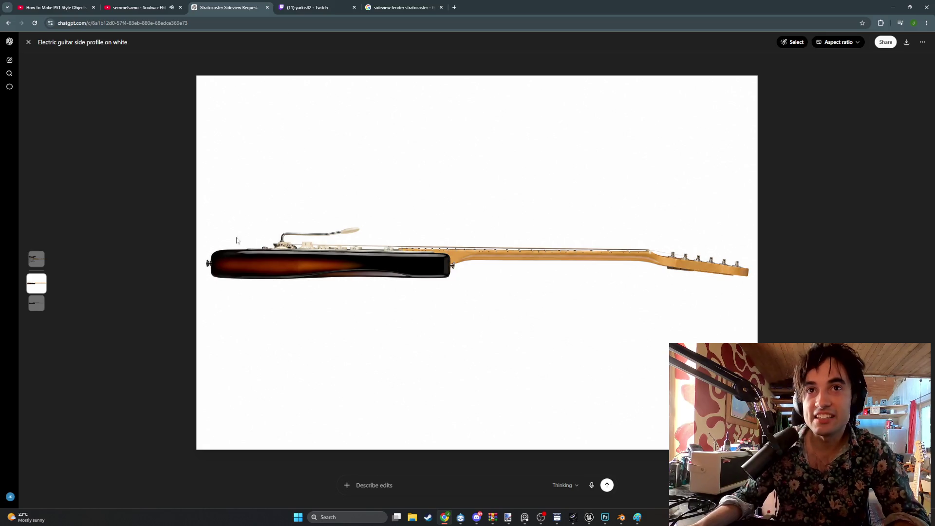
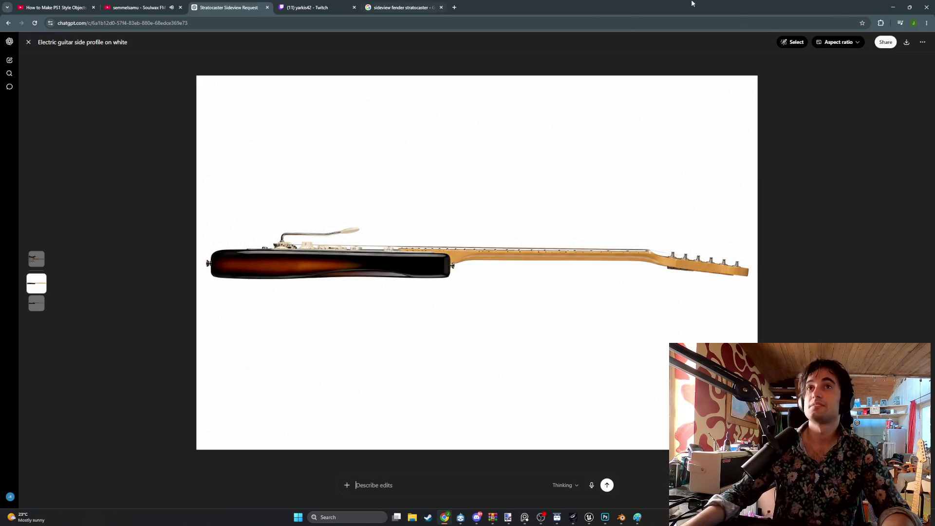
- Return from Blender to the browser's 'sideview fender stratocaster' image results
click(892, 7)
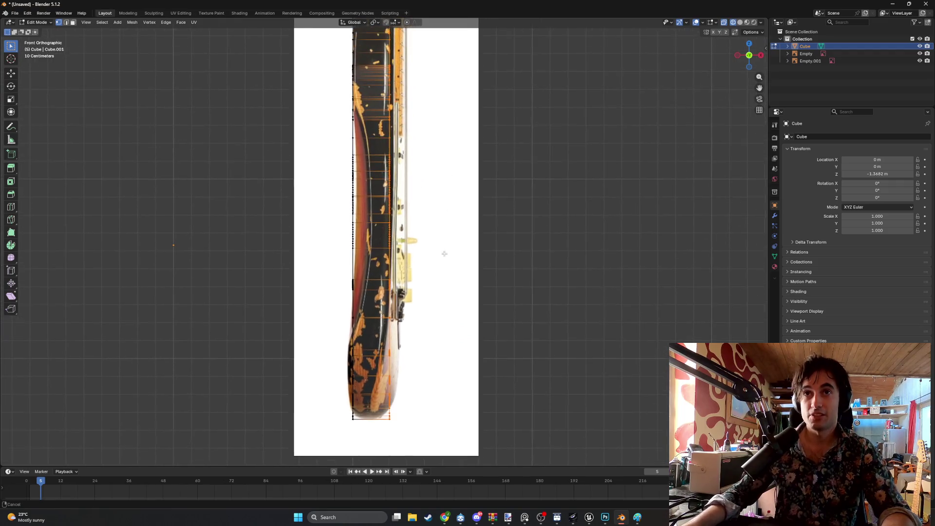
shift+scroll(443, 254, up, 5)
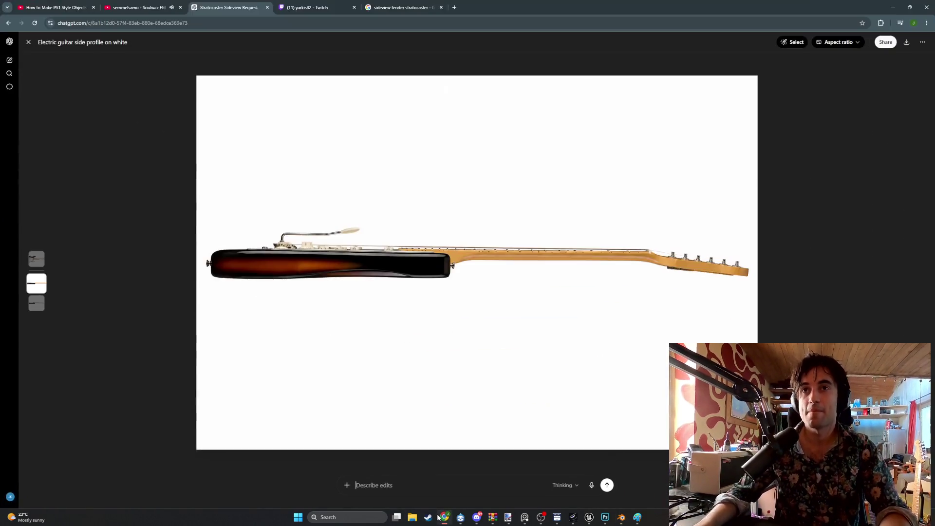
click(445, 517)
click(367, 6)
scroll(916, 68, down, 3)
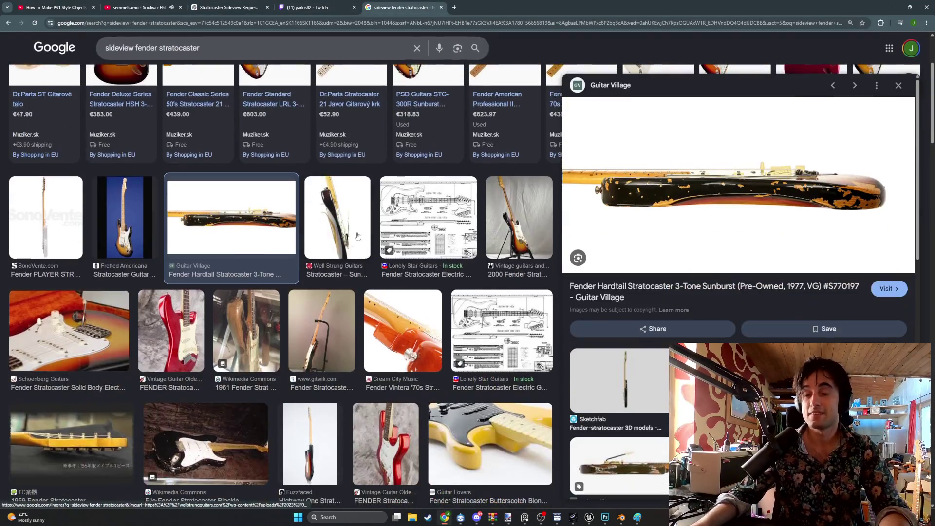
- Close the current preview and open the Guitar Village relic Stratocaster side view
click(898, 85)
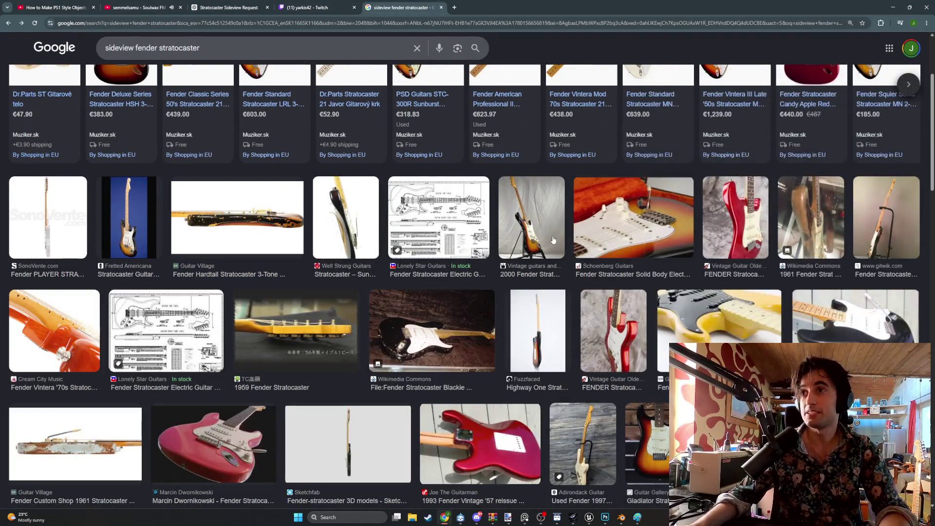
scroll(553, 239, down, 2)
scroll(553, 240, down, 1)
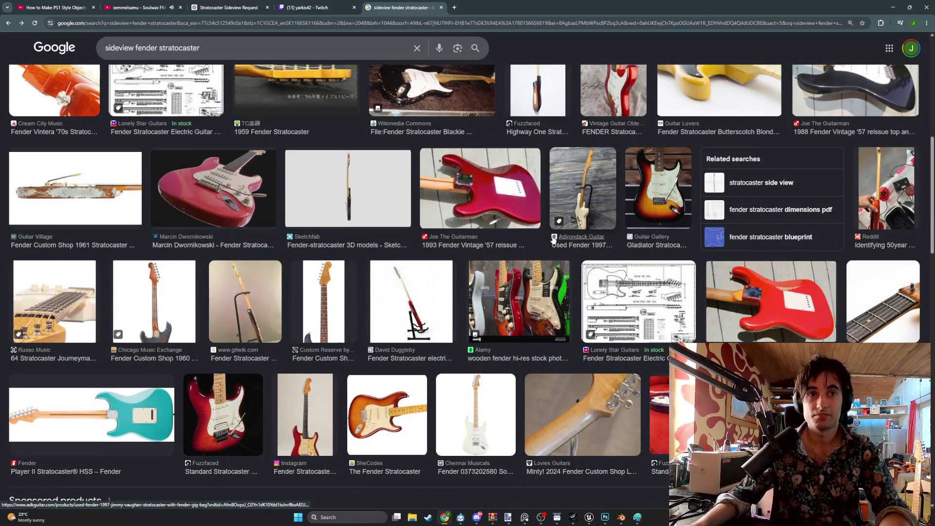
click(95, 200)
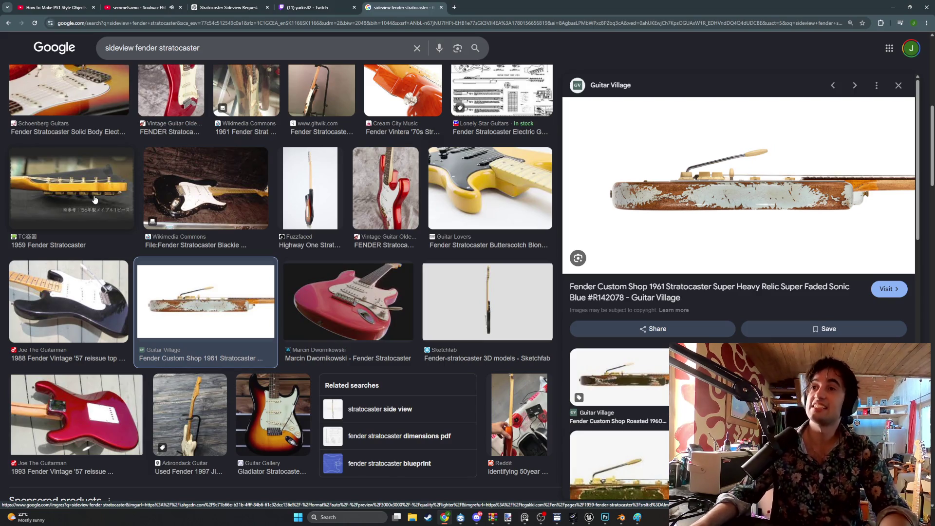
- Preview the black Masterbuilt '59 Stratocaster and snip its side-view photo
click(760, 380)
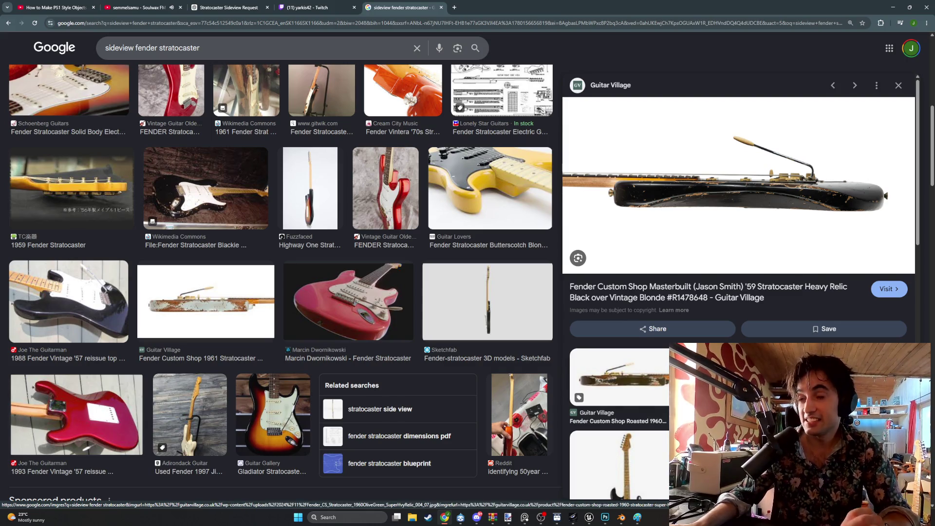
scroll(730, 414, down, 5)
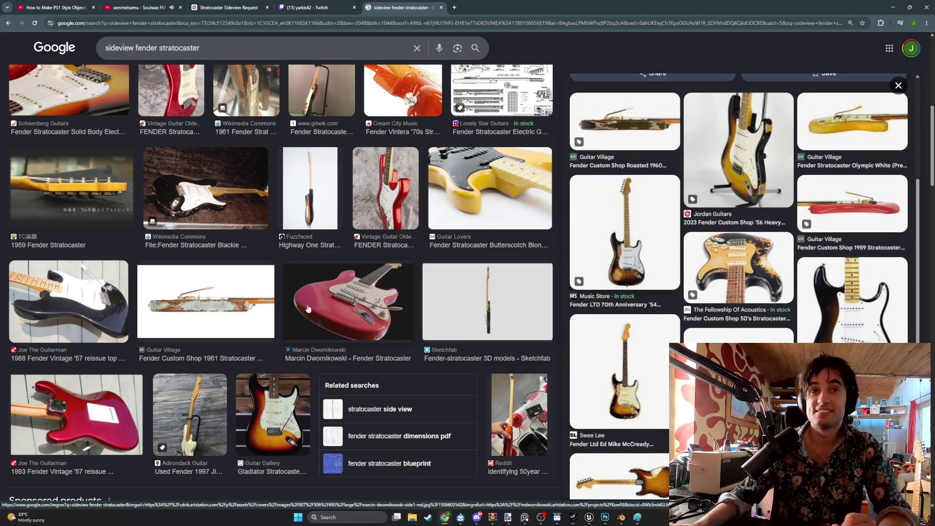
scroll(667, 279, up, 5)
scroll(668, 279, up, 2)
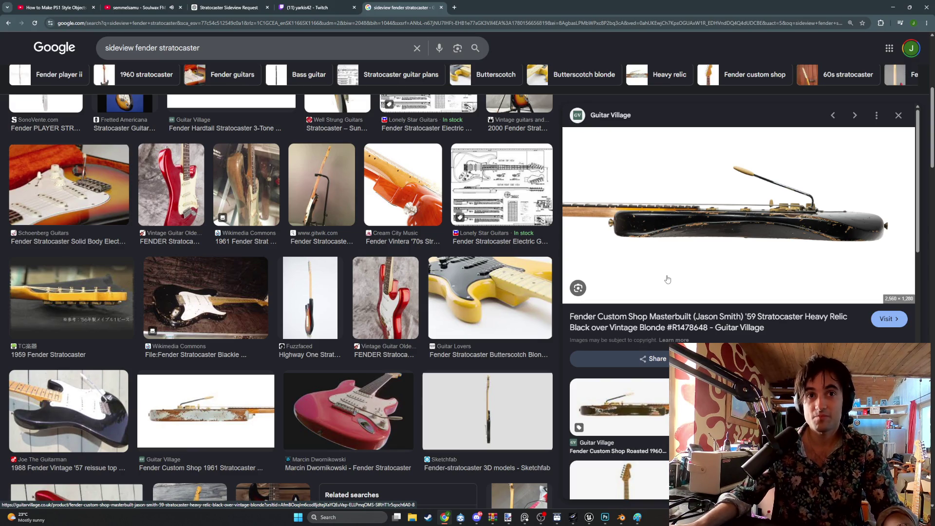
key(super+shift+s)
mouse_move(894, 262)
mouse_down()
mouse_move(636, 173)
mouse_move(565, 168)
mouse_move(562, 160)
mouse_up()
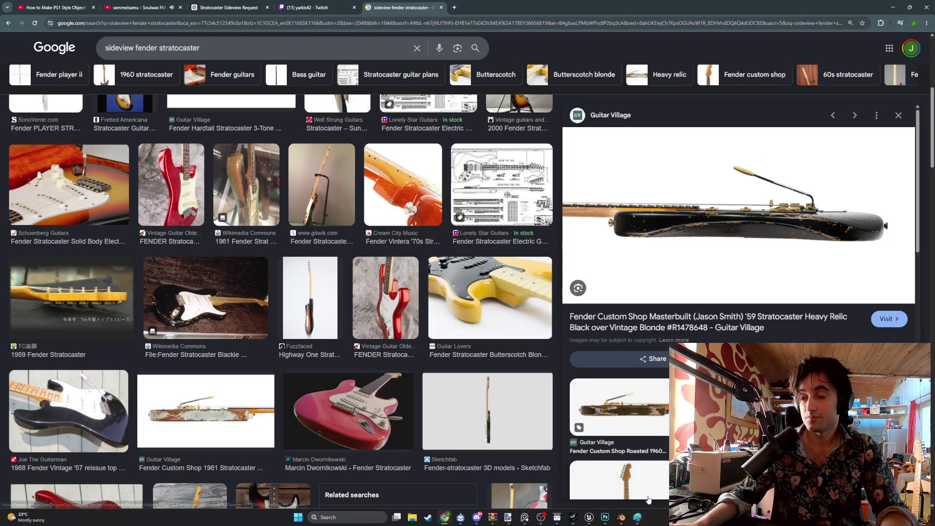
- Clear SideViewStrat, shrink its canvas and paste the black Stratocaster snip
click(638, 517)
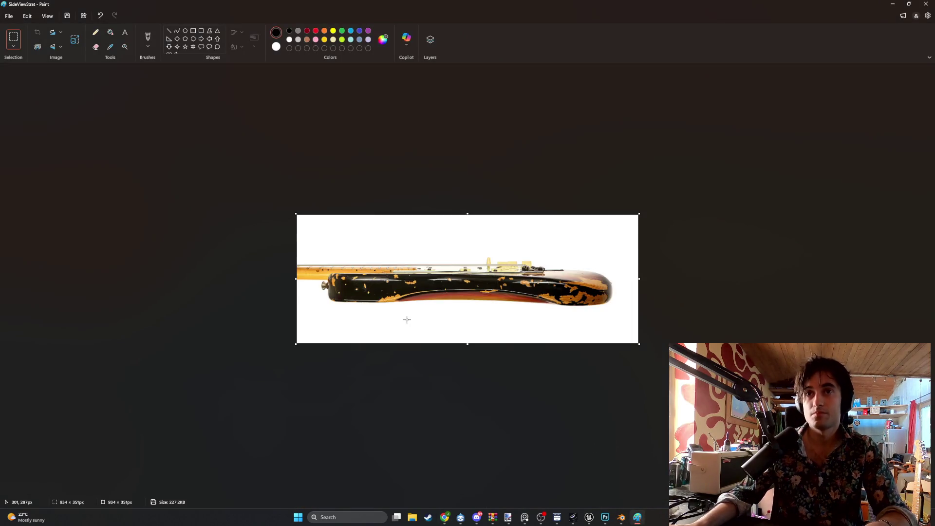
key(ctrl+v)
key(ctrl+z)
key(ctrl+z)
drag(640, 344, 453, 281)
key(ctrl+v)
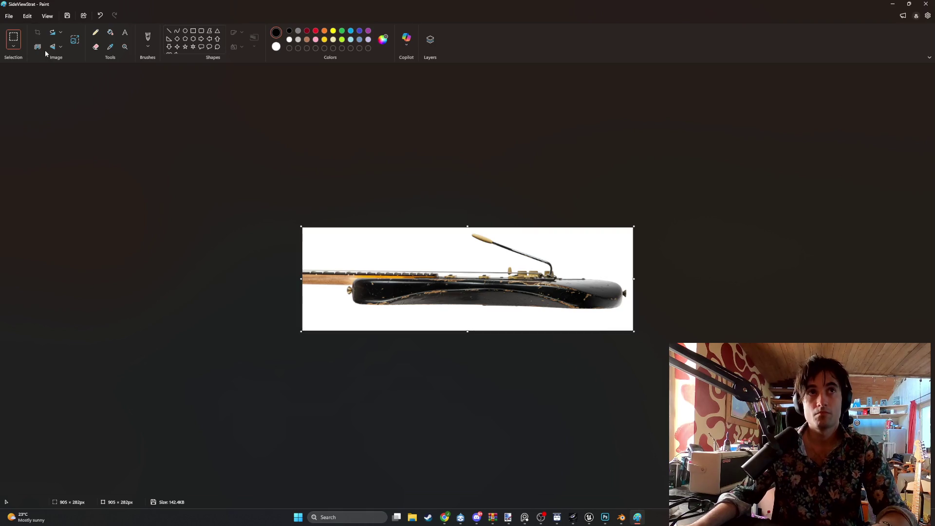
- Save the SideViewStrat image and return to Blender
click(9, 15)
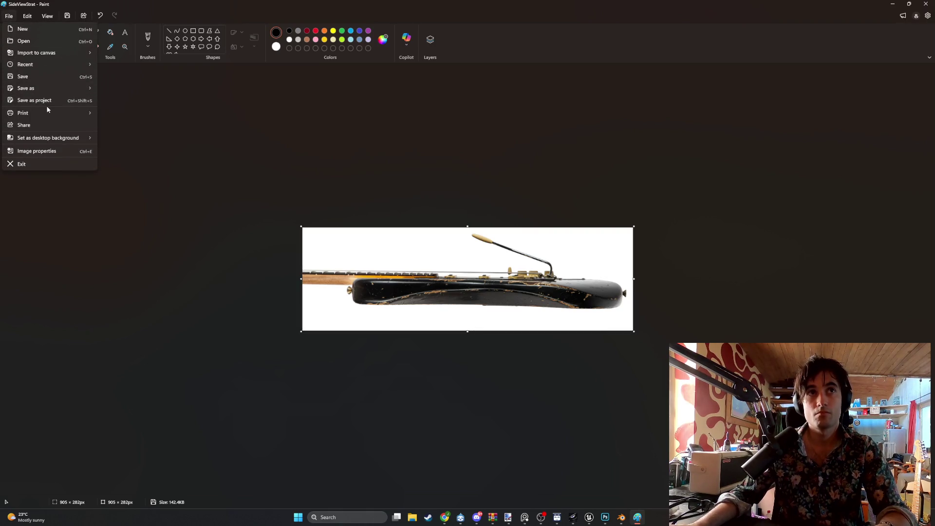
mouse_move(44, 88)
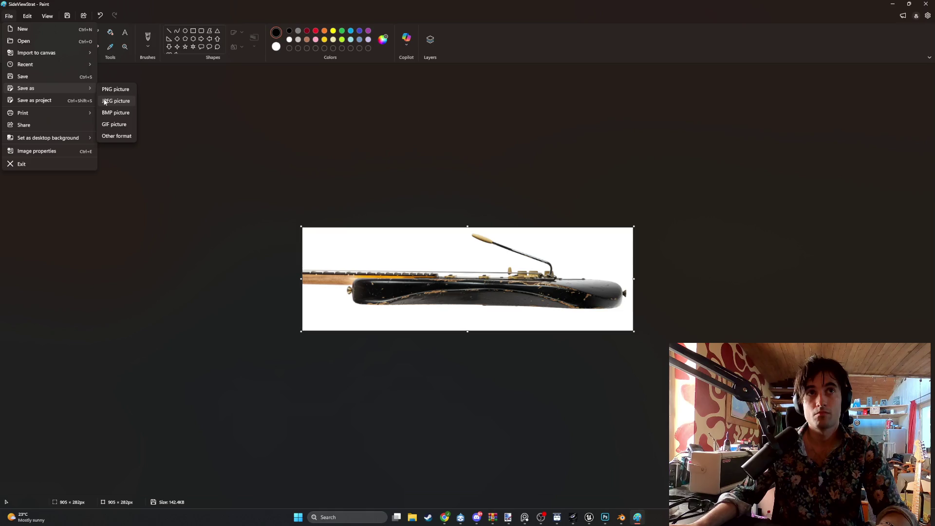
click(47, 82)
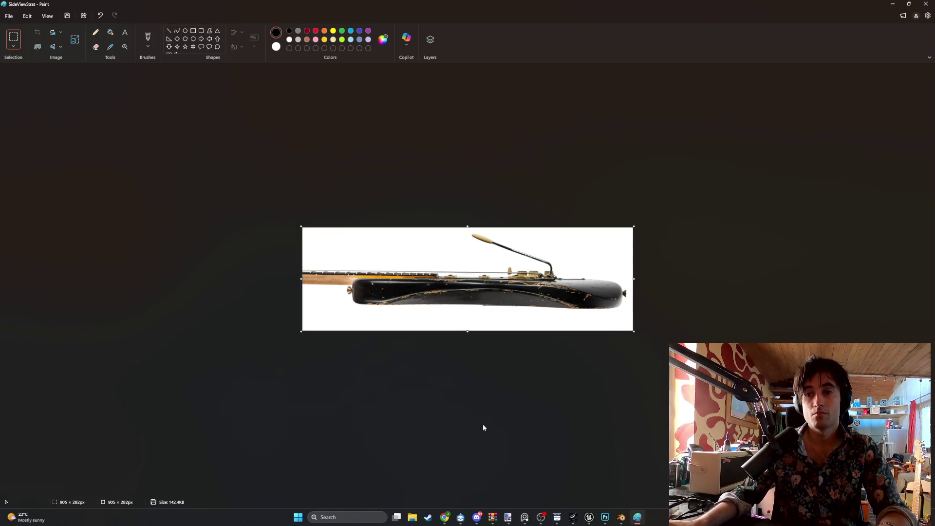
click(621, 517)
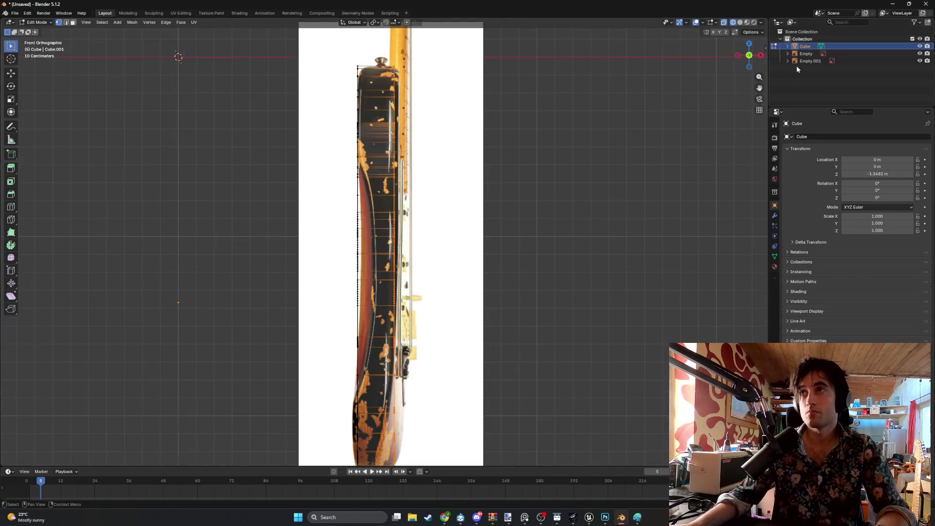
- Delete the old Empty.001 side reference image from the scene
click(809, 61)
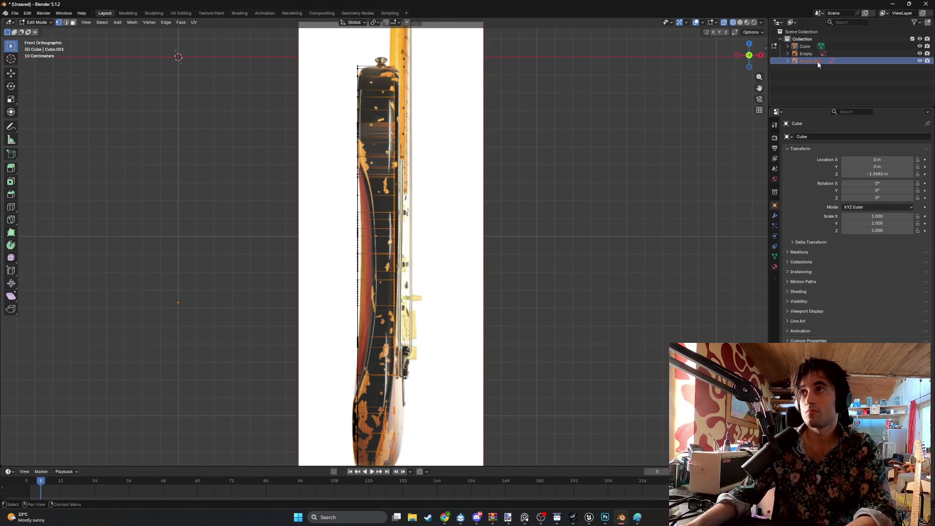
click(919, 61)
click(920, 60)
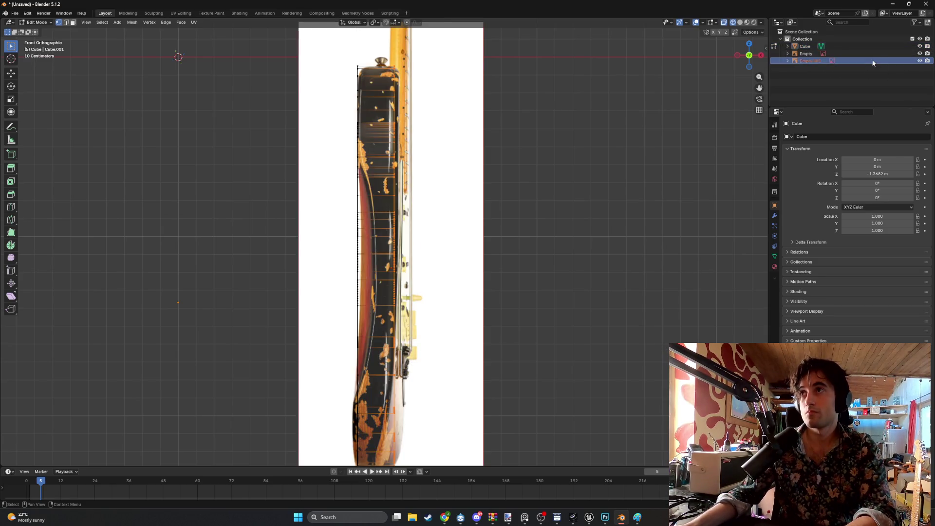
key(Delete)
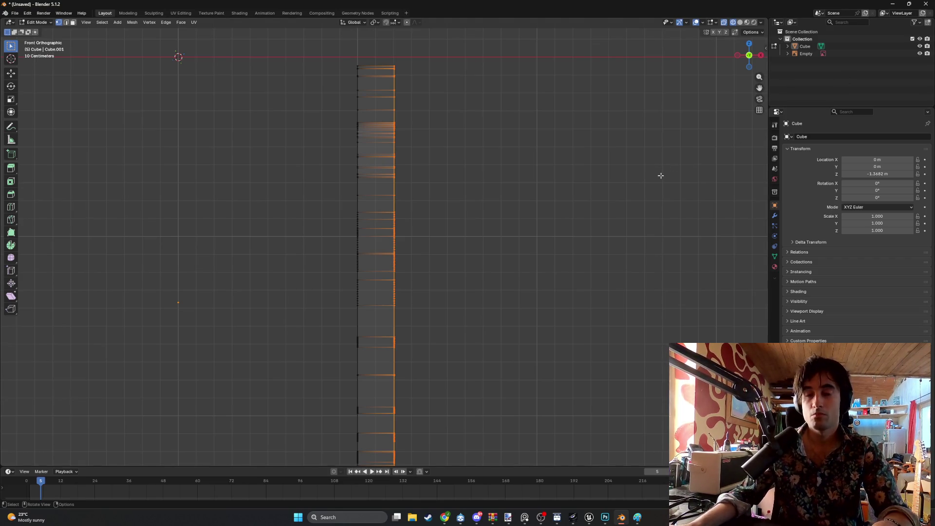
key(ctrl+z)
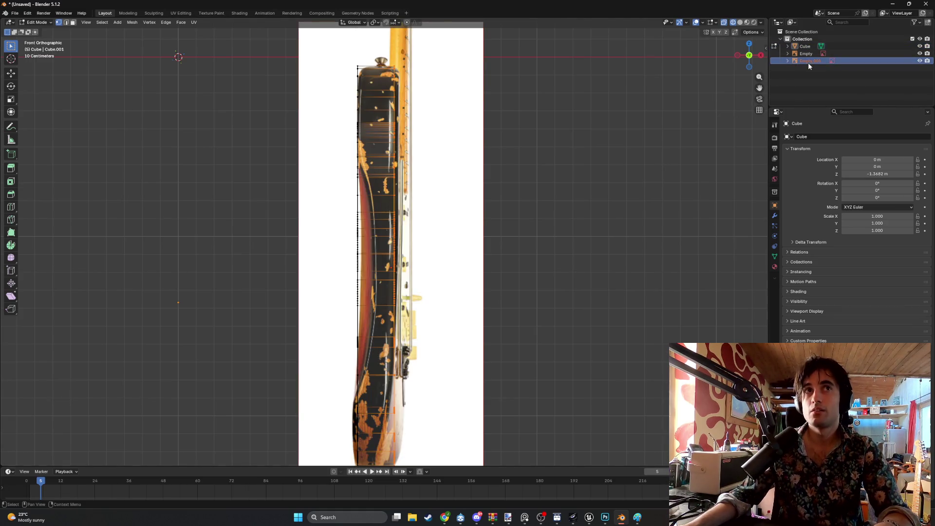
key(ctrl+z)
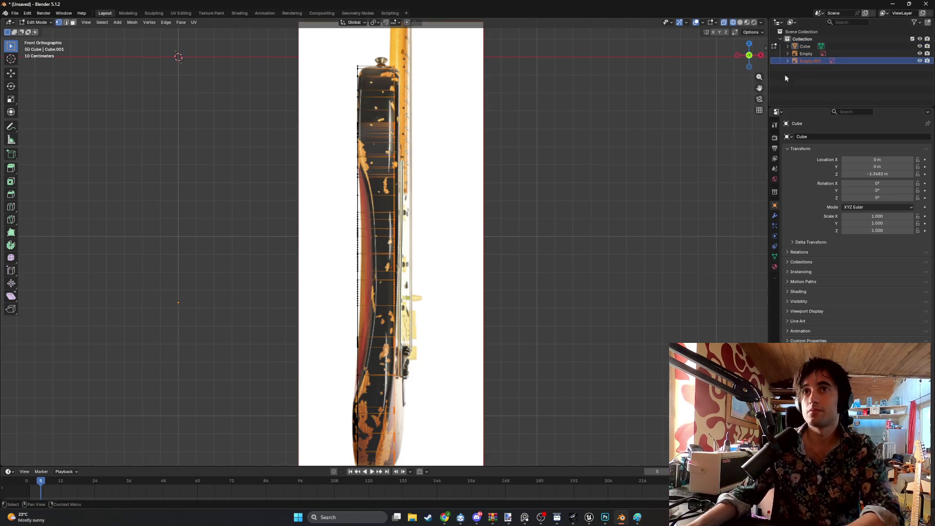
key(ctrl+alt+z)
click(740, 117)
key(x)
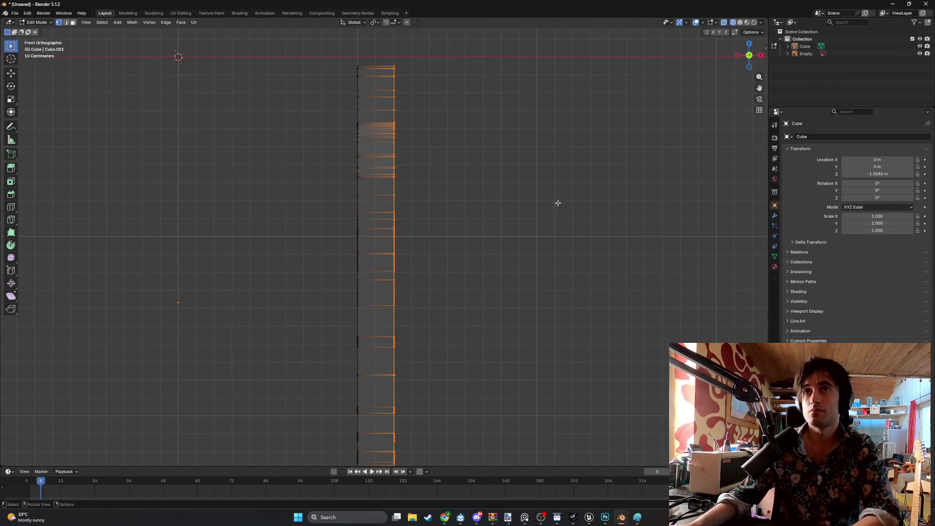
scroll(473, 249, down, 3)
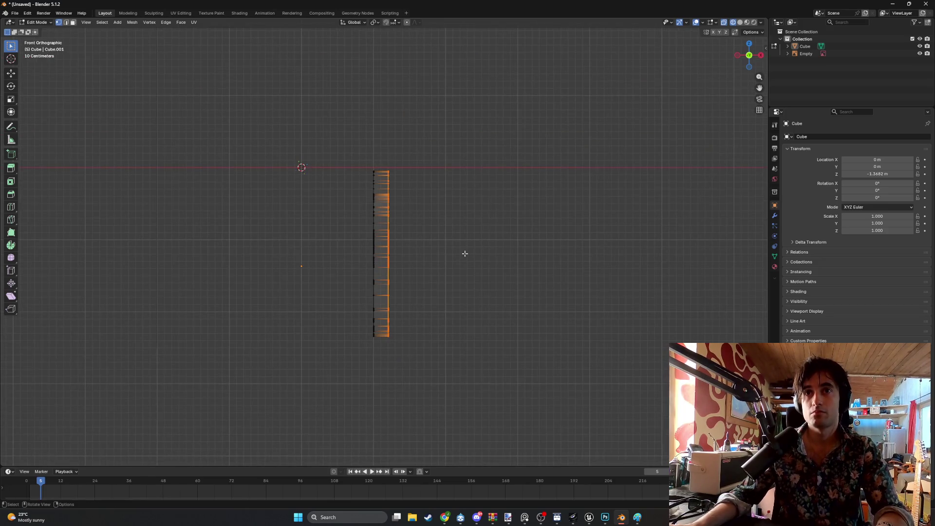
- In Object Mode, try adding SideViewStrat.png as a reference image, then undo it and go back to Paint
key(shift+a)
key(Escape)
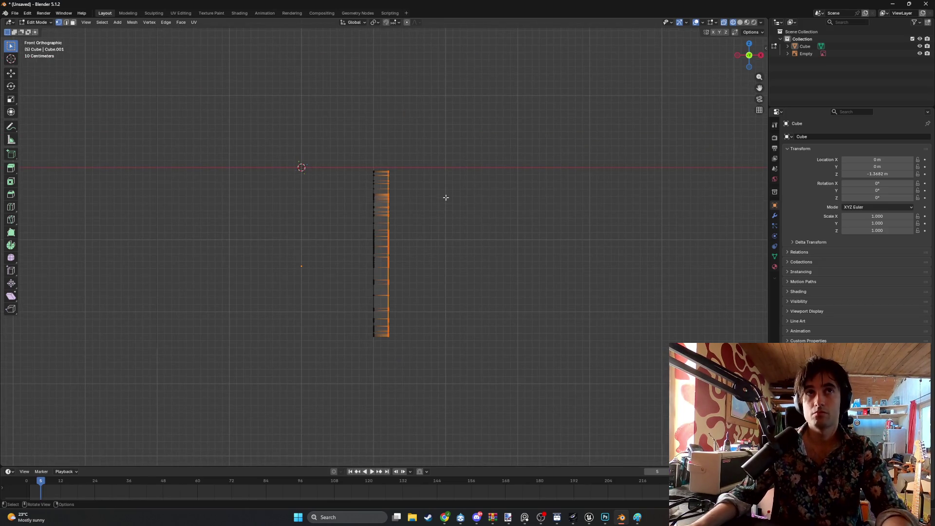
key(Tab)
key(shift+a)
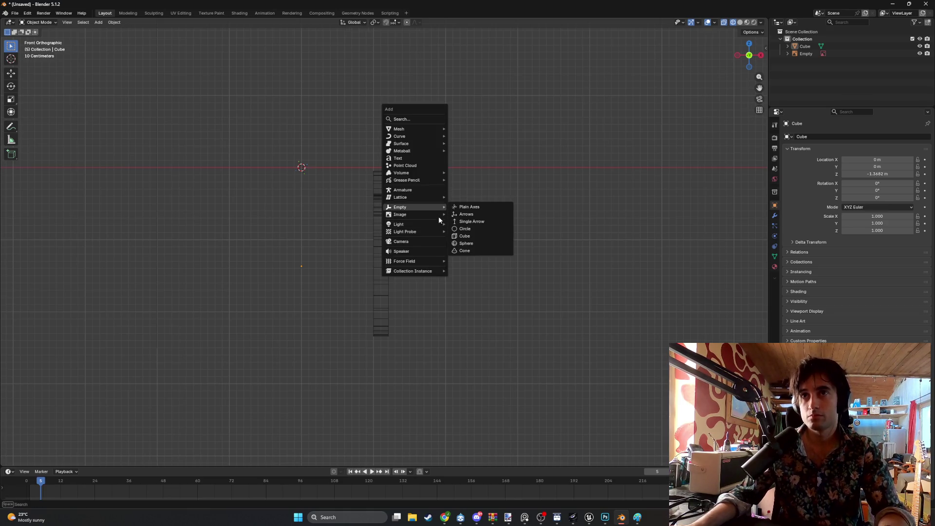
click(453, 214)
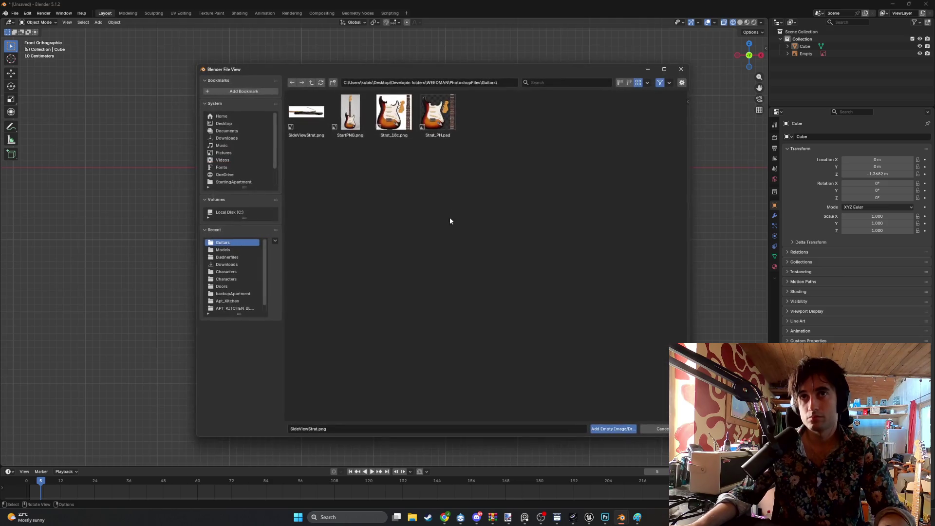
double_click(317, 125)
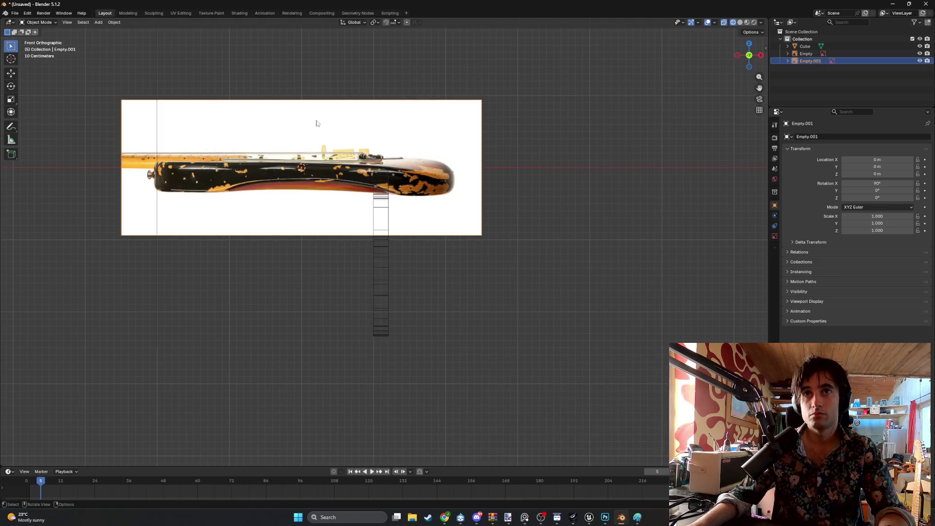
key(ctrl+z)
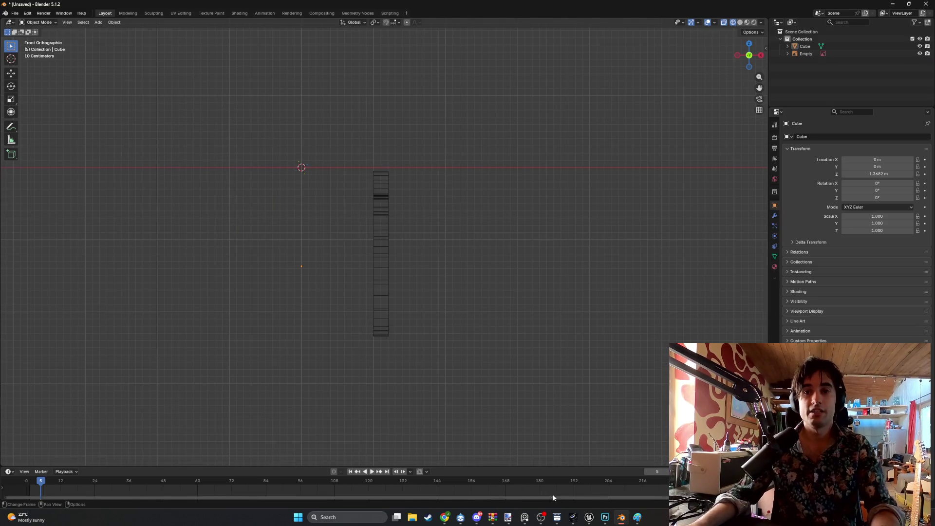
click(637, 517)
- Save the side view as a PNG named SideViewStratbetter and return to Blender
click(9, 15)
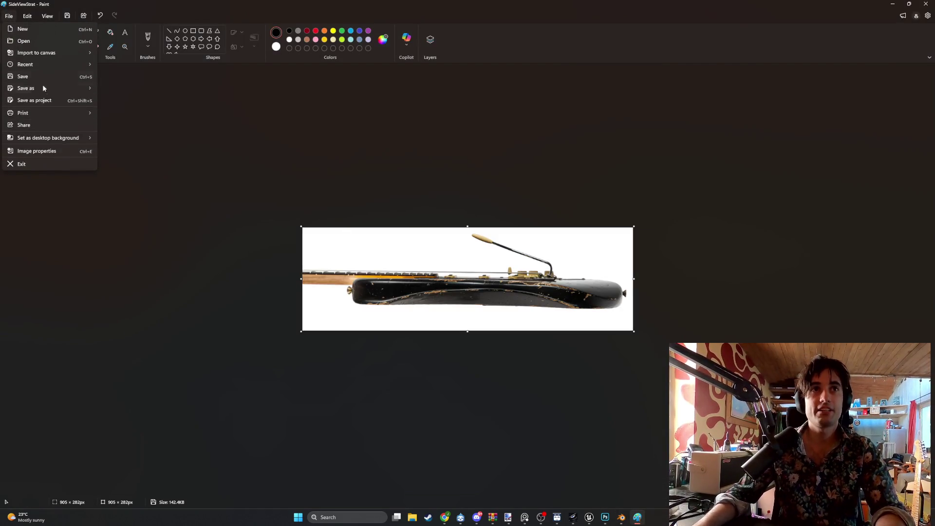
mouse_move(52, 89)
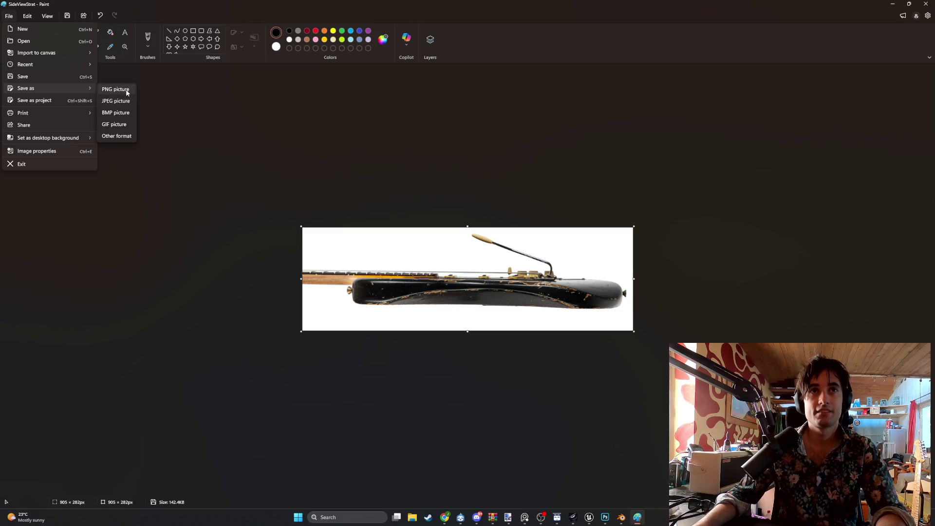
click(127, 89)
click(449, 373)
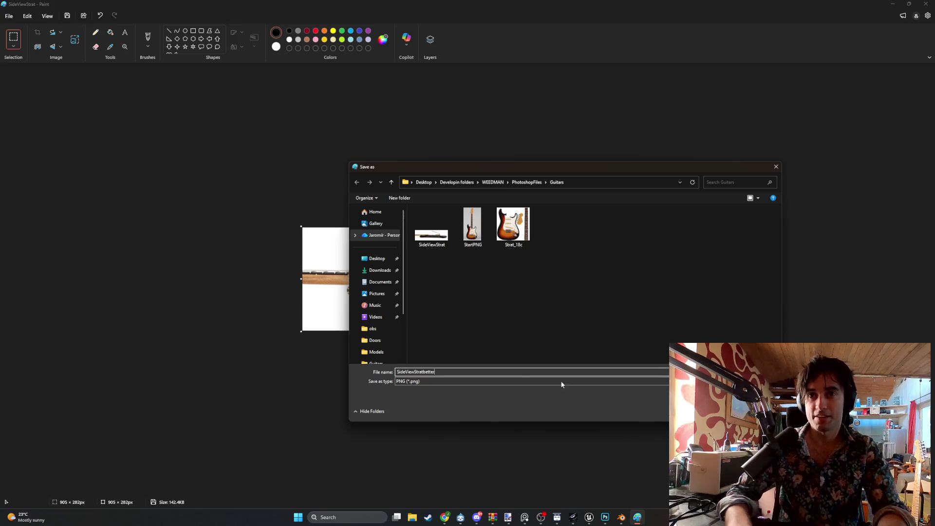
key(Return)
click(621, 517)
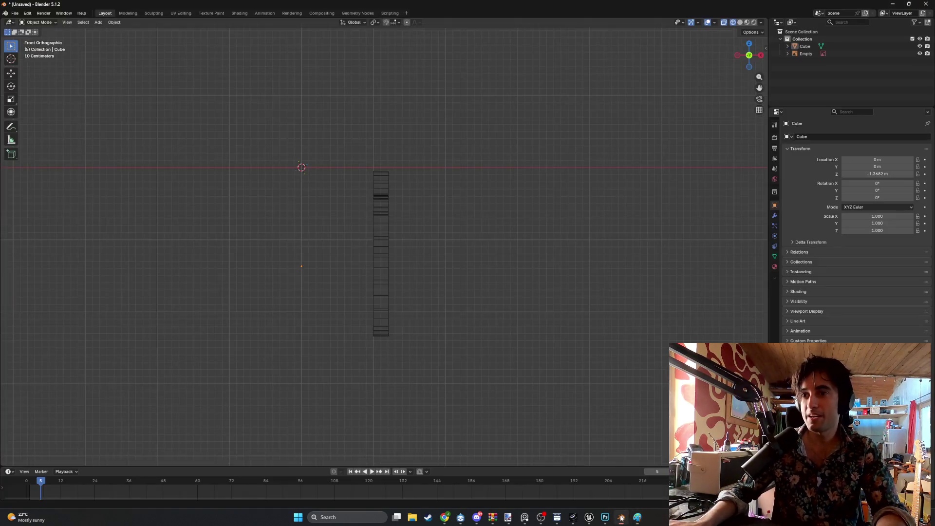
- Add SideViewStratbetter.png as a reference image and rotate it 90° about Y to stand upright
key(shift+a)
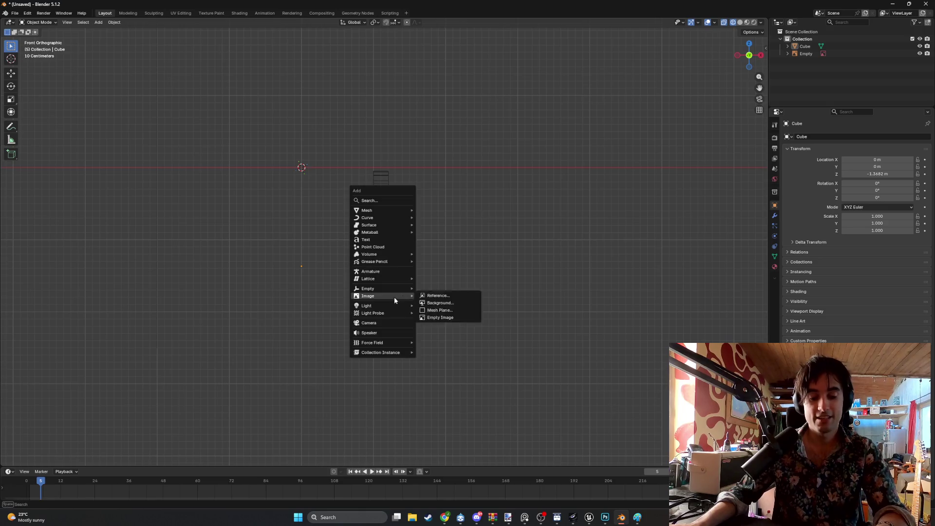
mouse_move(384, 290)
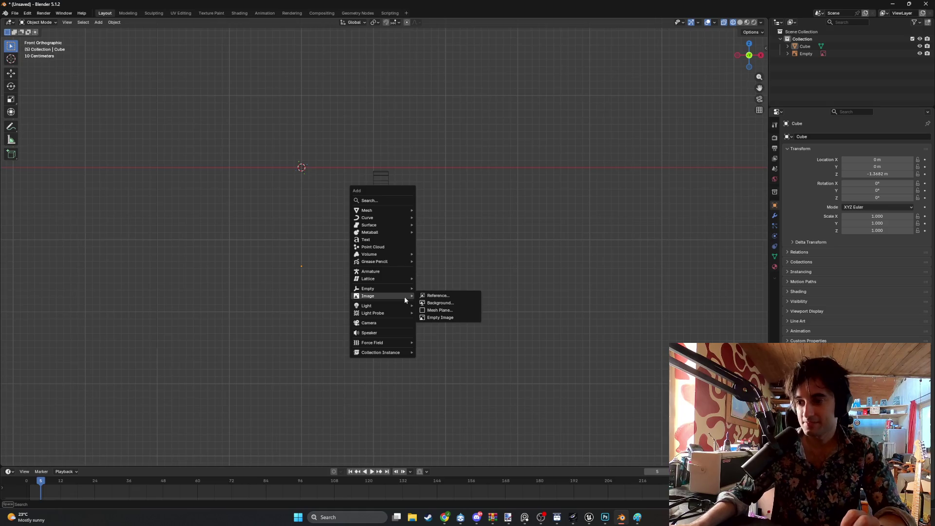
click(447, 298)
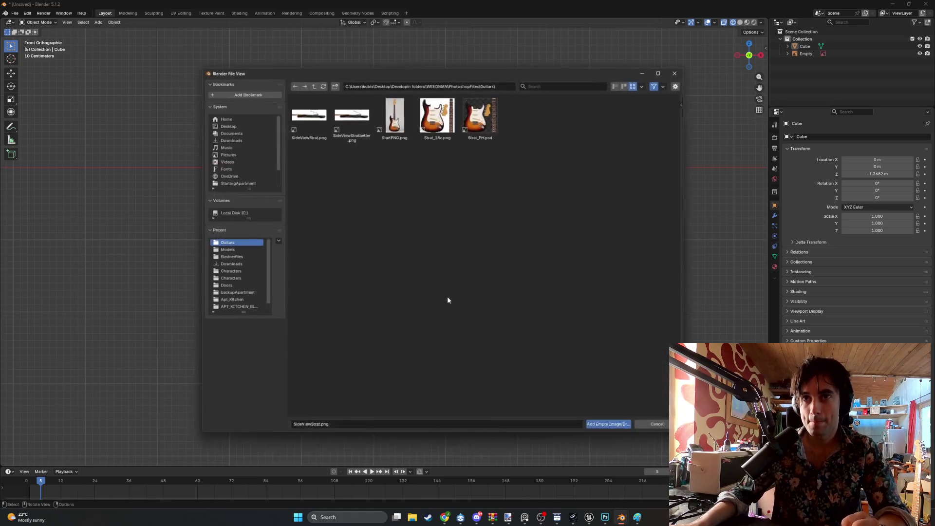
double_click(350, 113)
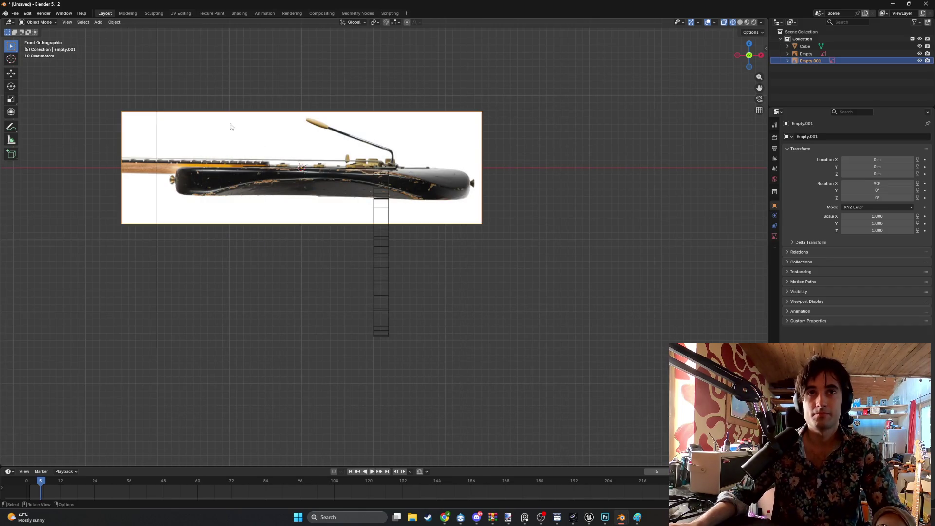
key(r)
text(y)
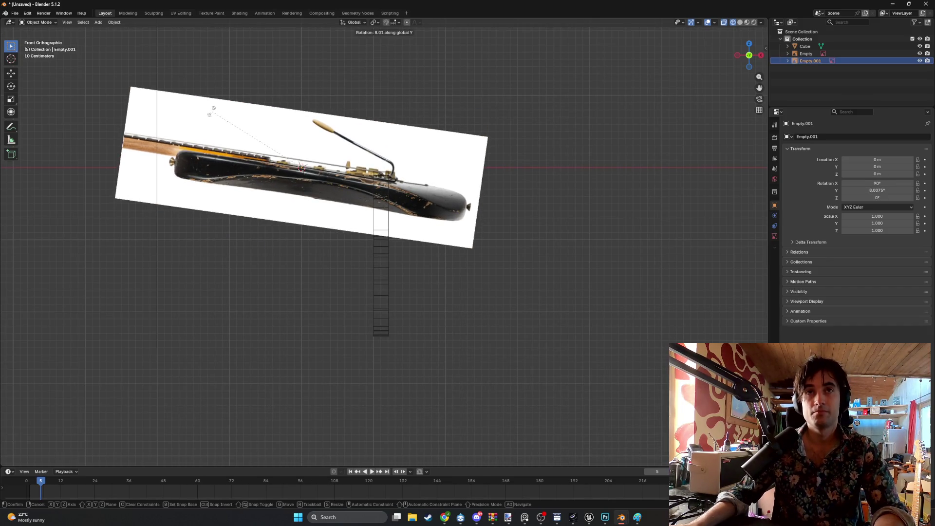
text(90)
key(Return)
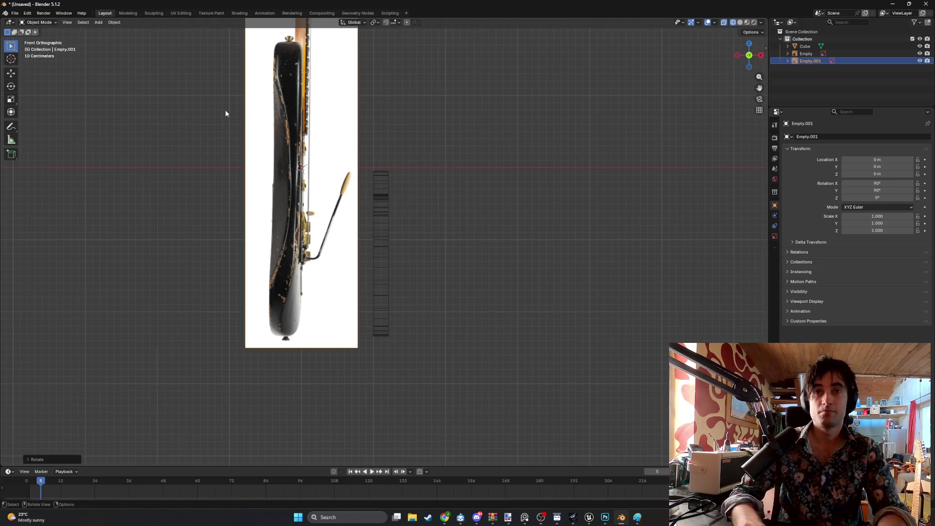
- Place the side image beside the mesh in front view and shrink it to 0.472 scale
scroll(183, 127, down, 1)
mouse_move(271, 155)
middle_down()
mouse_move(257, 151)
mouse_move(356, 187)
mouse_move(372, 170)
middle_up()
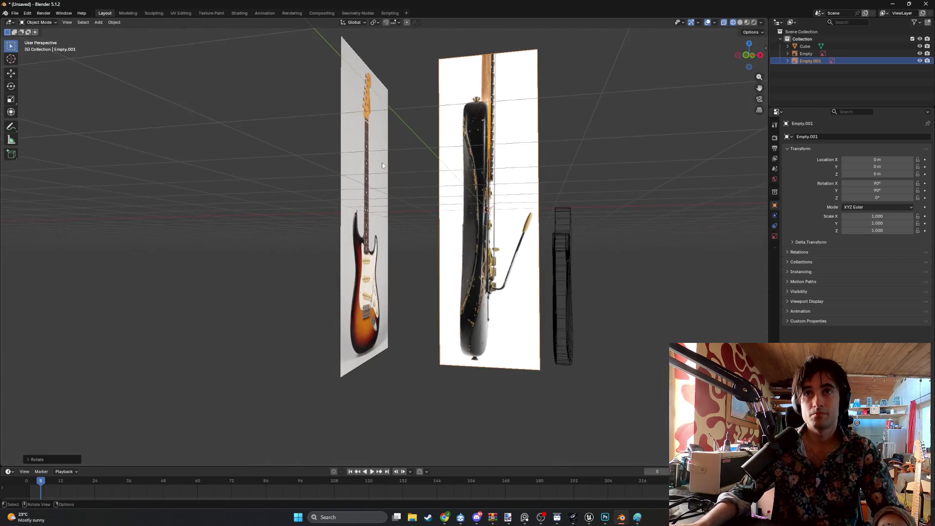
key(KP_3)
key(KP_1)
shift+middle_drag(470, 153, 338, 154)
key(g)
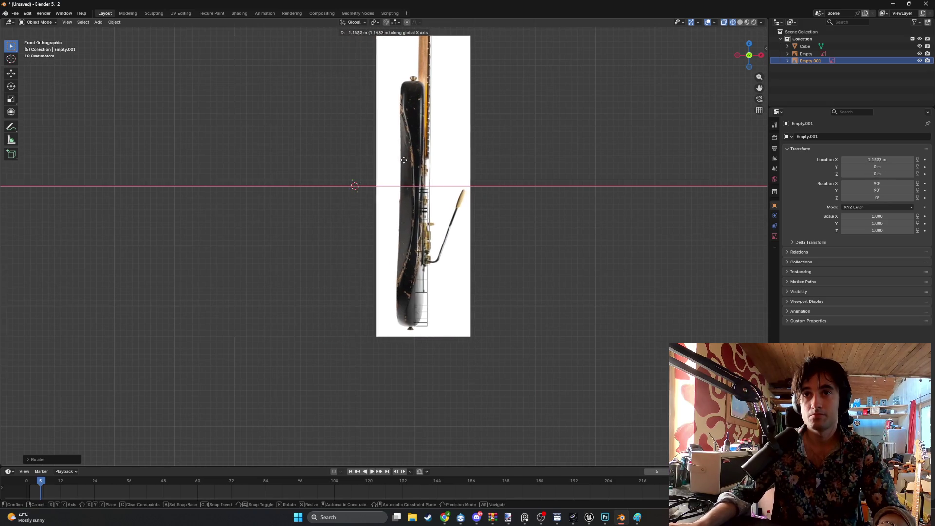
click(495, 123)
key(s)
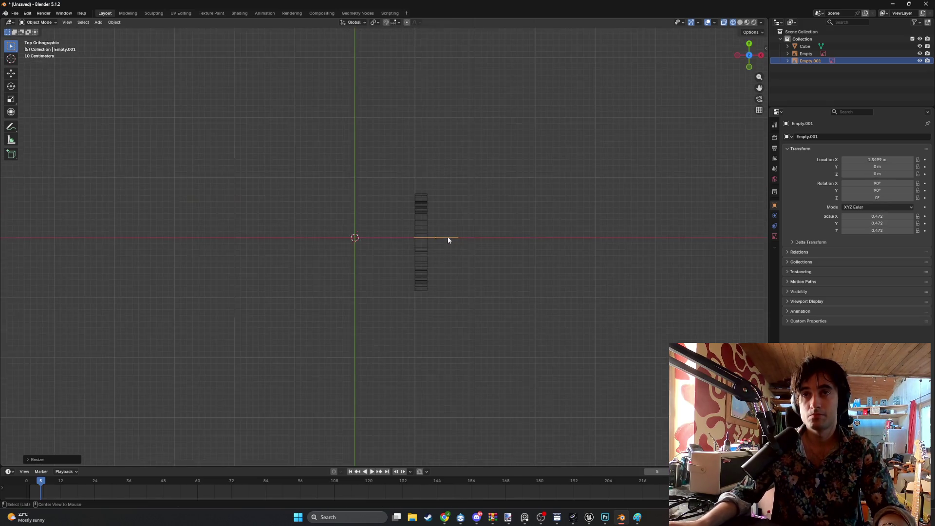
click(443, 198)
scroll(443, 198, up, 3)
shift+middle_drag(443, 198, 448, 122)
- Refine the side image's position and scale until it matches the mesh at 0.562
key(g)
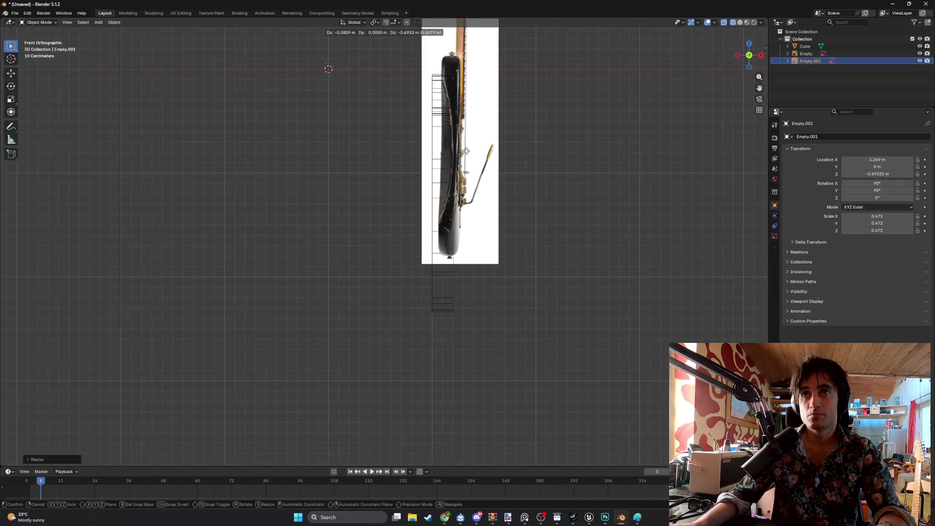
click(461, 195)
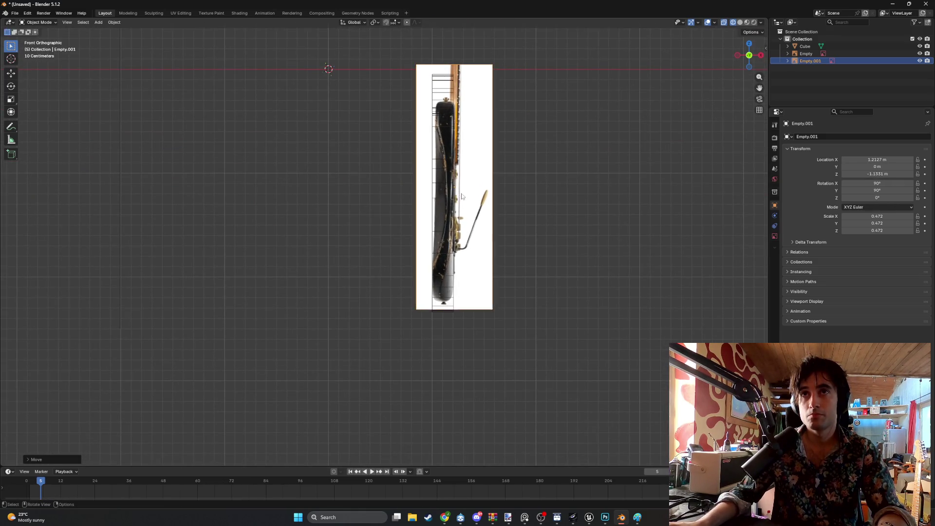
key(s)
click(471, 182)
key(s)
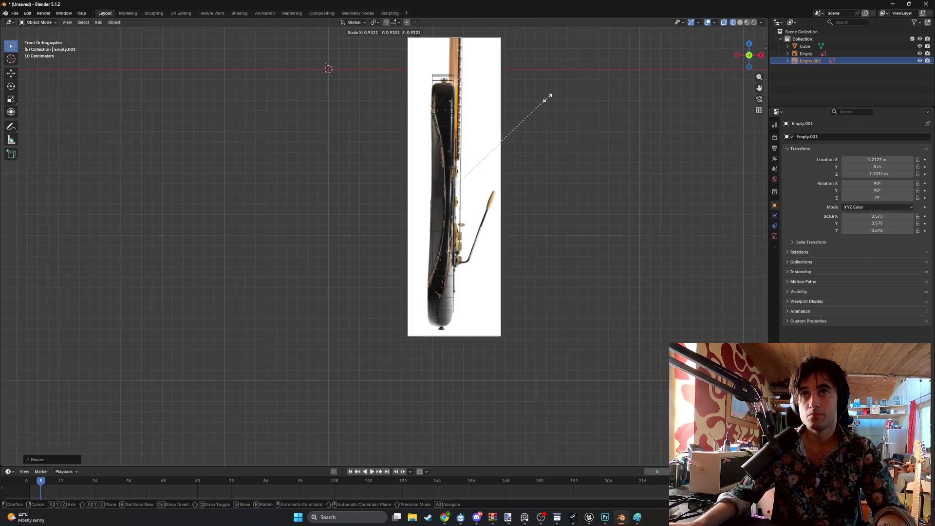
click(535, 109)
key(g)
key(z)
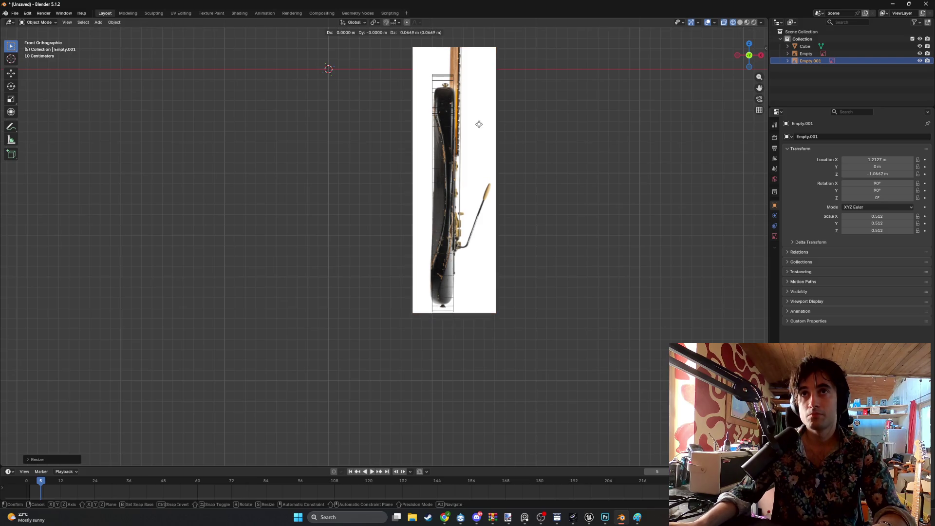
click(482, 124)
key(s)
click(482, 125)
key(g)
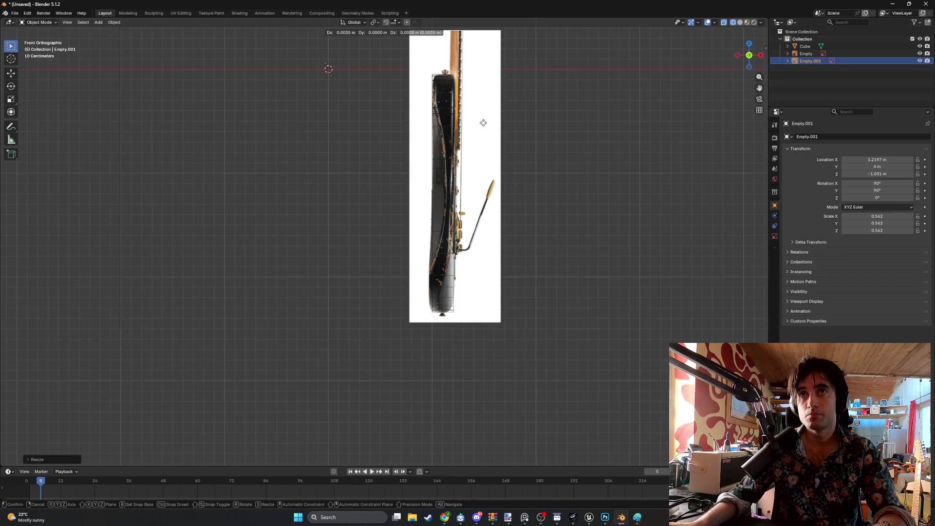
click(482, 122)
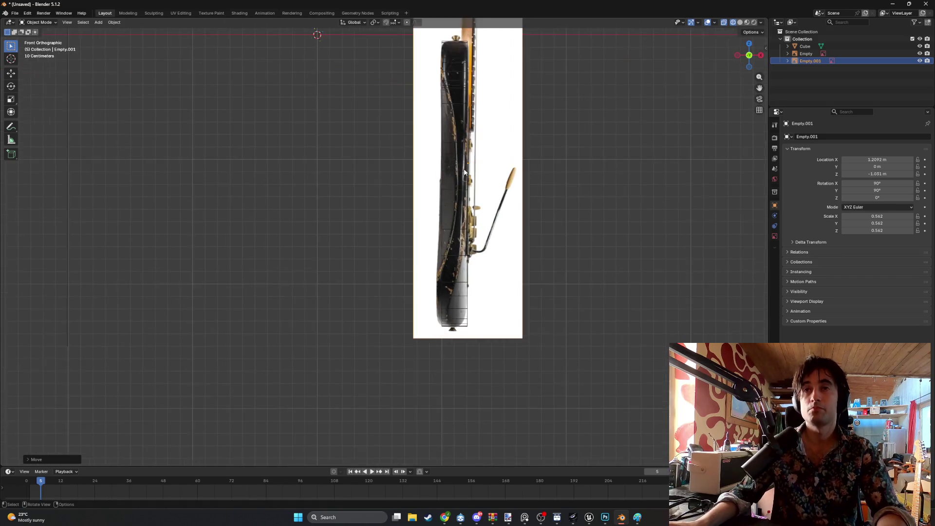
- From the right view, push the side image back along Y behind the mesh
key(KP_3)
key(g)
key(y)
click(515, 175)
mouse_move(515, 175)
middle_down()
mouse_move(366, 193)
mouse_move(405, 201)
mouse_move(304, 202)
mouse_move(382, 175)
middle_up()
- Switch to wireframe shading, inspect the guitar's tail end, and deselect the image
key(z)
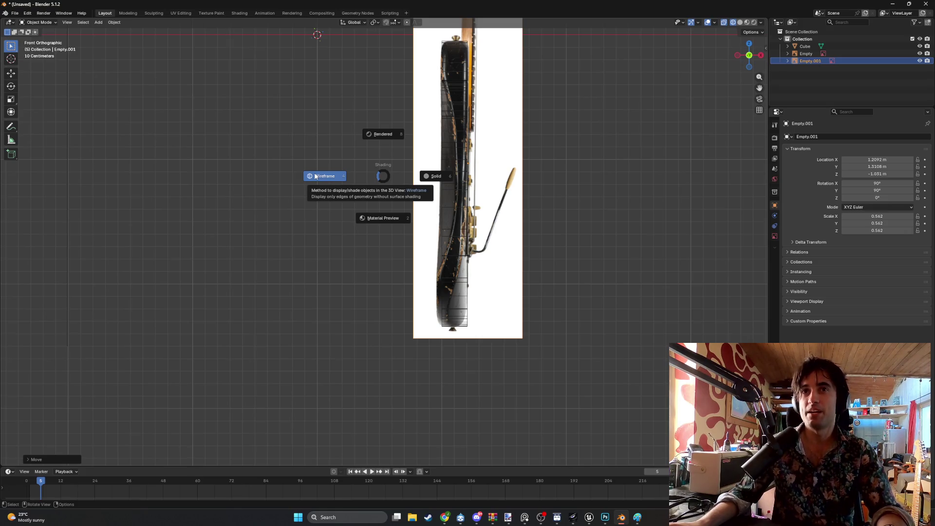
click(316, 176)
mouse_move(395, 186)
shift+middle_down()
mouse_move(411, 239)
mouse_move(315, 190)
shift+middle_up()
scroll(416, 281, up, 4)
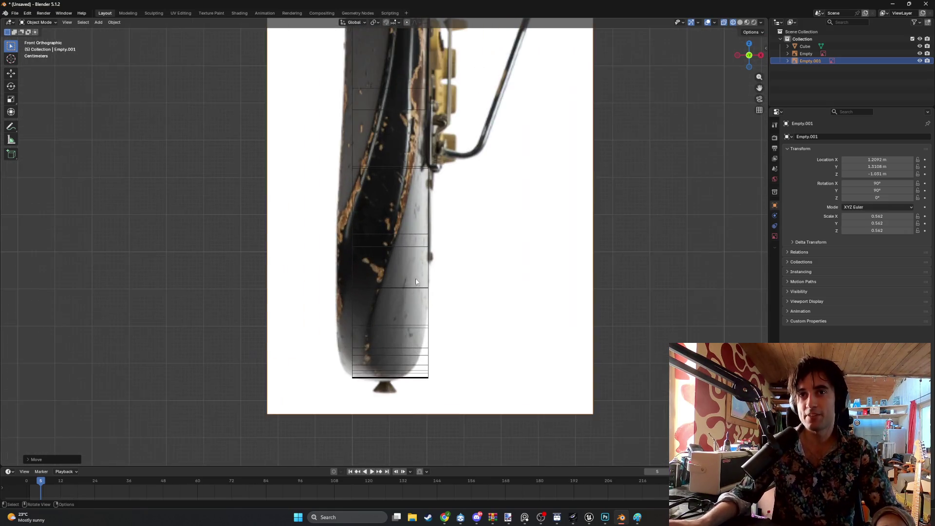
scroll(416, 282, up, 2)
shift+middle_drag(388, 295, 368, 214)
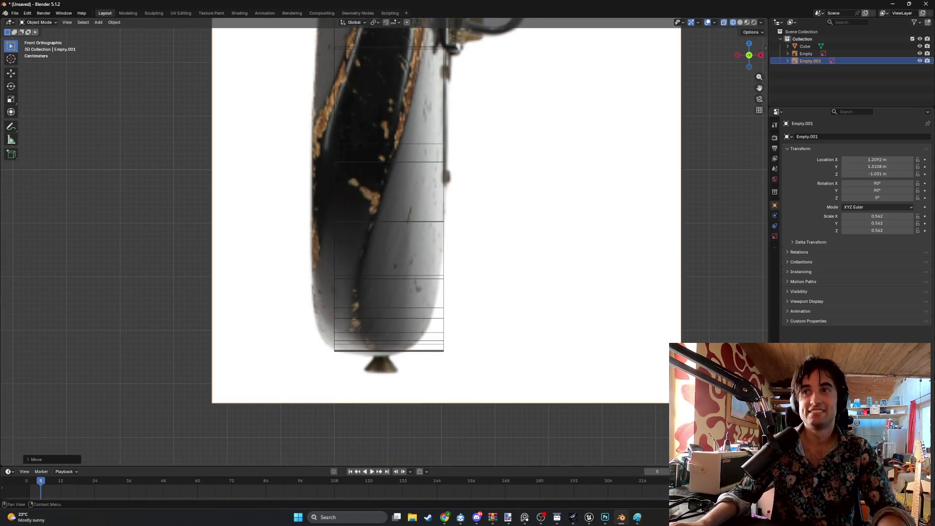
click(176, 194)
- Put the Cube into Edit Mode and zoom in on the body's lower end
click(854, 46)
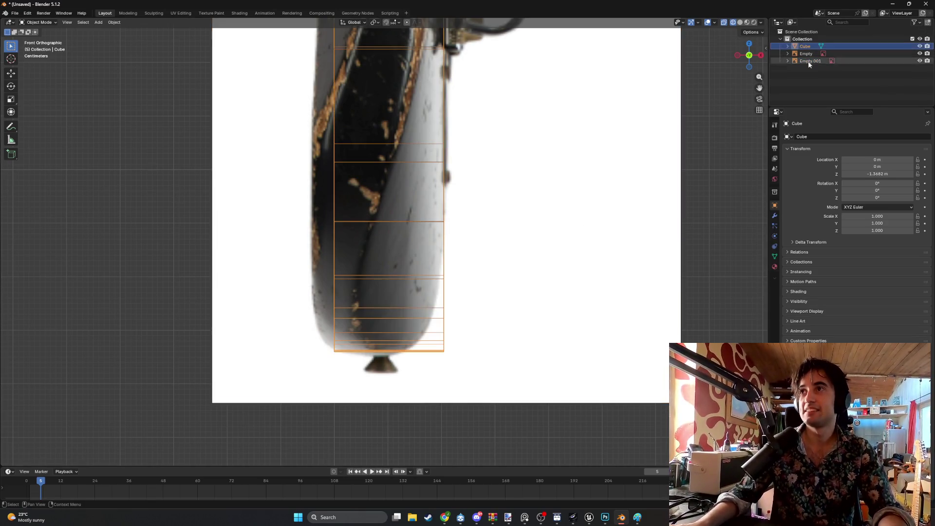
key(Tab)
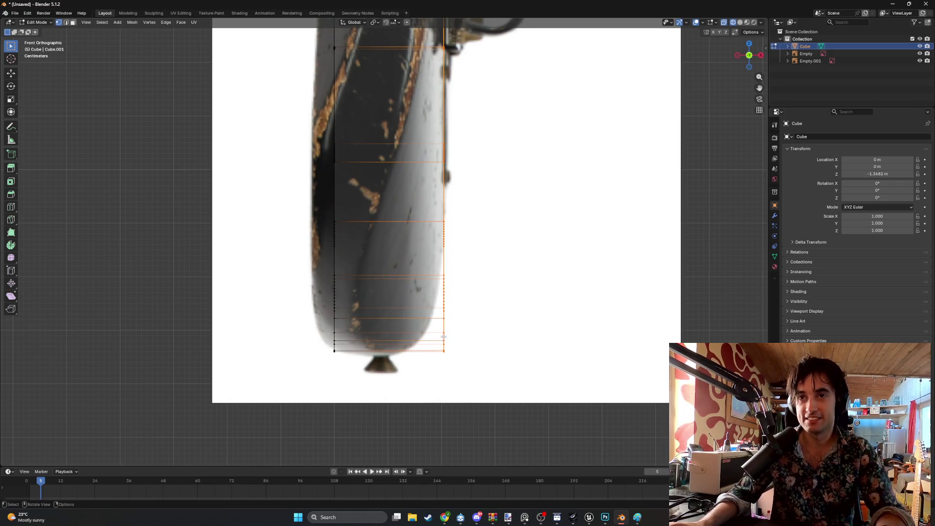
scroll(443, 337, up, 1)
scroll(442, 358, up, 3)
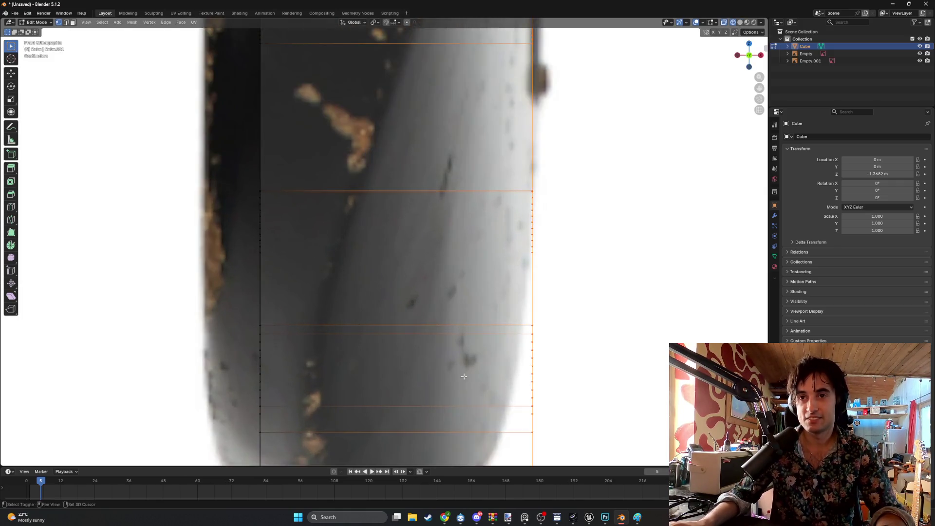
scroll(442, 358, down, 2)
mouse_move(442, 358)
ctrl+middle_down()
mouse_move(467, 337)
mouse_move(466, 347)
mouse_move(417, 261)
mouse_move(449, 269)
ctrl+middle_up()
scroll(448, 311, down, 3)
scroll(412, 304, down, 2)
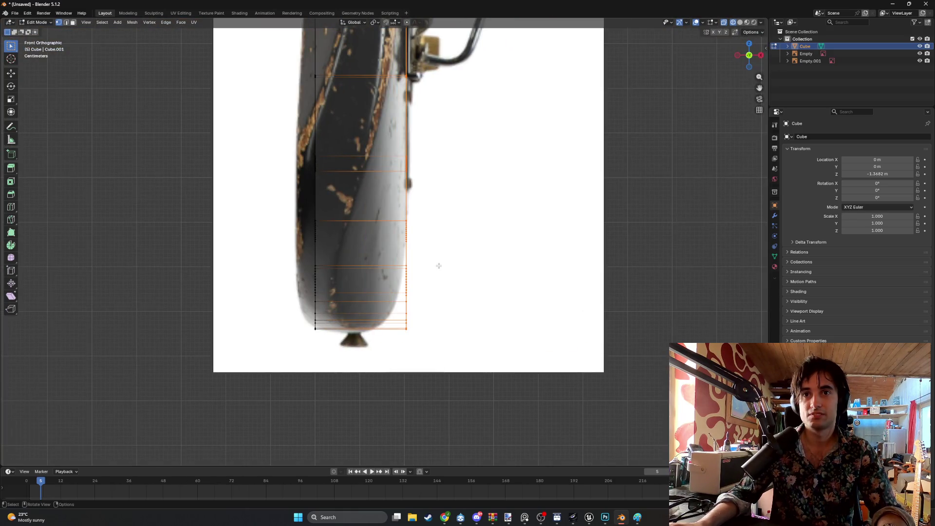
scroll(438, 265, down, 4)
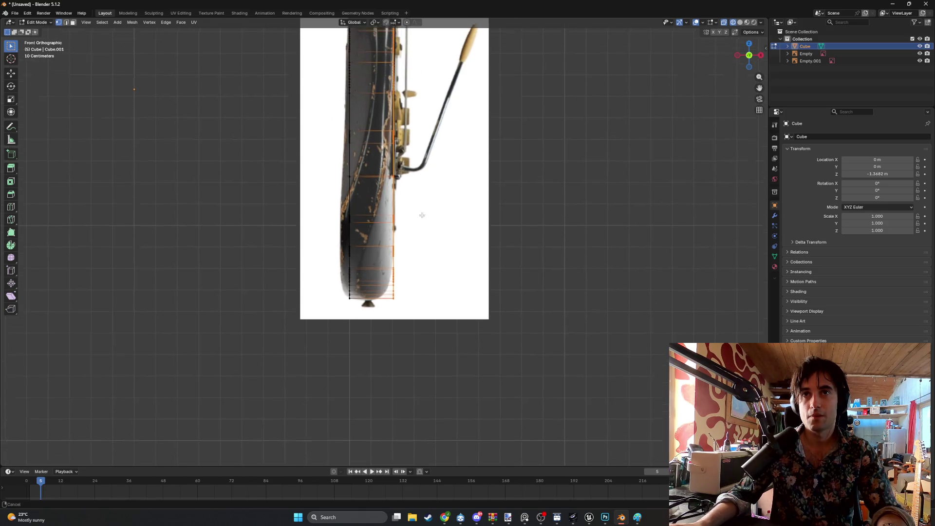
shift+scroll(429, 244, up, 3)
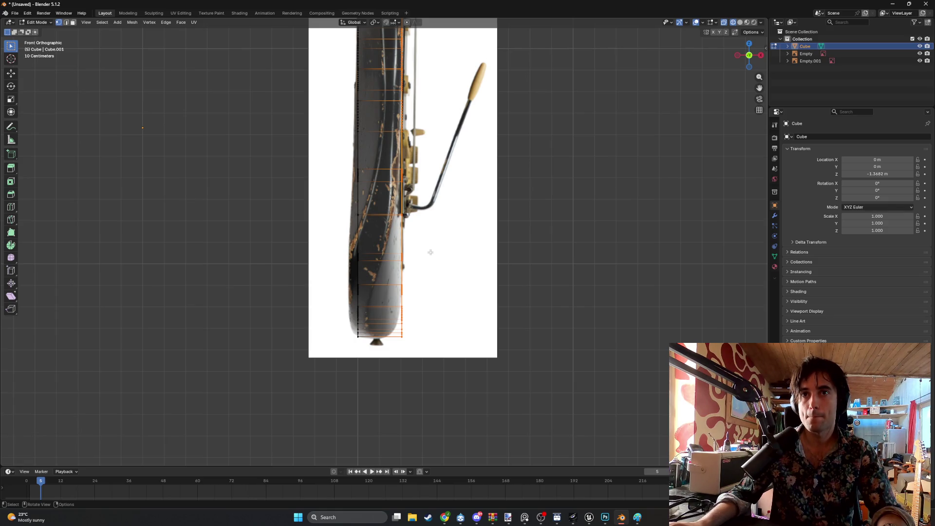
scroll(431, 252, down, 4)
shift+scroll(431, 252, up, 5)
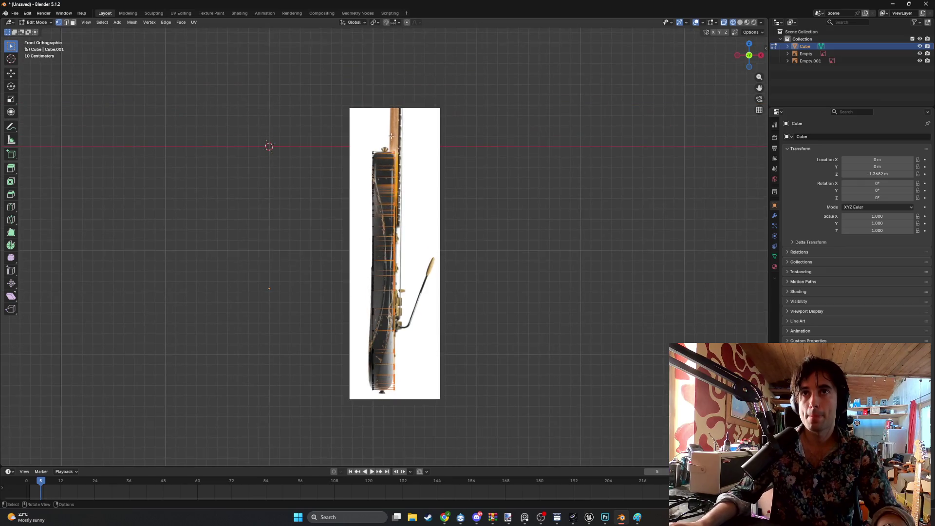
scroll(392, 114, up, 4)
shift+scroll(393, 114, up, 1)
shift+scroll(419, 151, down, 1)
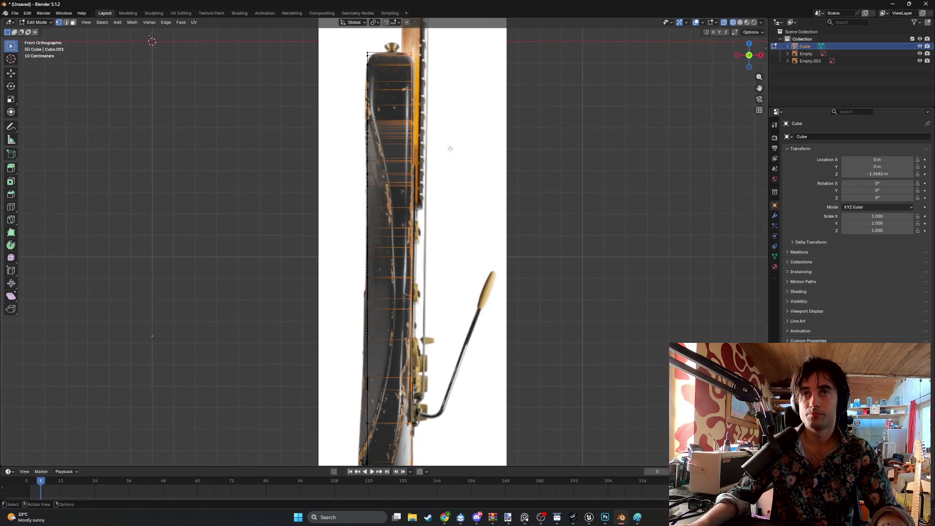
scroll(441, 182, up, 1)
shift+scroll(436, 177, down, 3)
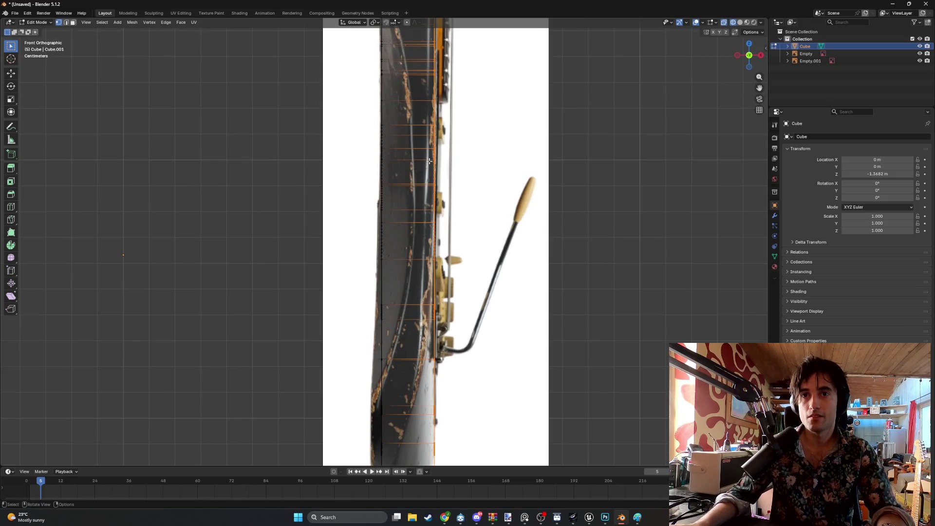
scroll(427, 170, down, 1)
scroll(428, 171, down, 1)
mouse_move(427, 181)
middle_down()
mouse_move(393, 199)
mouse_move(404, 197)
middle_up()
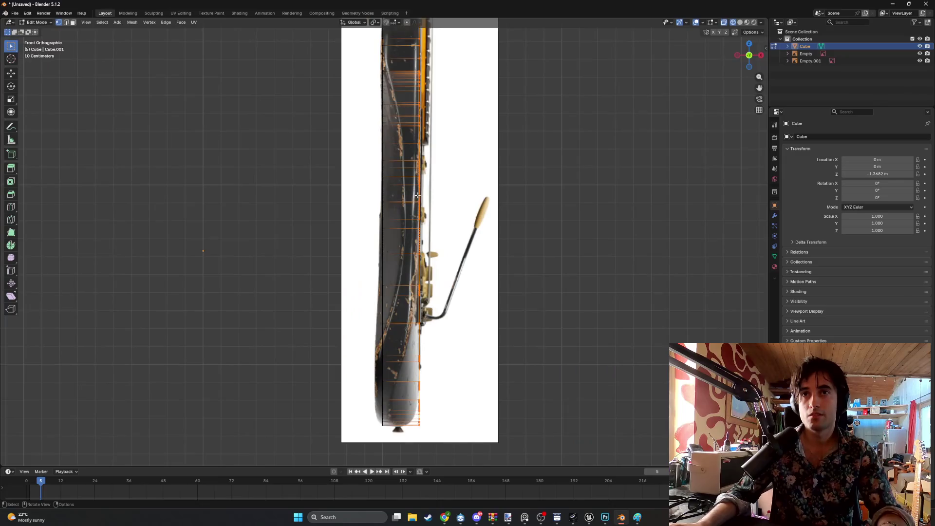
- Select all Cube vertices and slide the mesh along X over the side photo's body
key(g)
key(x)
click(448, 195)
key(a)
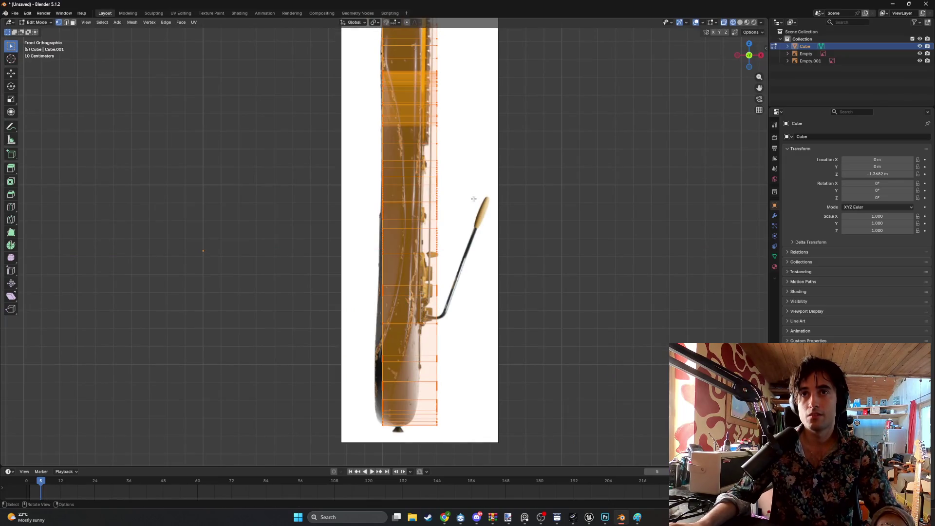
key(g)
key(x)
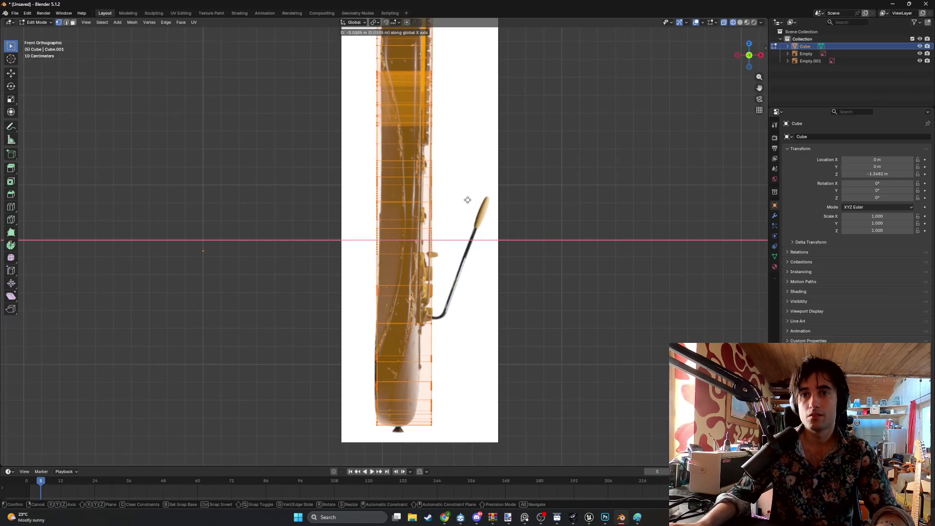
click(467, 199)
shift+middle_drag(448, 176, 446, 204)
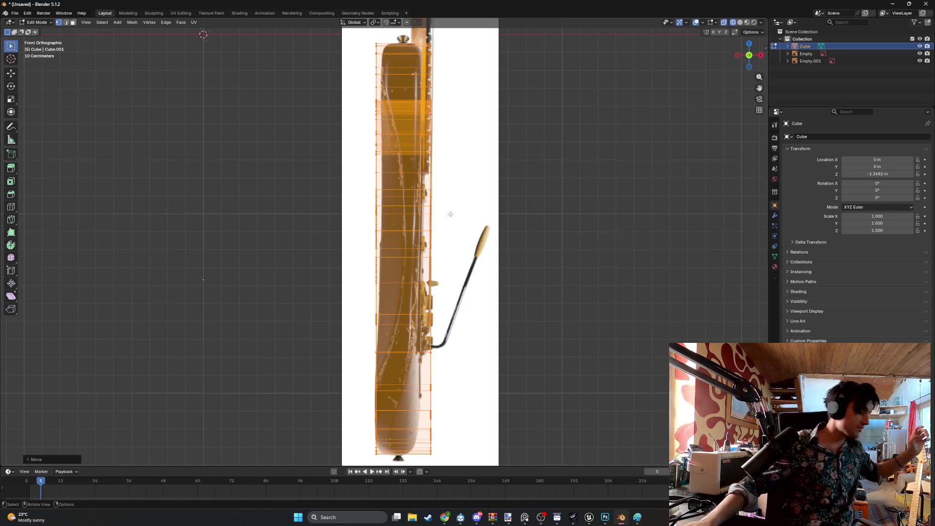
- Select the side reference Empty.001 and return to Object Mode
click(810, 61)
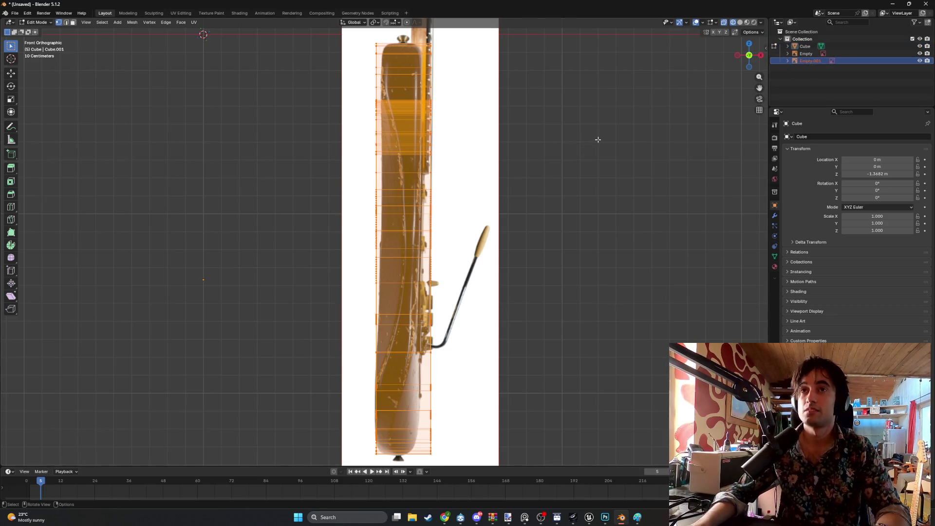
key(r)
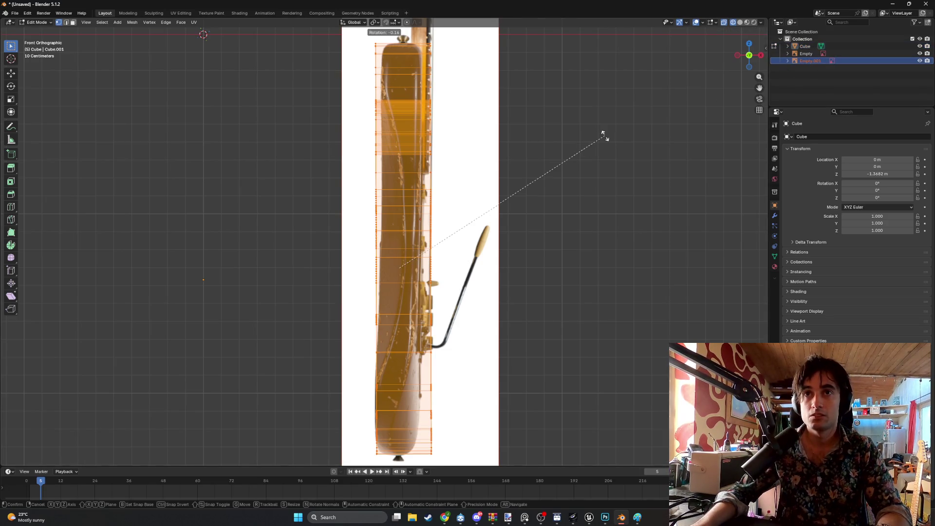
right_click(604, 135)
click(806, 54)
key(r)
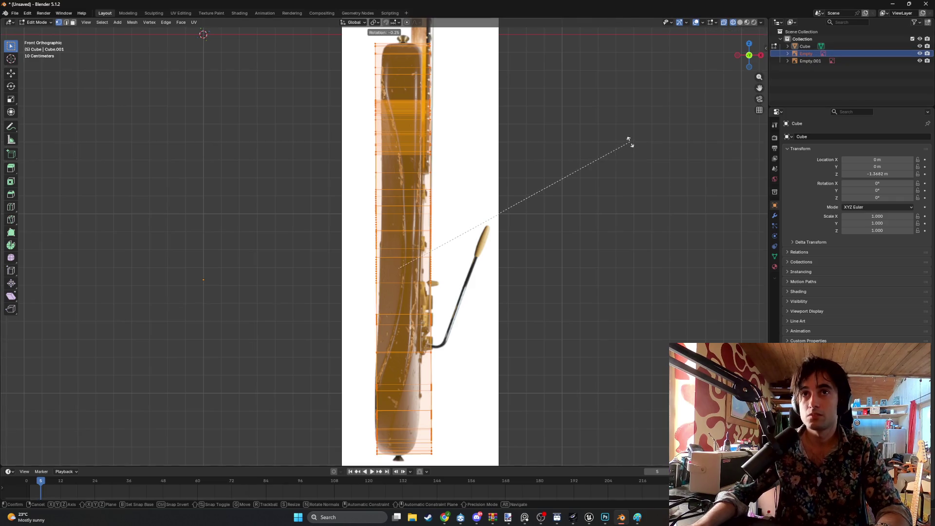
right_click(629, 141)
click(813, 61)
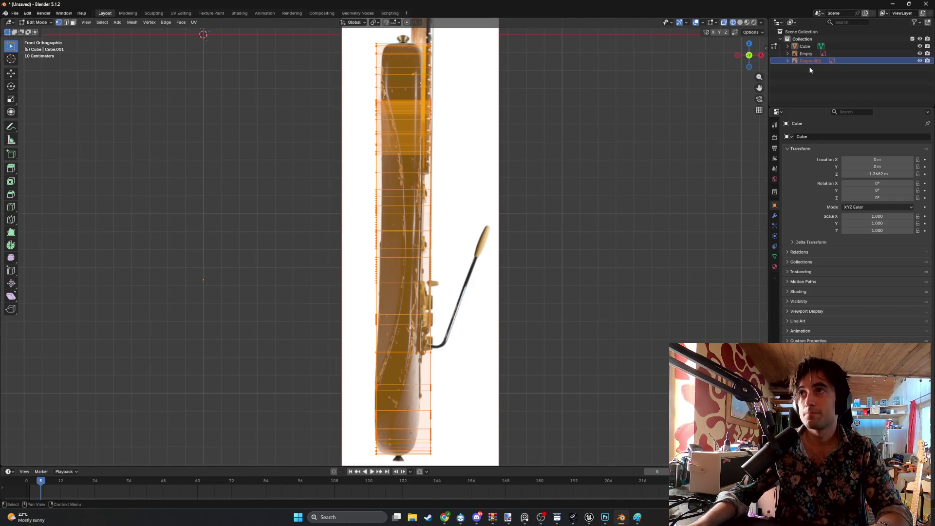
key(Tab)
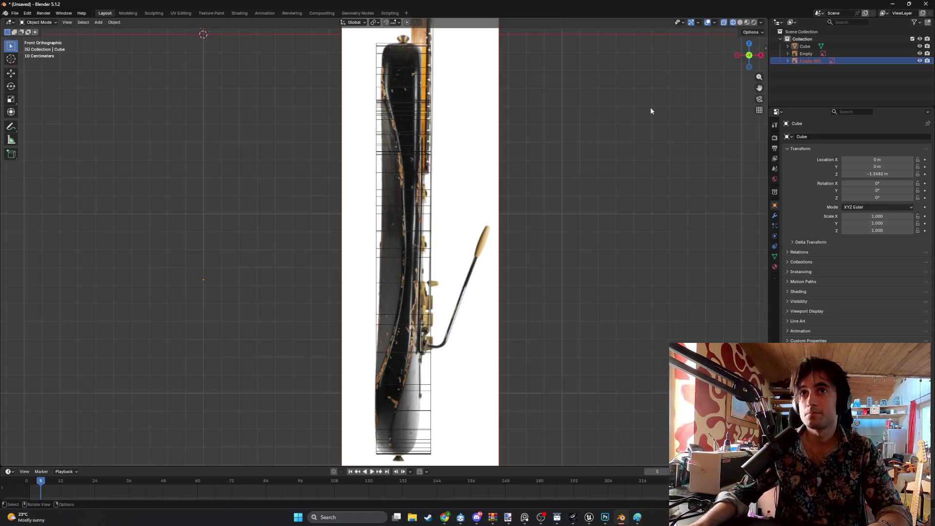
- Tilt the side reference about global Y, nudge it left along X, then refine the tilt by 0.23°
key(r)
key(y)
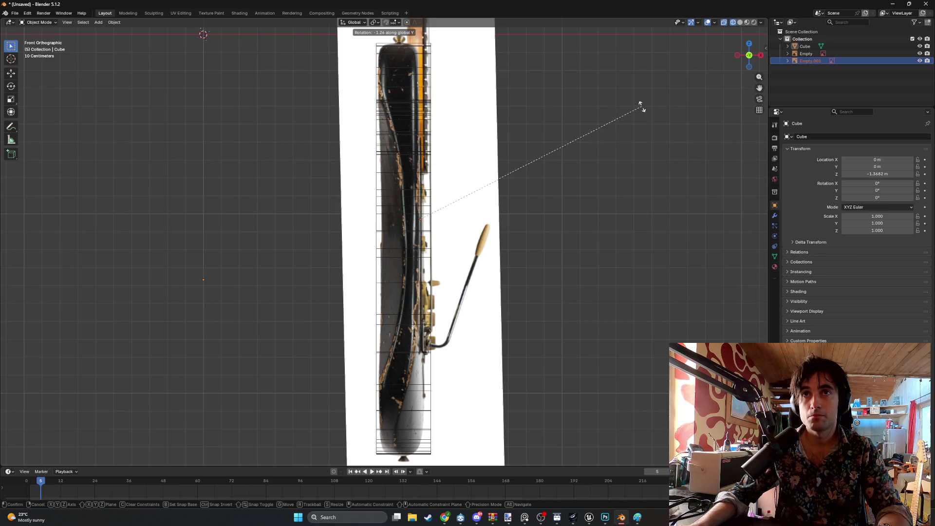
click(643, 106)
key(g)
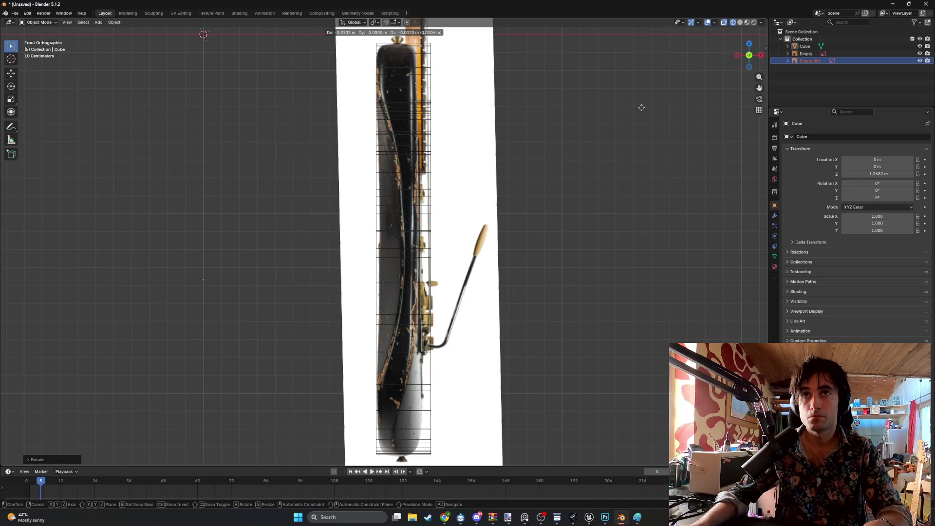
key(x)
right_click(639, 107)
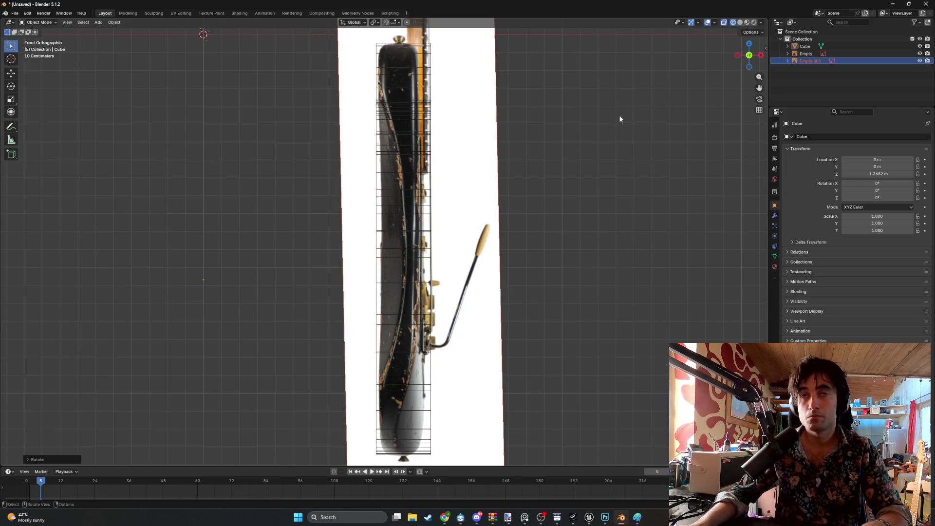
key(g)
key(x)
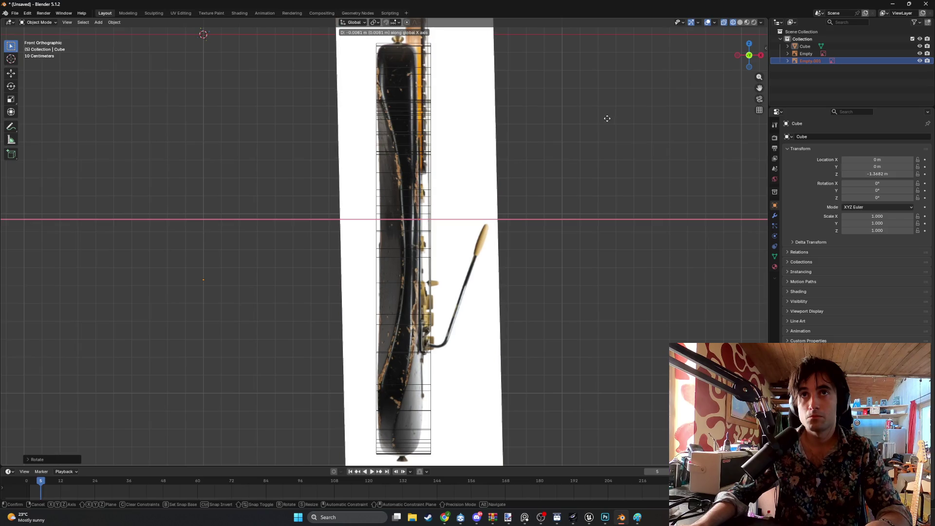
click(575, 115)
key(r)
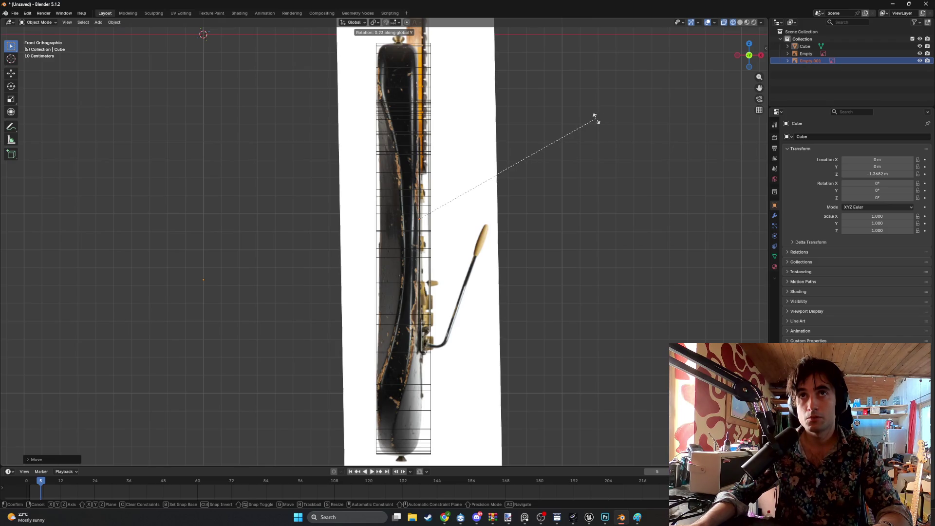
click(596, 119)
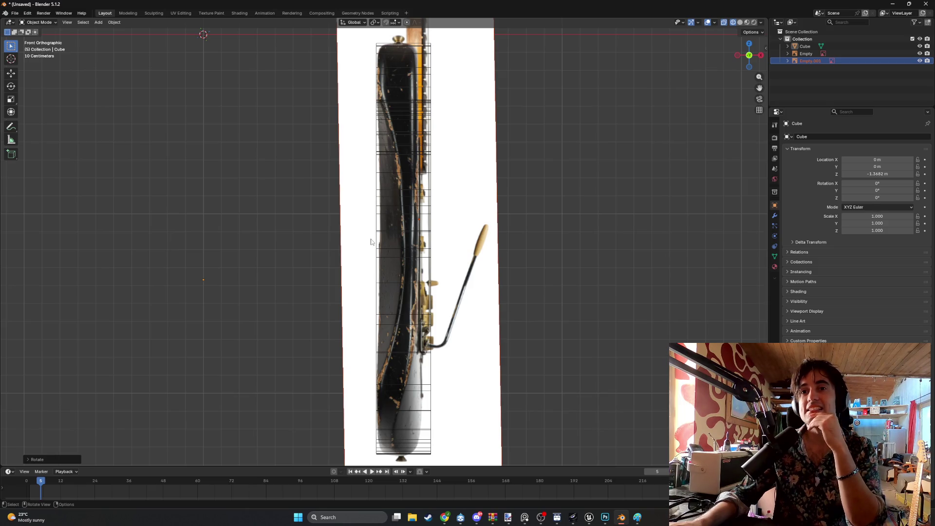
mouse_move(372, 241)
middle_down()
mouse_move(422, 232)
mouse_move(425, 213)
mouse_move(396, 223)
mouse_move(433, 220)
mouse_move(424, 222)
middle_up()
- Switch the viewport to wireframe shading and enter Edit Mode on the guitar body
key(z)
click(456, 225)
key(Tab)
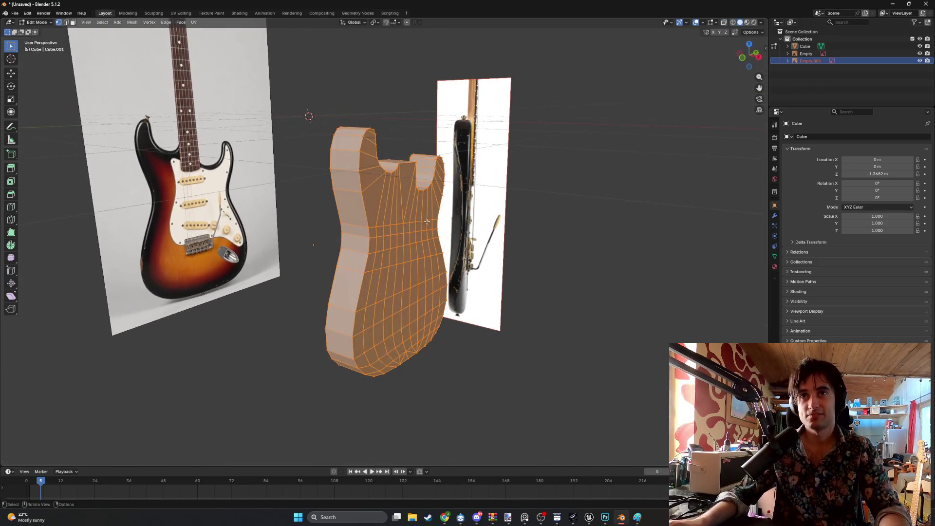
key(KP_3)
key(KP_1)
key(z)
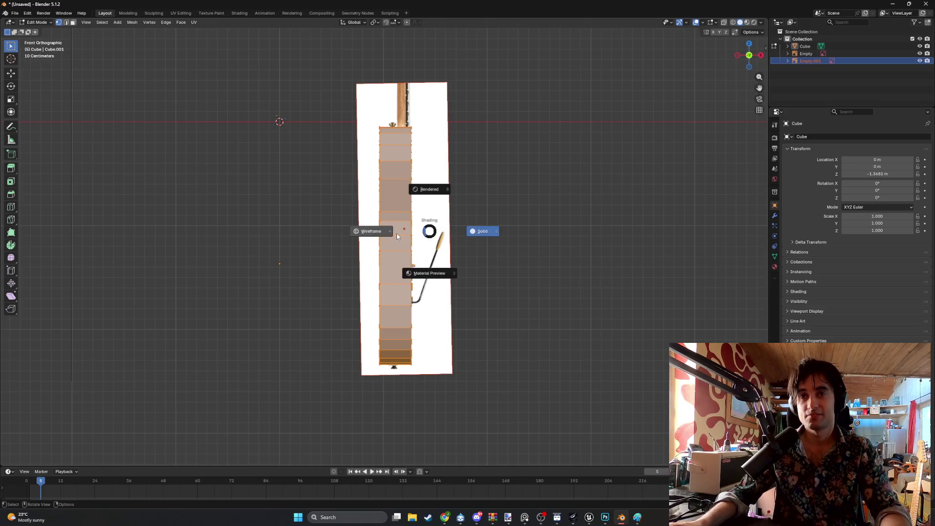
click(386, 231)
key(KP_3)
middle_drag(431, 222, 421, 253)
scroll(417, 253, up, 3)
key(z)
key(z)
click(421, 253)
middle_drag(423, 252, 469, 243)
mouse_move(442, 311)
middle_down()
mouse_move(466, 331)
mouse_move(506, 327)
middle_up()
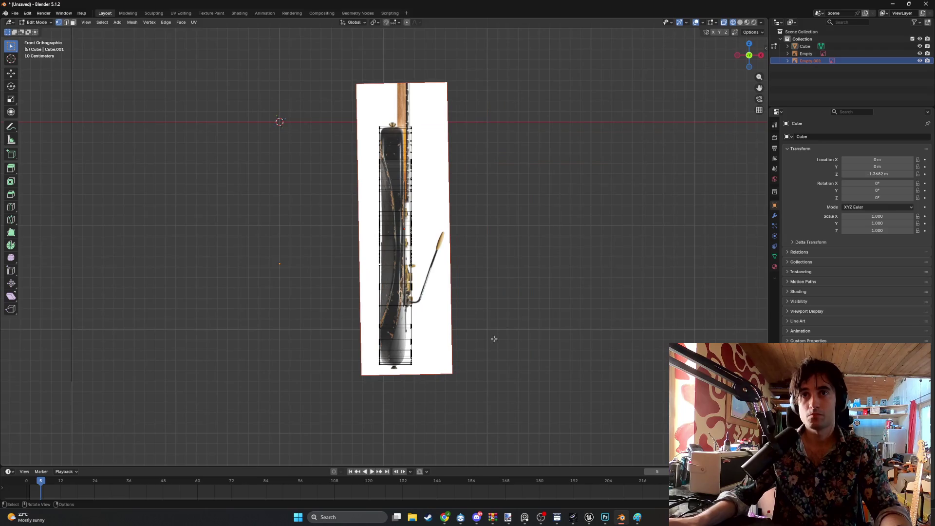
- In face select mode, slide the body mesh along X onto the side reference photo
key(3)
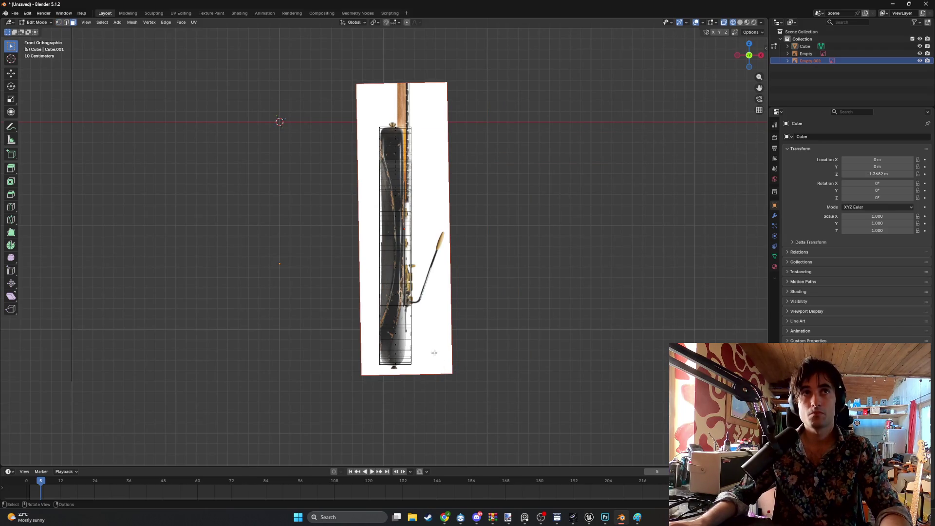
mouse_move(486, 188)
middle_down()
mouse_move(482, 209)
mouse_move(459, 219)
middle_up()
scroll(459, 219, up, 2)
key(g)
key(x)
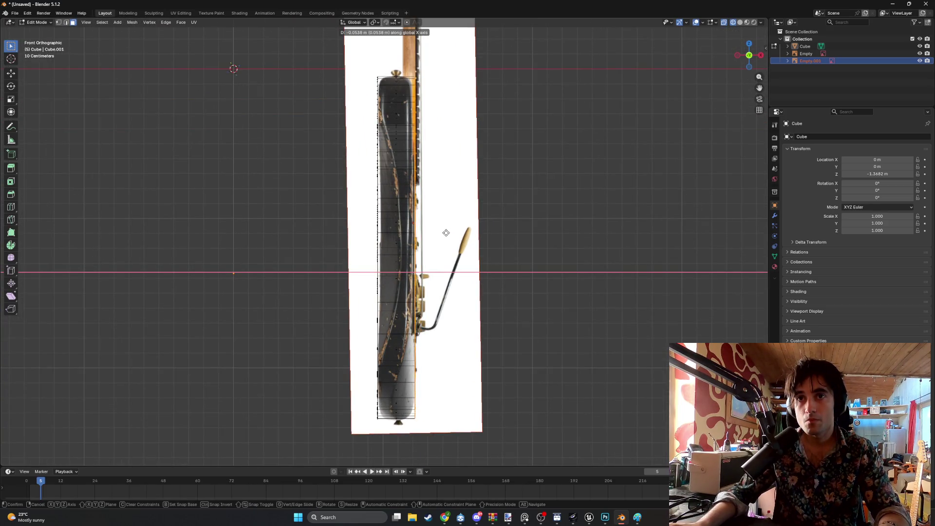
click(446, 232)
mouse_move(446, 233)
middle_down()
mouse_move(403, 415)
mouse_move(463, 229)
mouse_move(472, 227)
middle_up()
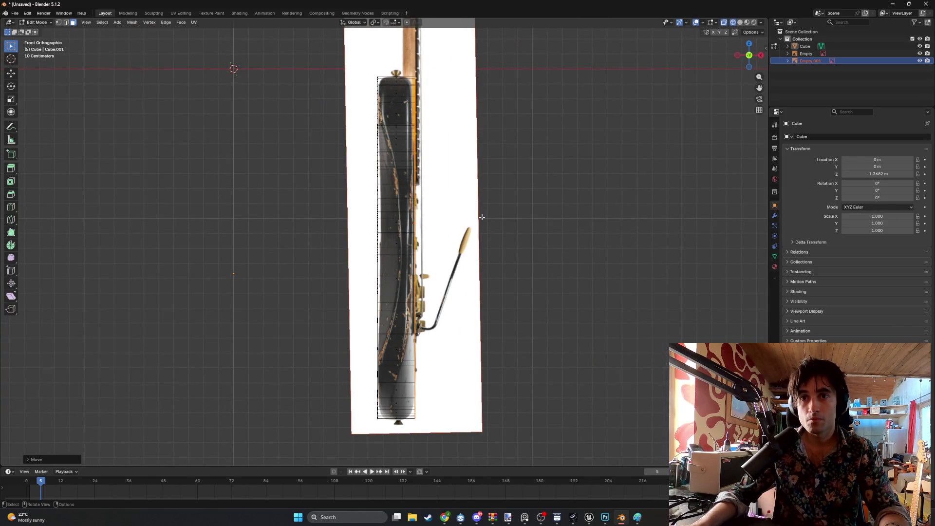
scroll(486, 215, up, 3)
mouse_move(439, 214)
shift+middle_down()
mouse_move(436, 242)
mouse_move(450, 249)
mouse_move(451, 200)
shift+middle_up()
key(x)
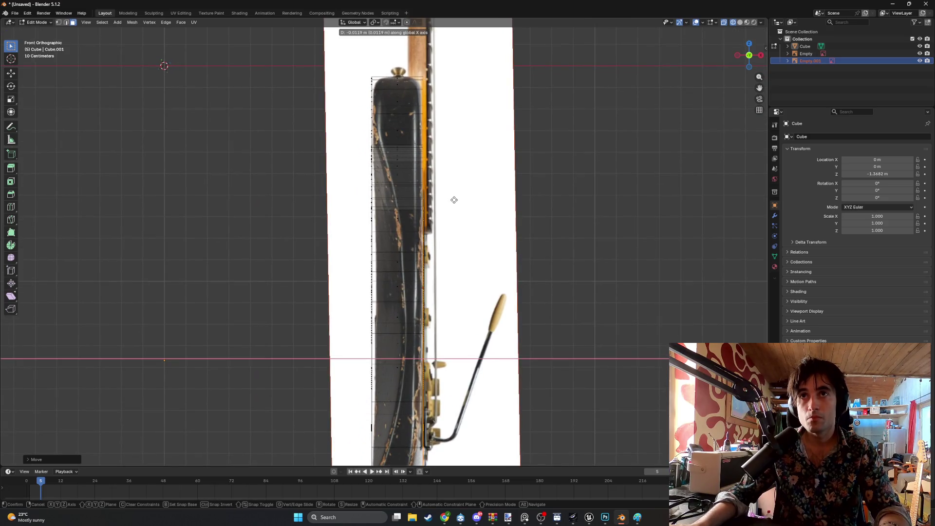
click(454, 200)
mouse_move(454, 200)
shift+middle_down()
mouse_move(451, 154)
mouse_move(434, 192)
mouse_move(428, 247)
mouse_move(400, 247)
mouse_move(419, 244)
mouse_move(364, 214)
mouse_move(396, 254)
mouse_move(355, 272)
mouse_move(351, 261)
mouse_move(367, 265)
mouse_move(341, 263)
mouse_move(355, 246)
mouse_move(382, 249)
shift+middle_up()
scroll(364, 214, up, 2)
- Deselect all faces and return to the front orthographic view
key(alt+a)
key(KP_1)
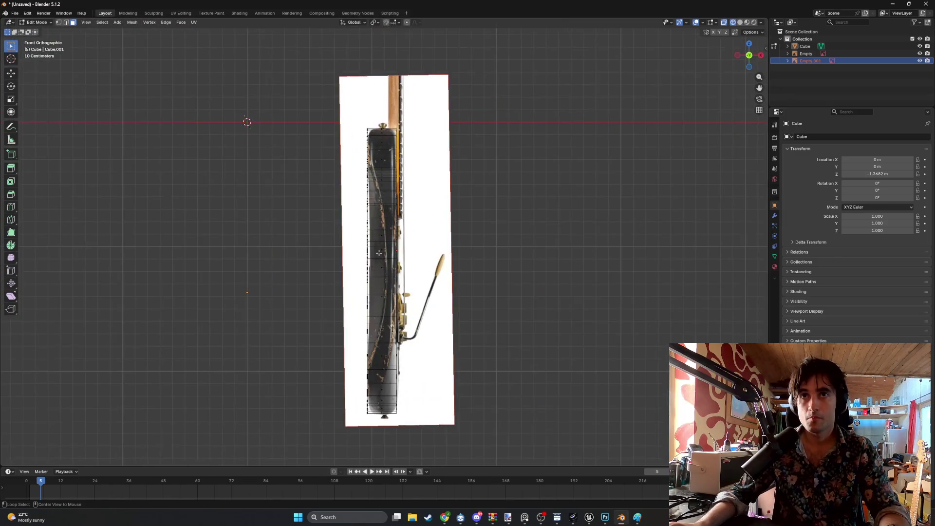
scroll(370, 195, up, 3)
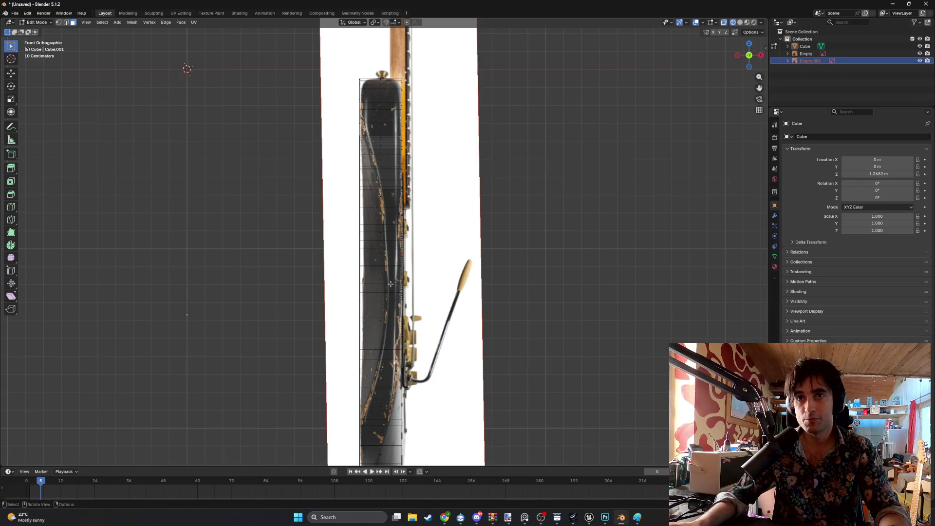
mouse_move(331, 215)
middle_down()
mouse_move(381, 242)
mouse_move(407, 344)
middle_up()
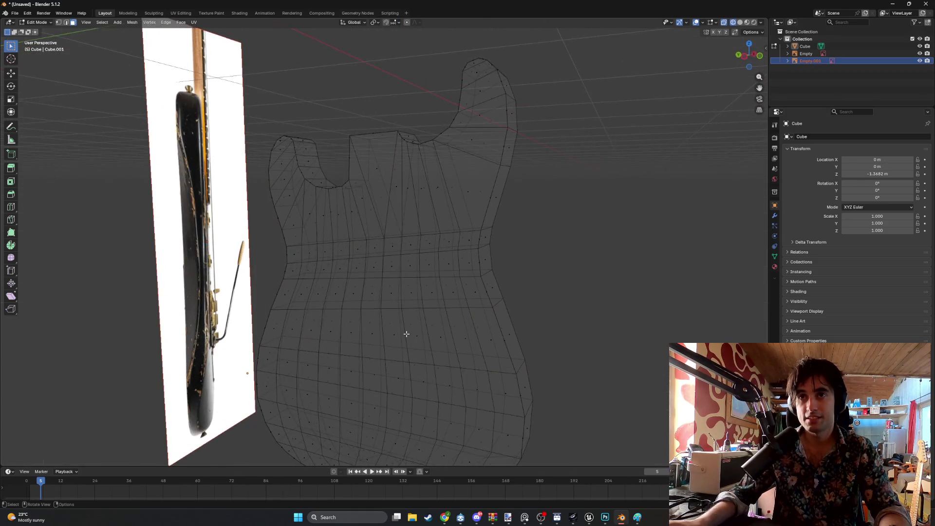
mouse_move(474, 240)
middle_down()
mouse_move(420, 267)
mouse_move(371, 240)
mouse_move(409, 238)
mouse_move(422, 259)
mouse_move(434, 230)
mouse_move(369, 368)
mouse_move(368, 296)
middle_up()
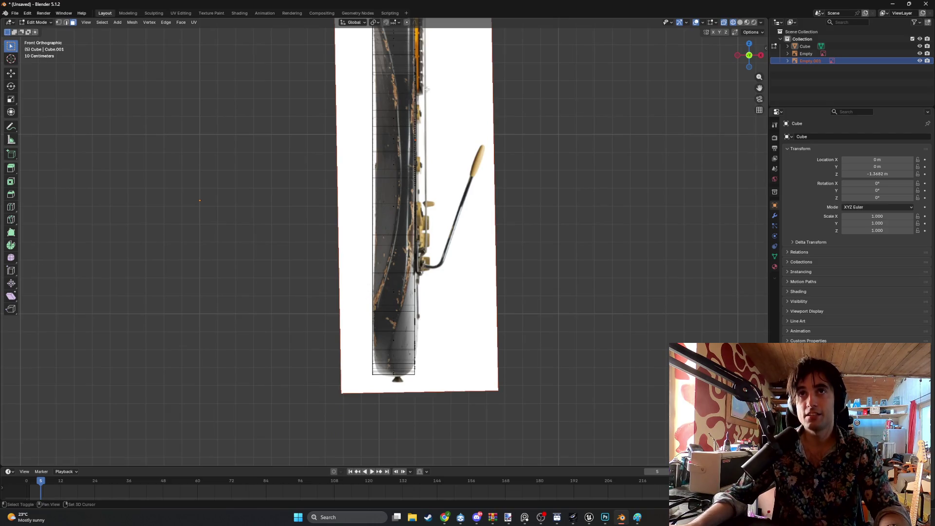
shift+middle_drag(391, 57, 398, 187)
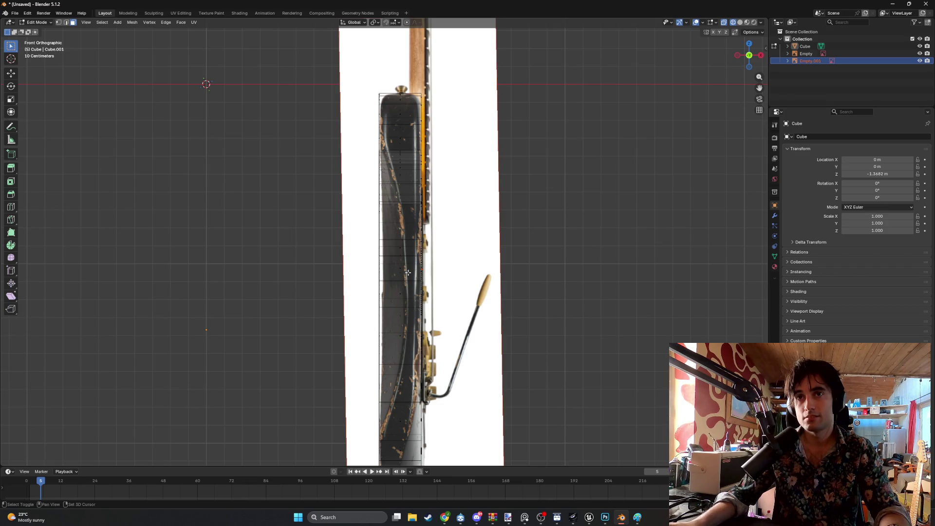
shift+scroll(387, 195, down, 3)
scroll(394, 373, up, 4)
mouse_move(394, 373)
shift+middle_down()
mouse_move(392, 269)
mouse_move(380, 286)
mouse_move(370, 263)
mouse_move(371, 278)
mouse_move(398, 276)
mouse_move(381, 272)
mouse_move(399, 307)
shift+middle_up()
scroll(392, 269, down, 2)
click(381, 271)
- Select the column of faces running up the guitar body's left side
shift+click(398, 307)
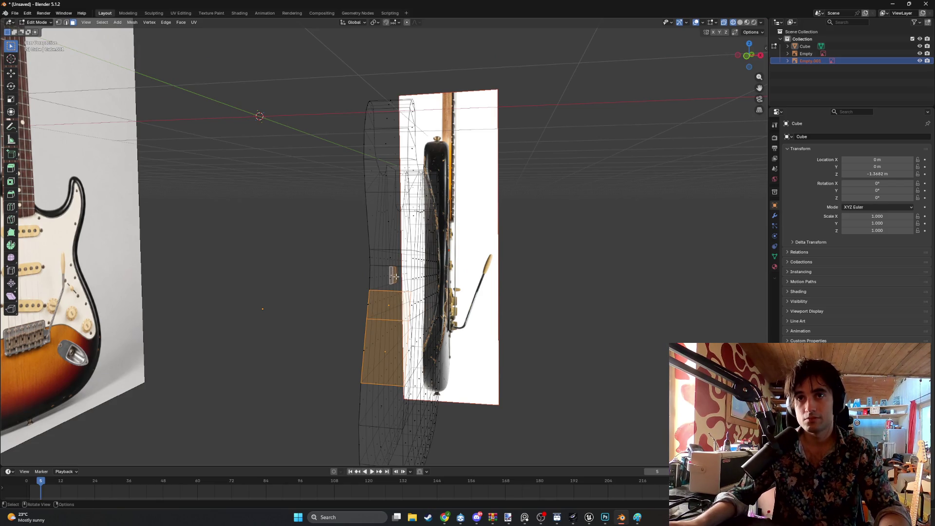
shift+click(388, 276)
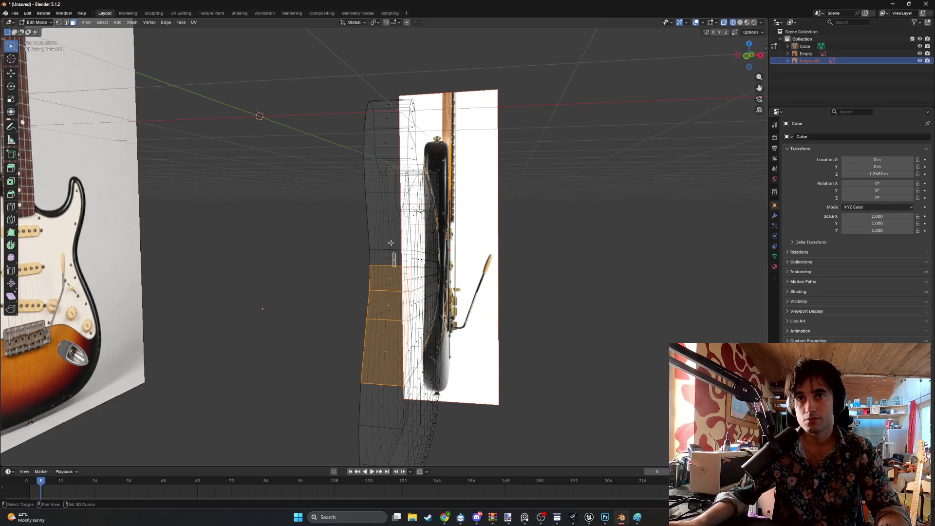
shift+click(394, 259)
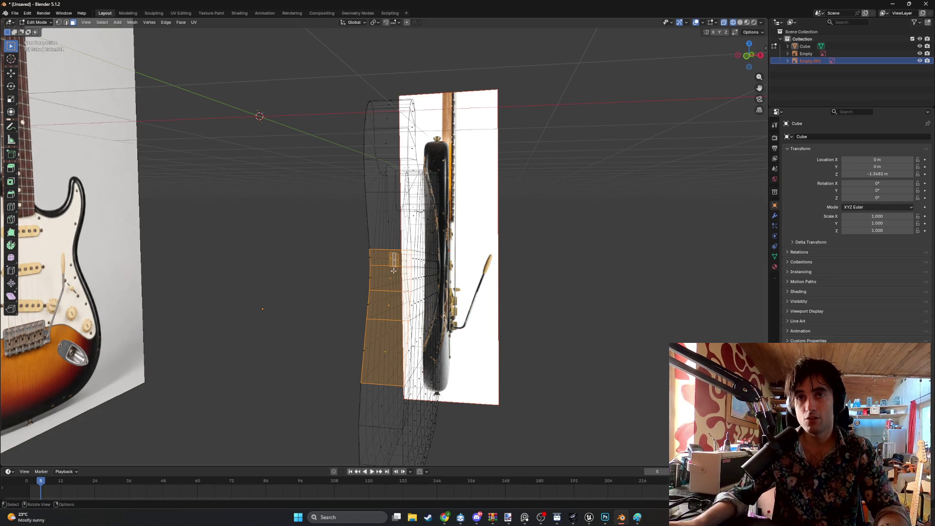
middle_drag(397, 264, 385, 267)
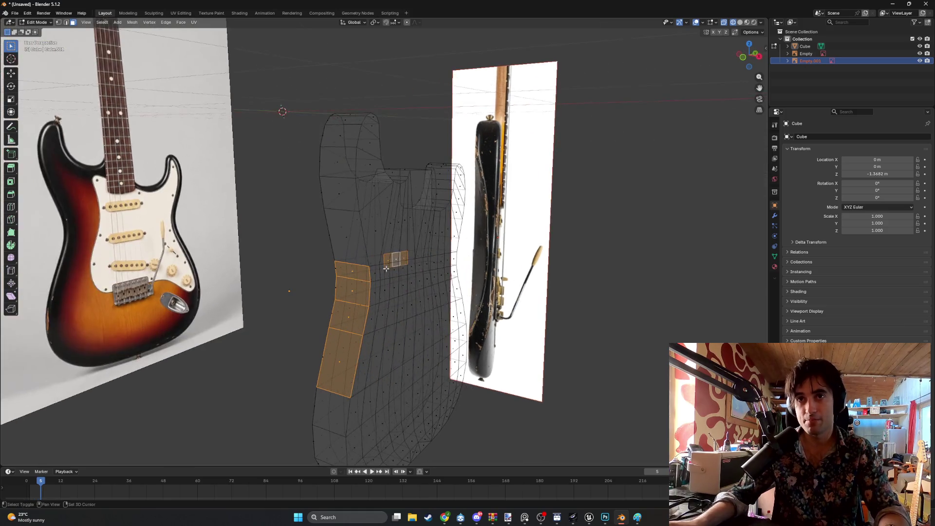
shift+click(348, 238)
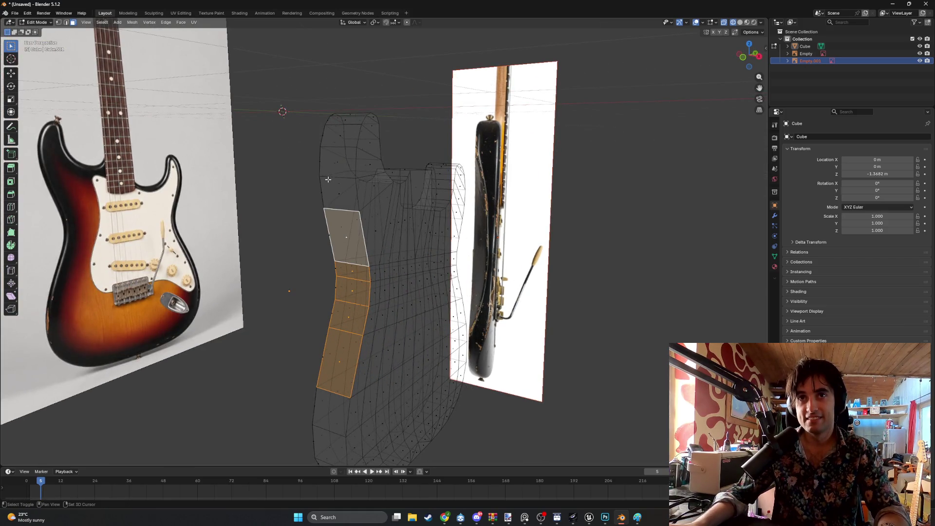
shift+click(337, 192)
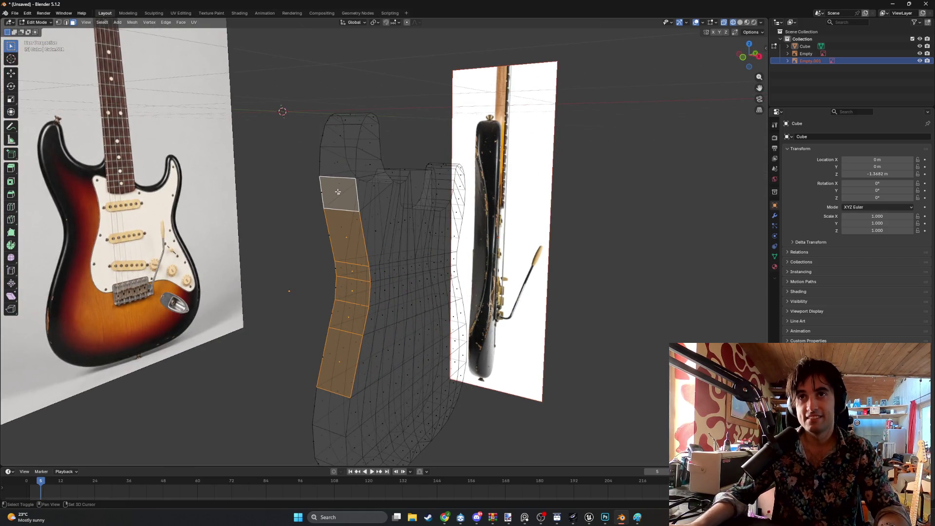
shift+click(339, 163)
shift+middle_drag(338, 163, 368, 29)
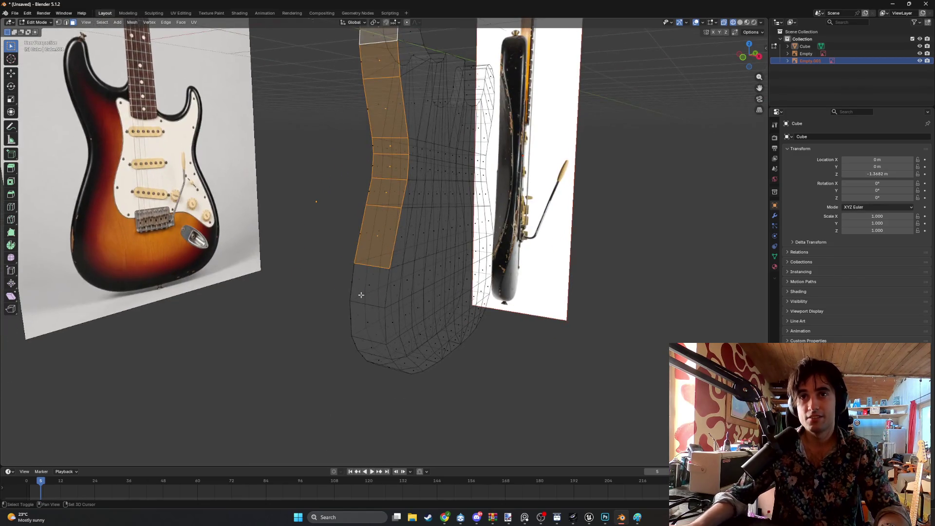
shift+click(369, 288)
key(KP_1)
key(KP_3)
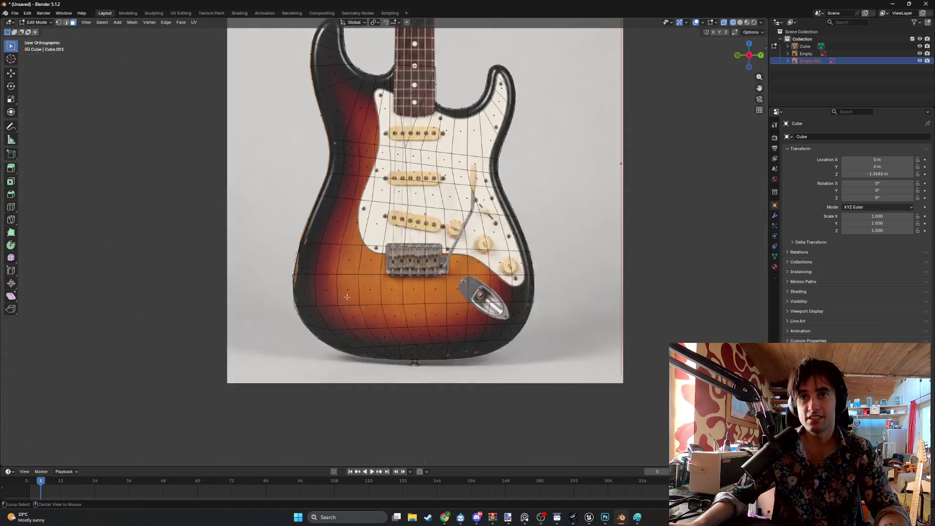
key(KP_1)
mouse_move(398, 298)
middle_down()
mouse_move(377, 317)
mouse_move(340, 244)
middle_up()
shift+click(374, 311)
- Test hiding the selected side faces, then undo and reveal them again
key(h)
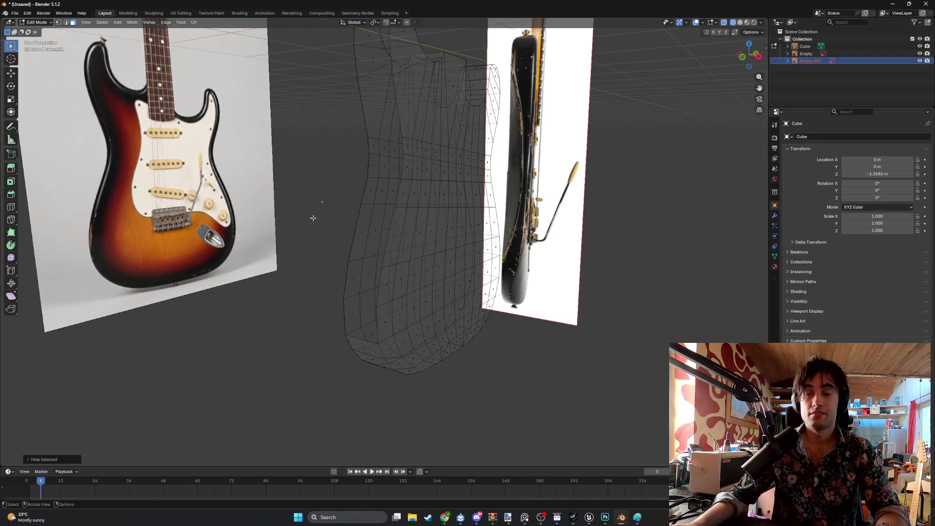
key(ctrl+z)
mouse_move(313, 209)
middle_down()
mouse_move(312, 177)
mouse_move(306, 187)
middle_up()
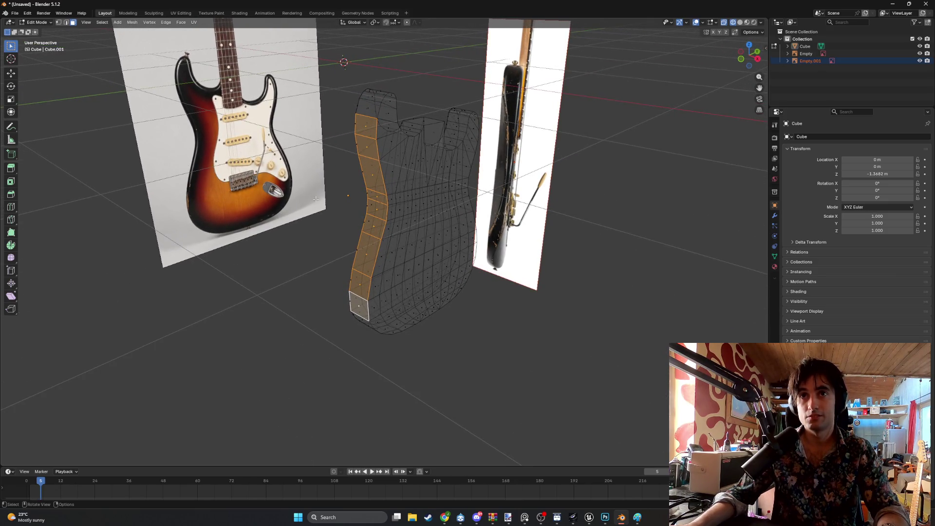
key(h)
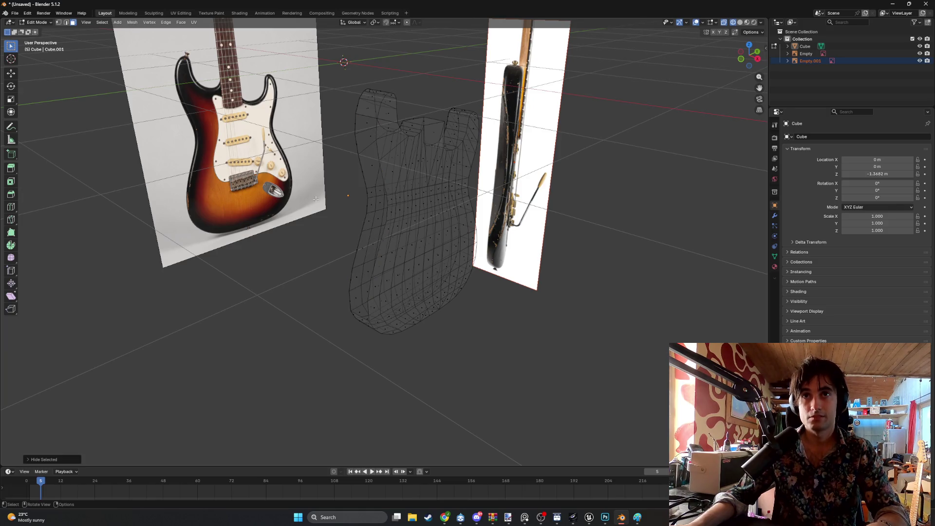
key(alt+h)
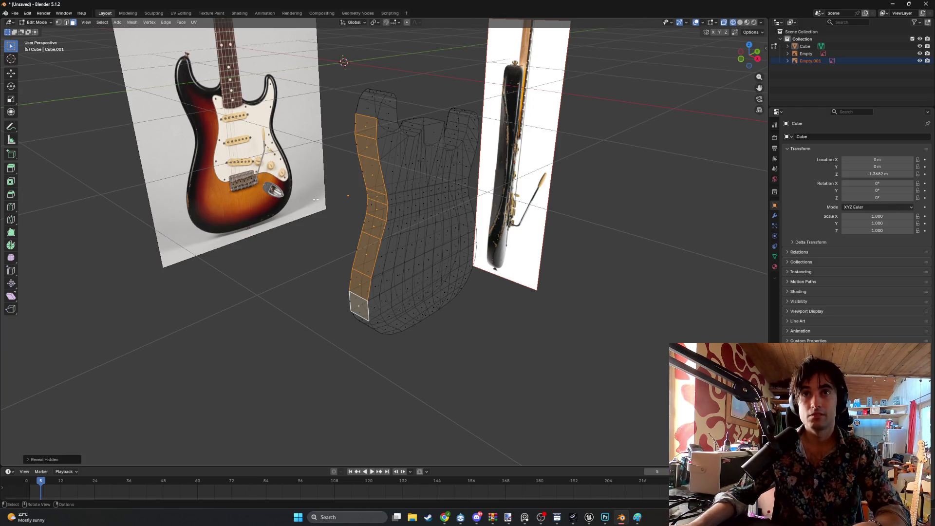
mouse_move(415, 234)
middle_down()
mouse_move(405, 225)
mouse_move(477, 323)
mouse_move(424, 290)
middle_up()
- Select the whole body mesh, then deselect the nine faces of the left-side strip
key(a)
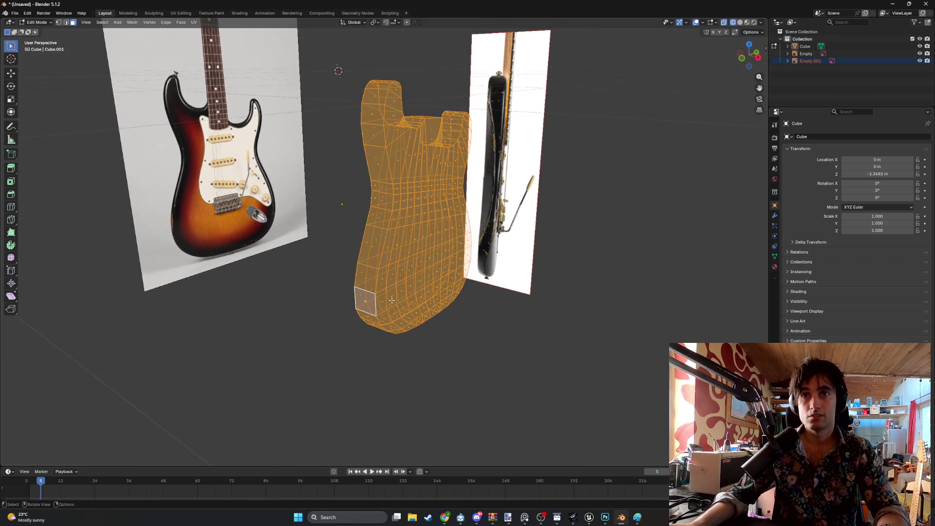
shift+click(366, 301)
shift+click(369, 273)
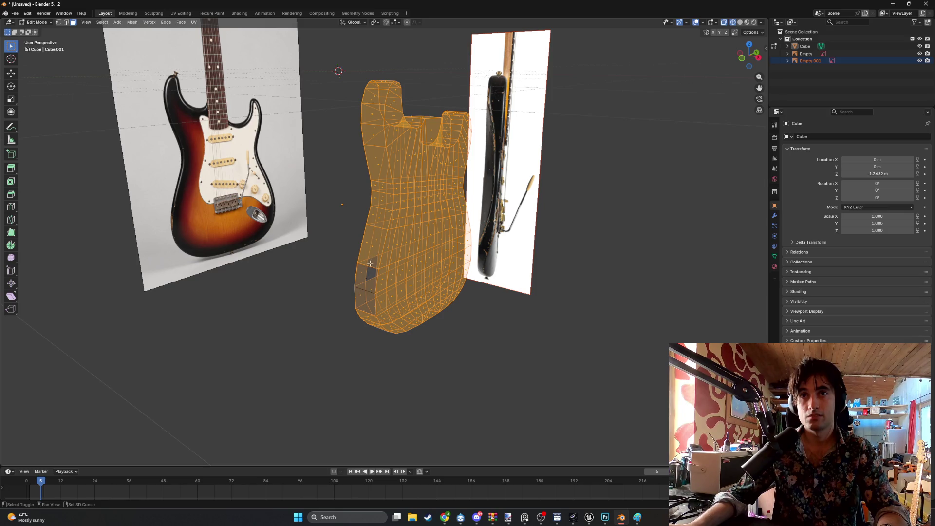
shift+click(371, 245)
shift+click(378, 215)
shift+click(382, 194)
shift+click(382, 187)
shift+click(377, 164)
shift+click(372, 138)
shift+click(375, 114)
middle_drag(350, 169, 328, 194)
- Hide everything except the side strip and zoom in on the front orthographic view
key(h)
key(KP_1)
scroll(398, 239, up, 6)
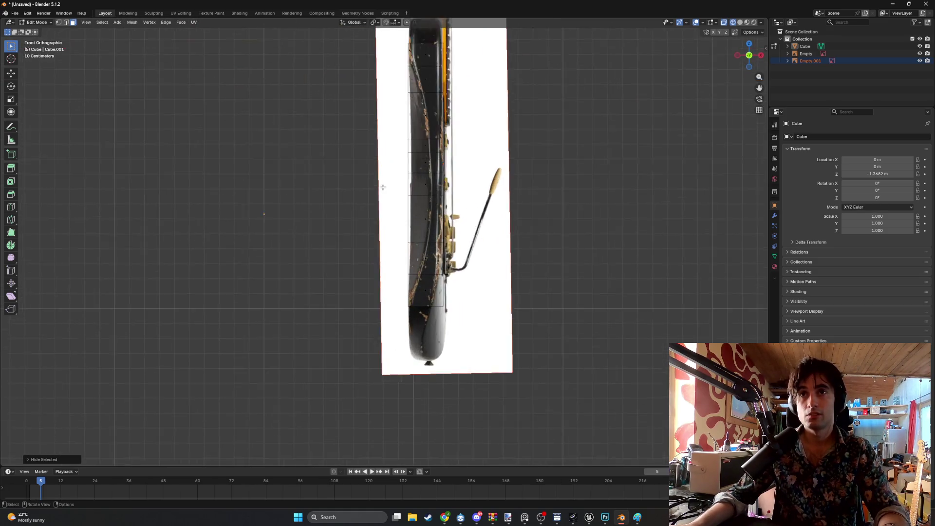
scroll(398, 239, up, 3)
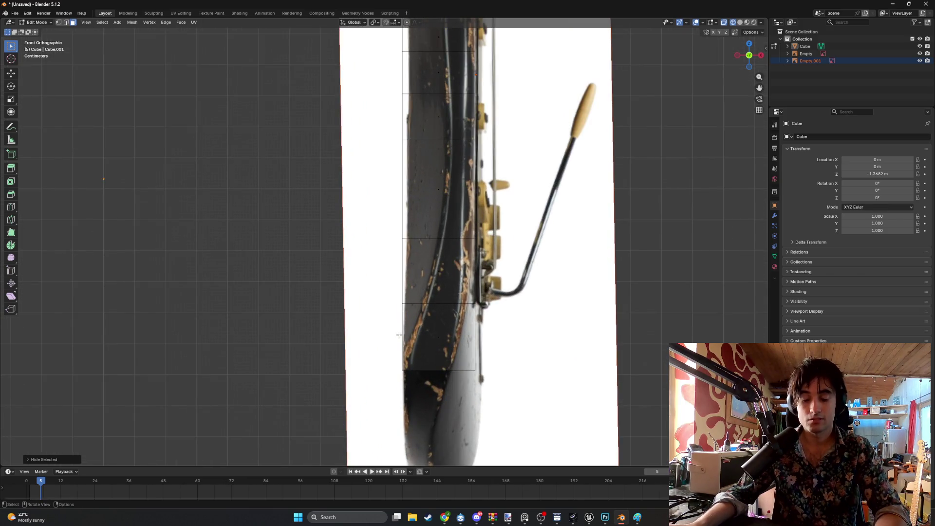
- Knife-cut a line through the strip that follows the body's curved contour in the side photo
key(k)
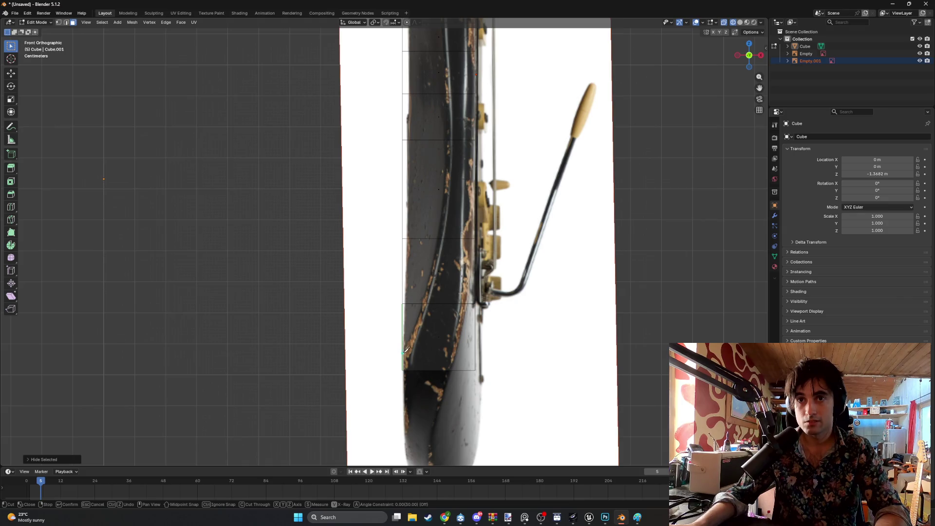
click(425, 303)
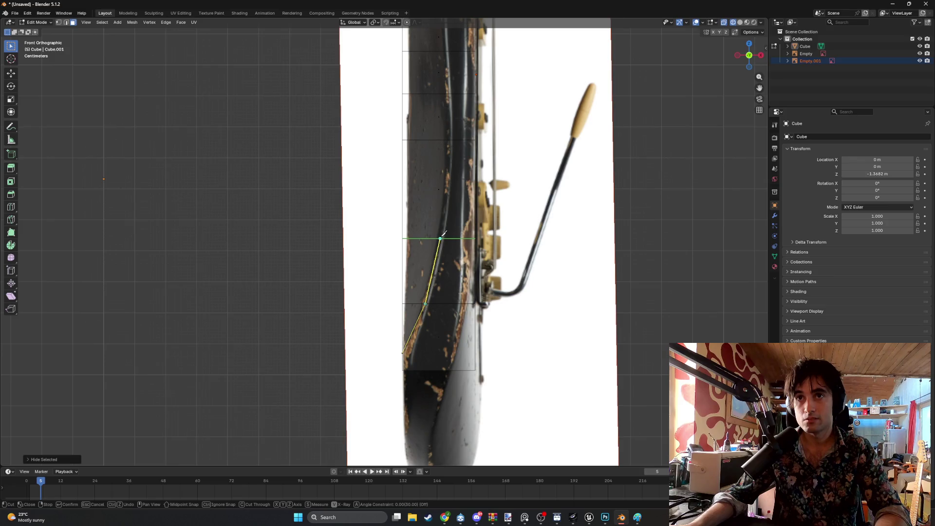
click(439, 239)
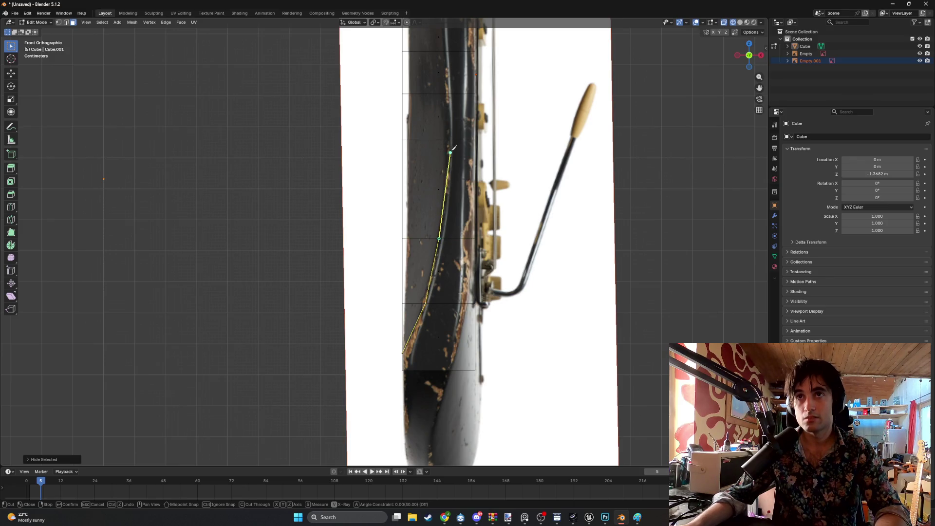
click(454, 145)
mouse_move(454, 146)
shift+middle_down()
mouse_move(444, 157)
mouse_move(438, 310)
shift+middle_up()
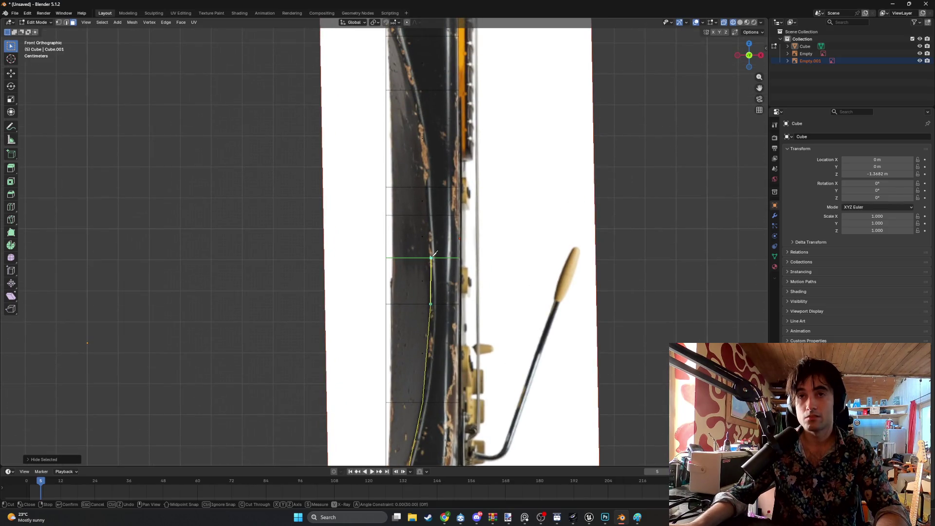
click(422, 188)
shift+middle_drag(423, 188, 425, 276)
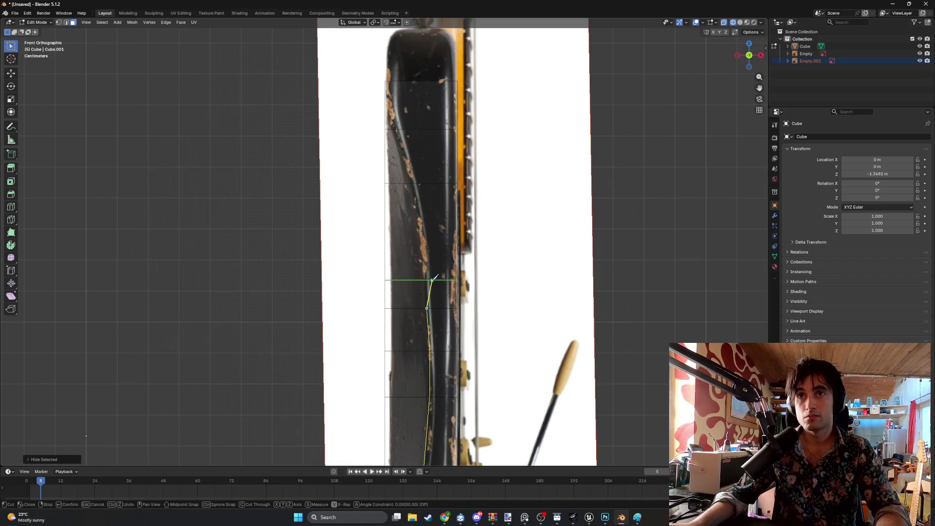
click(425, 279)
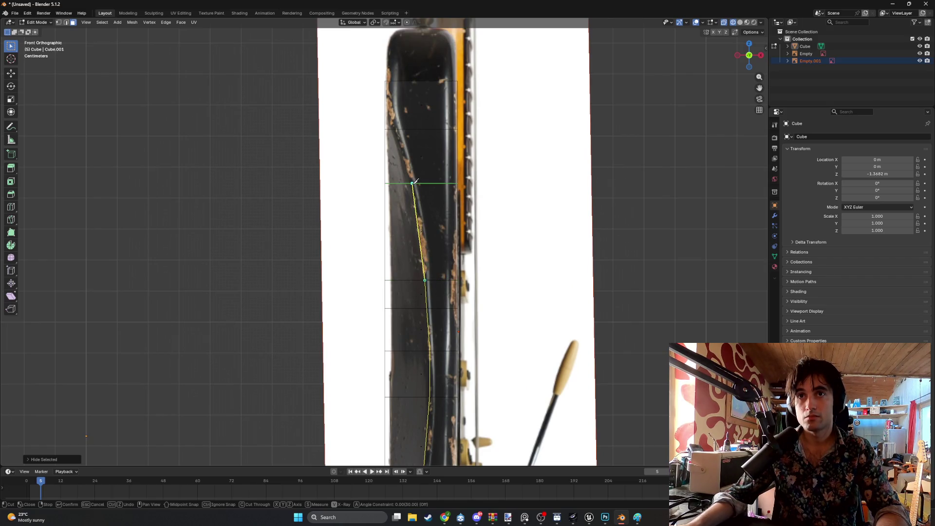
click(412, 183)
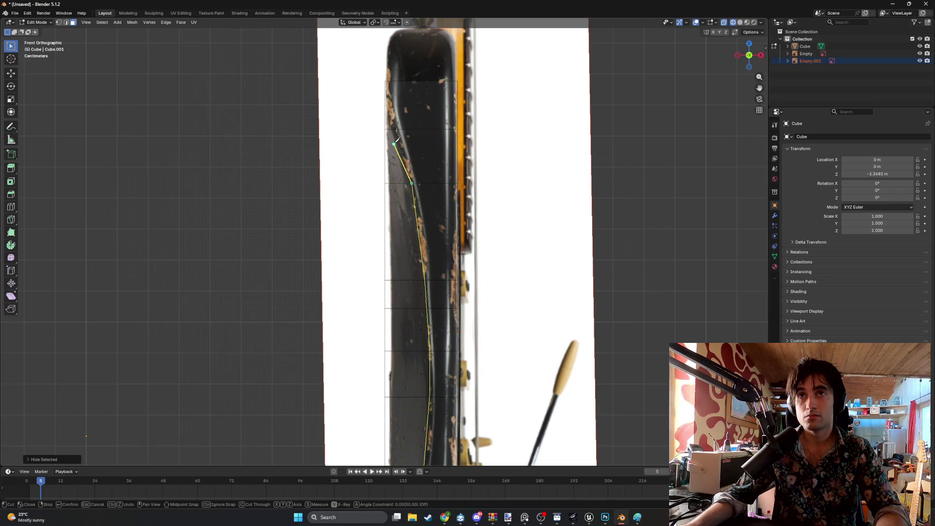
click(397, 129)
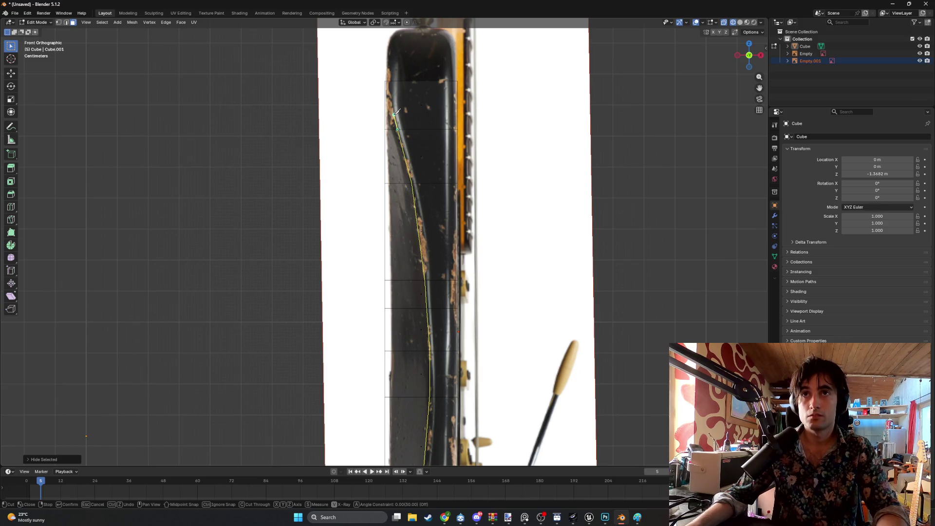
key(Return)
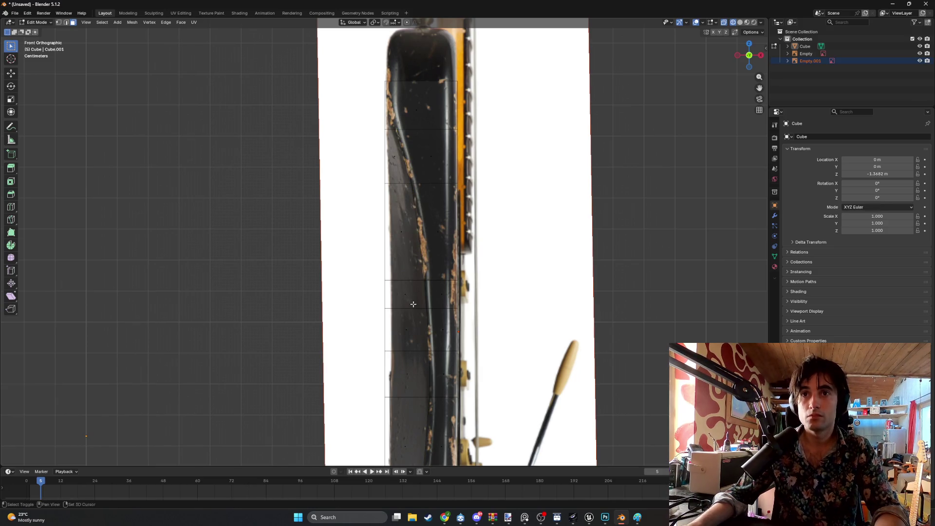
- Select the top face of the side strip and turn on snapping to vertices
shift+middle_drag(413, 341, 416, 172)
scroll(415, 172, up, 3)
mouse_move(409, 320)
middle_down()
mouse_move(390, 330)
mouse_move(388, 201)
mouse_move(453, 240)
mouse_move(386, 234)
mouse_move(407, 244)
mouse_move(398, 254)
middle_up()
click(416, 231)
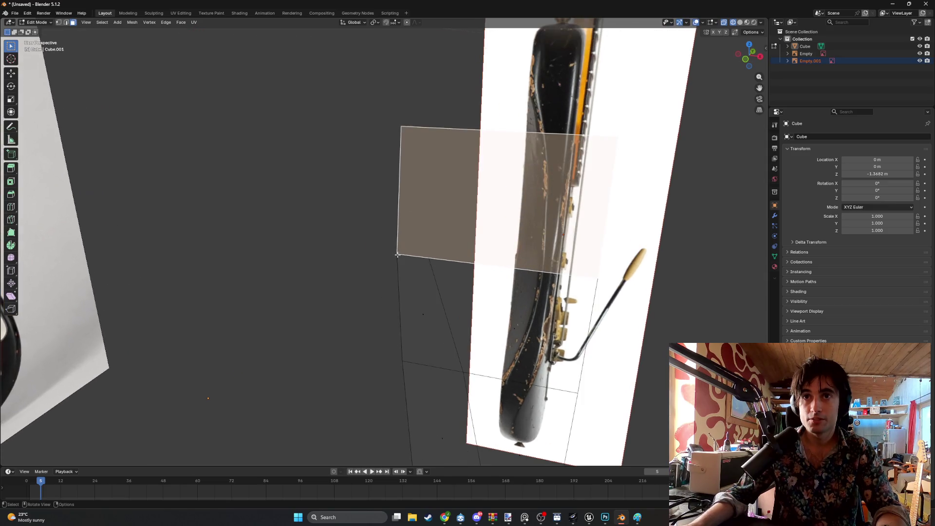
click(393, 22)
click(382, 75)
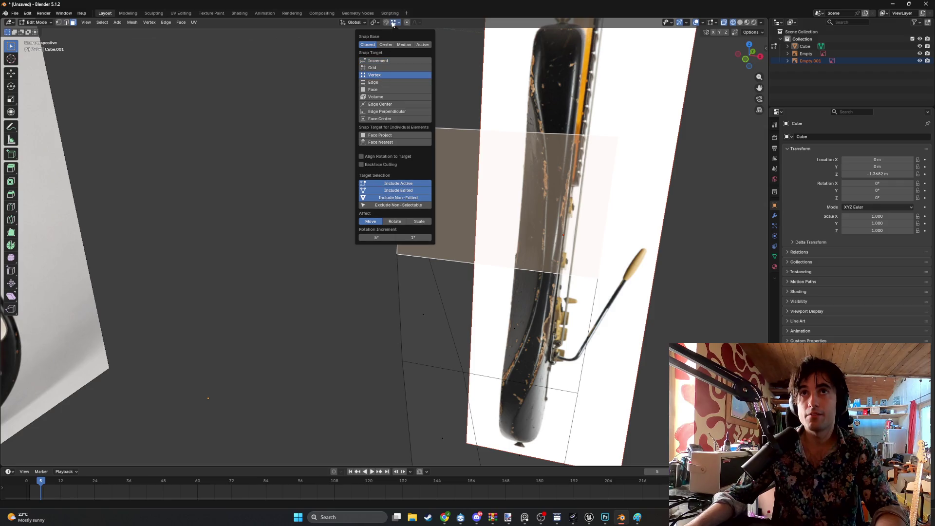
click(386, 22)
- Knife-cut the top face diagonally from its top-left vertex to the bottom vertex
key(k)
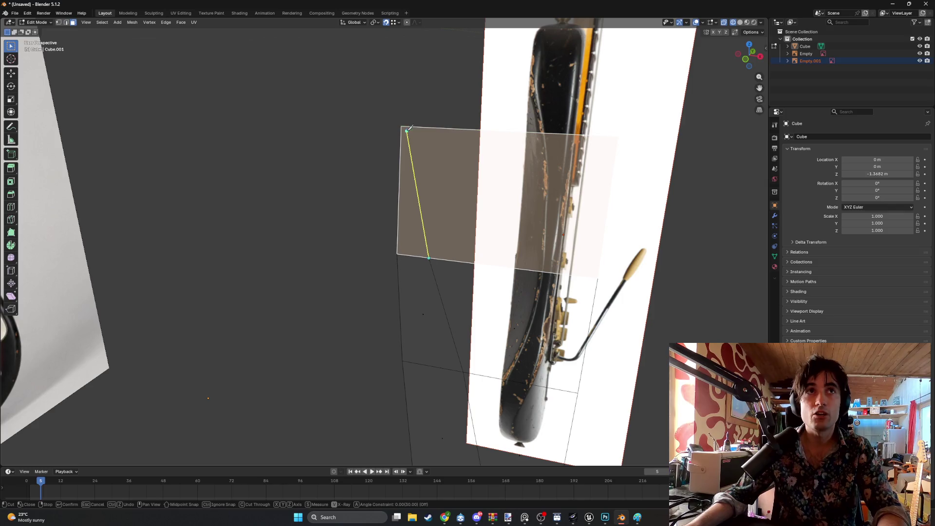
key(Escape)
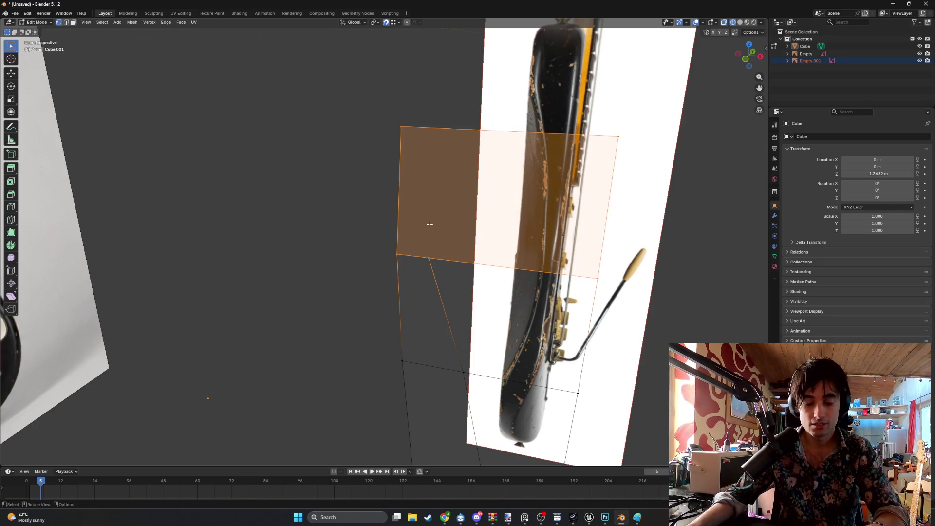
key(k)
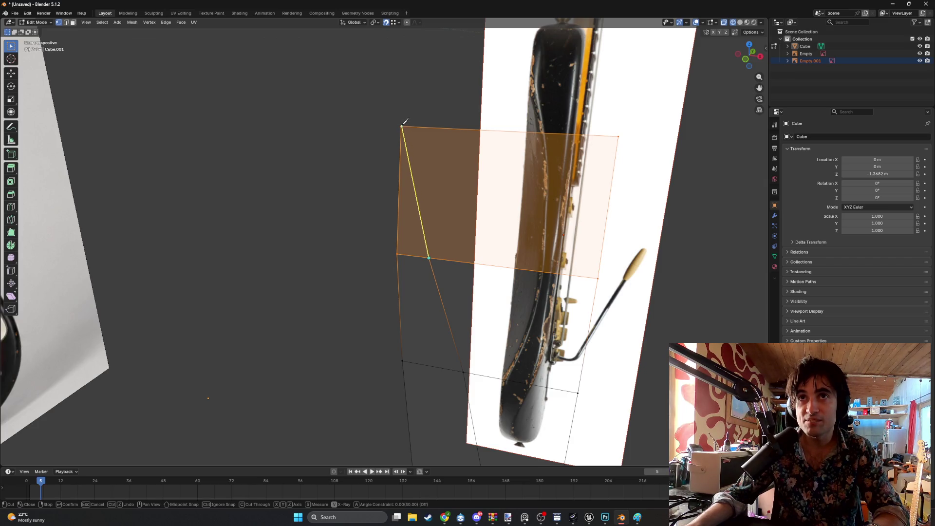
alt+scroll(405, 123, up, 3)
scroll(396, 167, up, 5)
scroll(396, 167, up, 3)
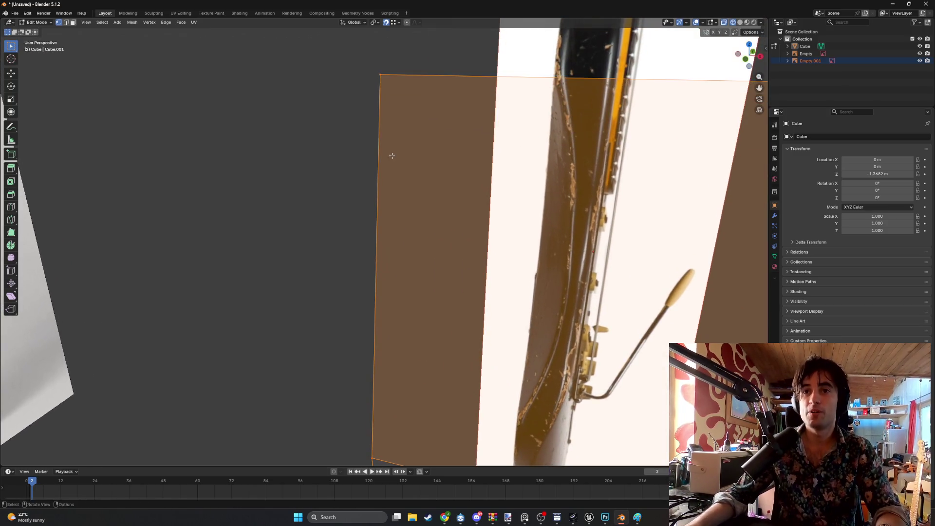
scroll(388, 142, down, 2)
scroll(388, 146, down, 2)
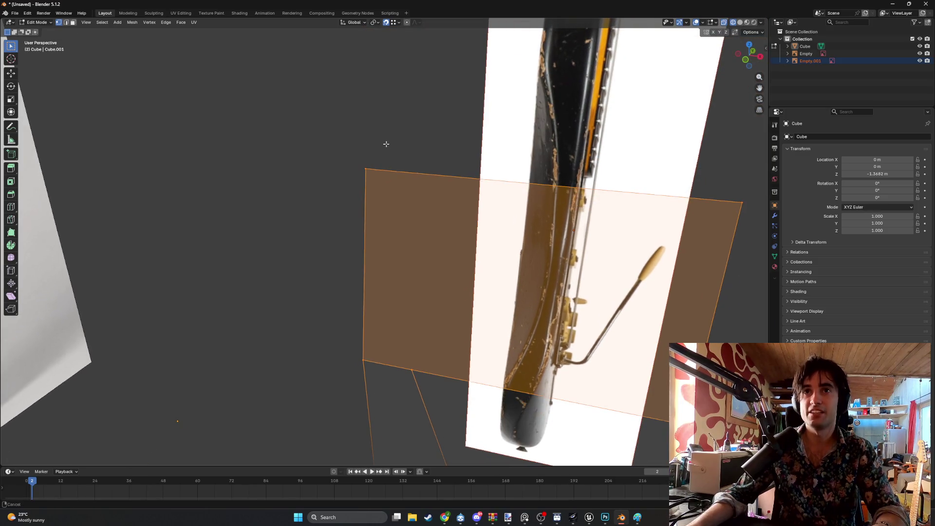
key(k)
click(366, 169)
click(412, 370)
key(Return)
- Orbit and zoom out to review the cut against both reference images
mouse_move(423, 317)
middle_down()
mouse_move(302, 277)
mouse_move(312, 255)
mouse_move(299, 255)
middle_up()
middle_drag(305, 256, 336, 272)
scroll(336, 272, up, 2)
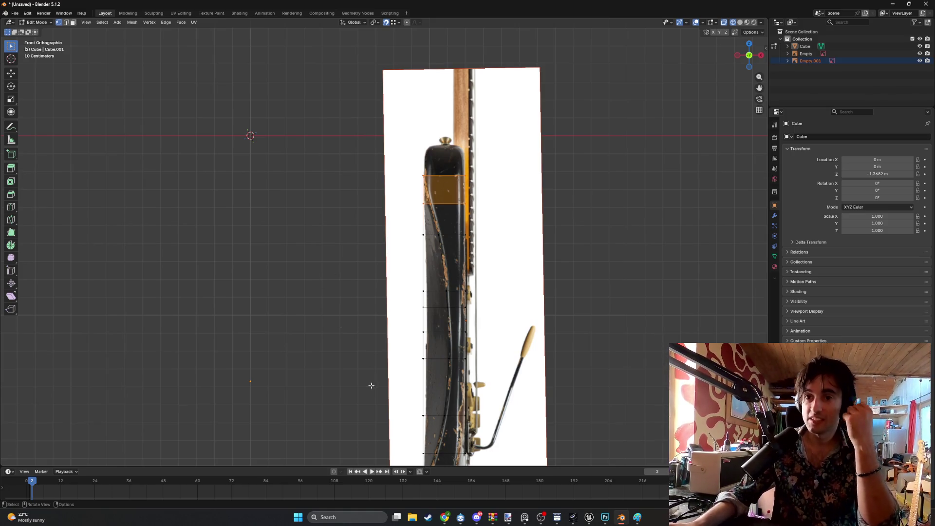
scroll(372, 385, down, 3)
middle_drag(350, 355, 394, 343)
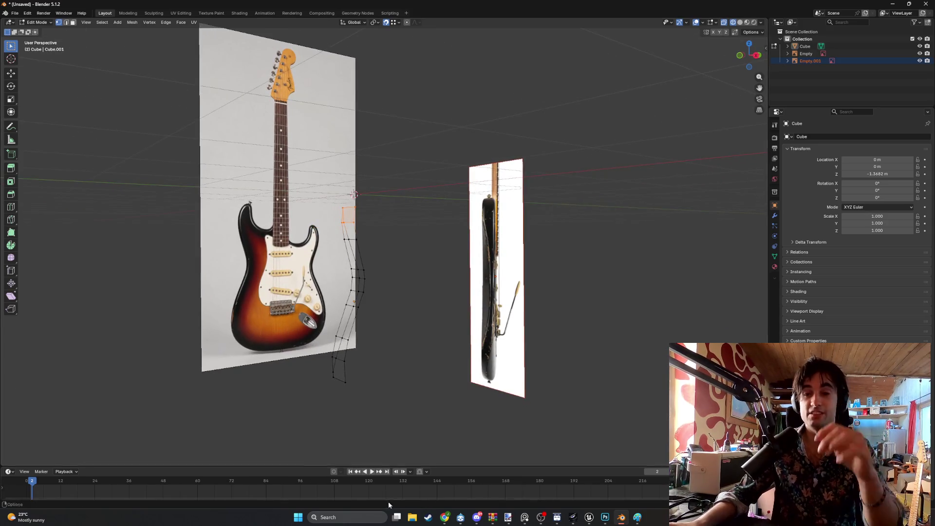
- Search Google Images for 'BACKVIEW FENDER STRATOCASTER'
click(445, 518)
click(140, 52)
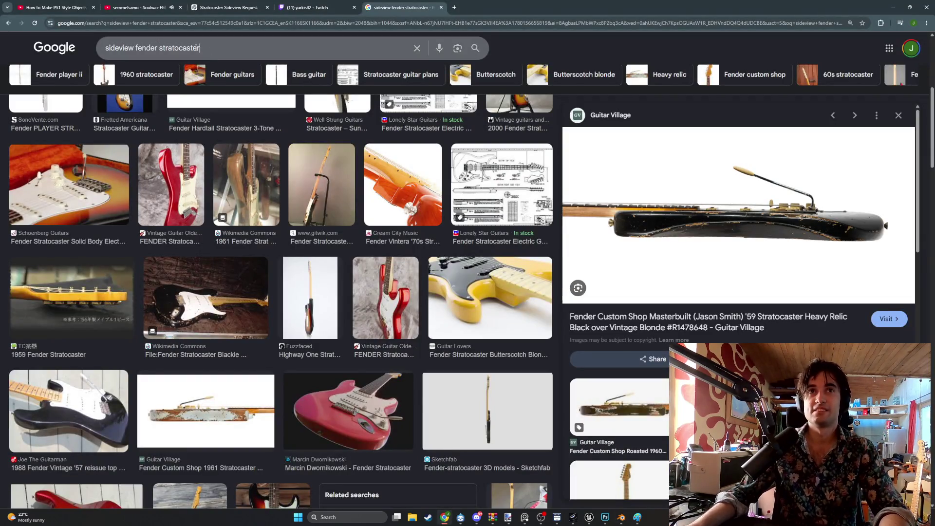
key(ctrl+a)
text(BACKVIEW FENDER STRATOCAST)
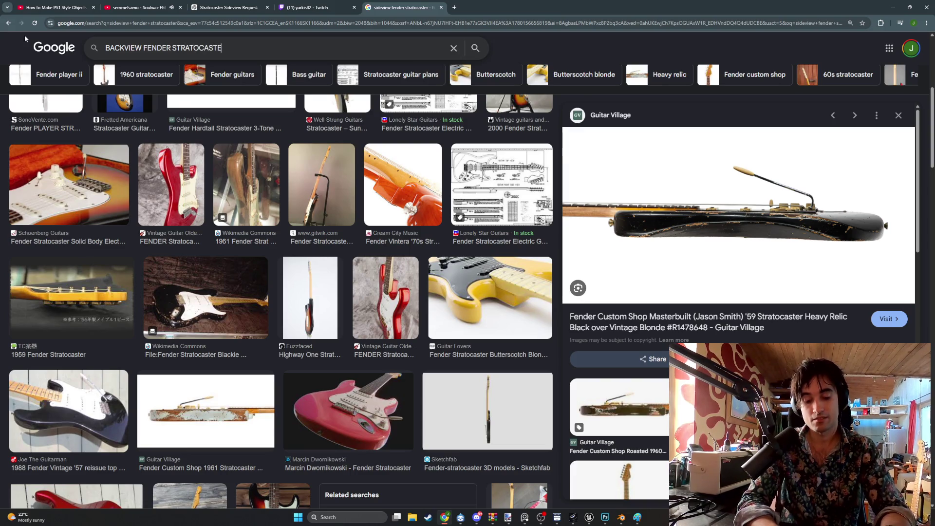
text(ER)
key(Return)
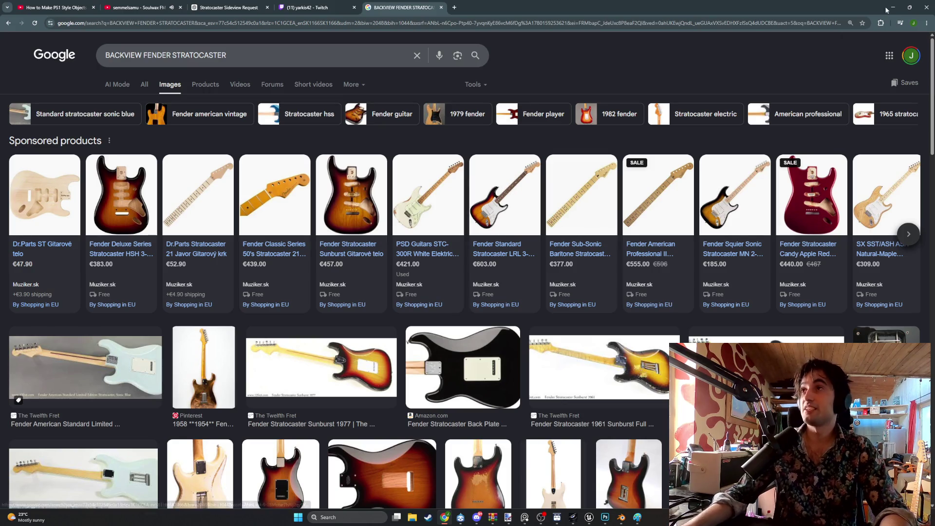
- Back in Blender, reveal all hidden faces of the guitar body mesh with Alt+H
key(alt+Tab)
mouse_move(360, 263)
middle_down()
mouse_move(387, 262)
mouse_move(353, 267)
mouse_move(487, 368)
mouse_move(544, 465)
mouse_move(522, 451)
mouse_move(551, 373)
mouse_move(506, 320)
middle_up()
key(alt+h)
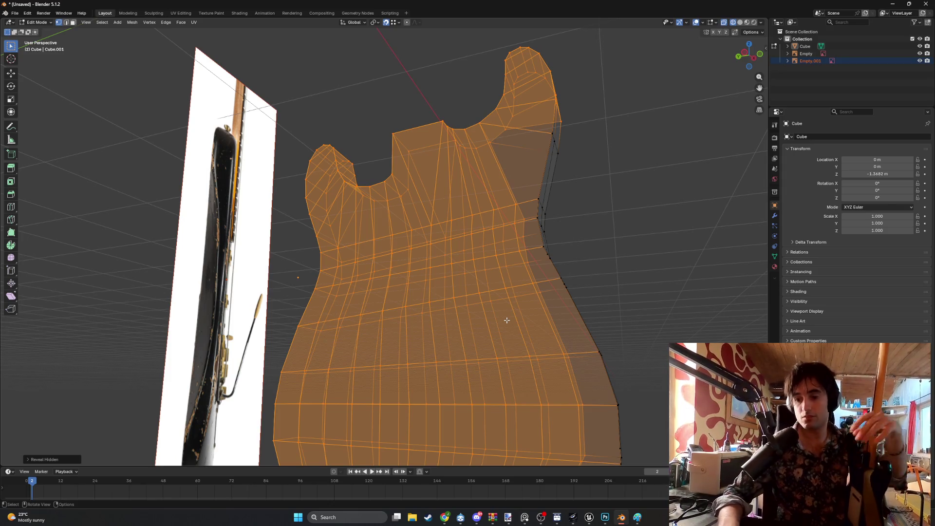
- Inspect the body mesh against the side photo, then switch from Edit Mode to Object Mode
mouse_move(380, 171)
middle_down()
mouse_move(539, 289)
mouse_move(516, 289)
middle_up()
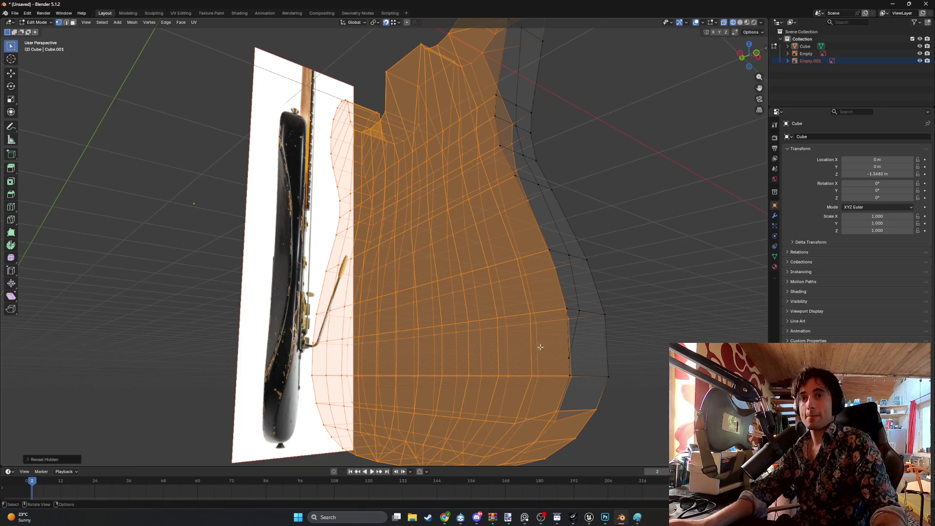
scroll(538, 345, up, 2)
mouse_move(602, 370)
middle_down()
mouse_move(585, 368)
mouse_move(593, 364)
mouse_move(577, 331)
middle_up()
key(Tab)
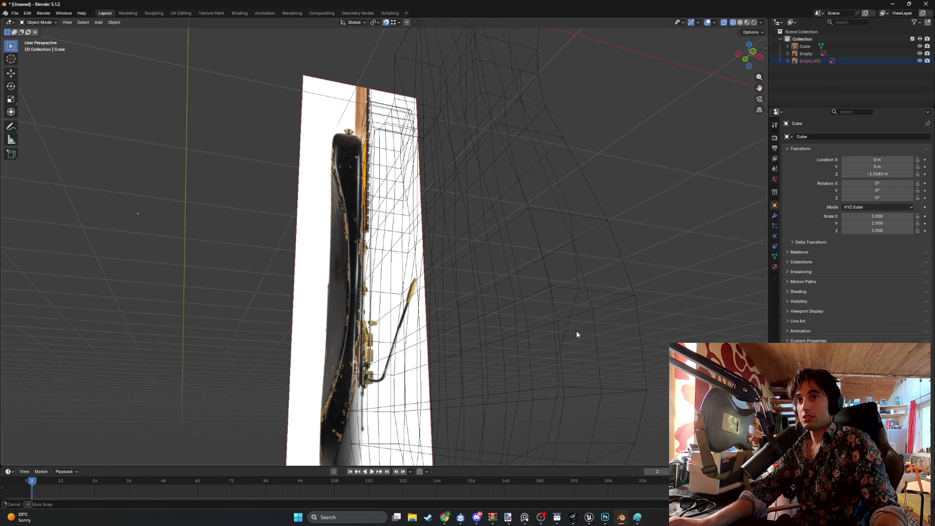
- Show the body in solid shading and return to Edit Mode on the lower side
key(z)
click(616, 331)
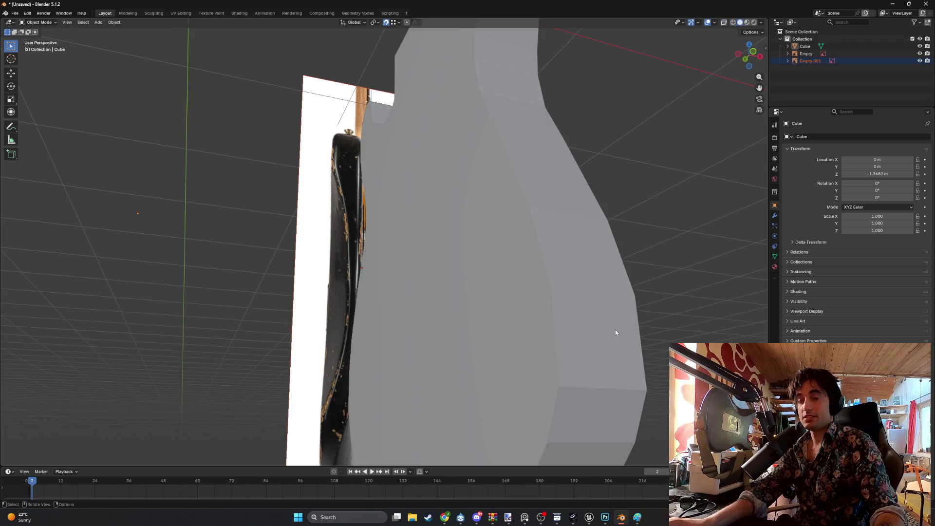
key(Tab)
mouse_move(577, 320)
middle_down()
mouse_move(591, 375)
mouse_move(606, 388)
middle_up()
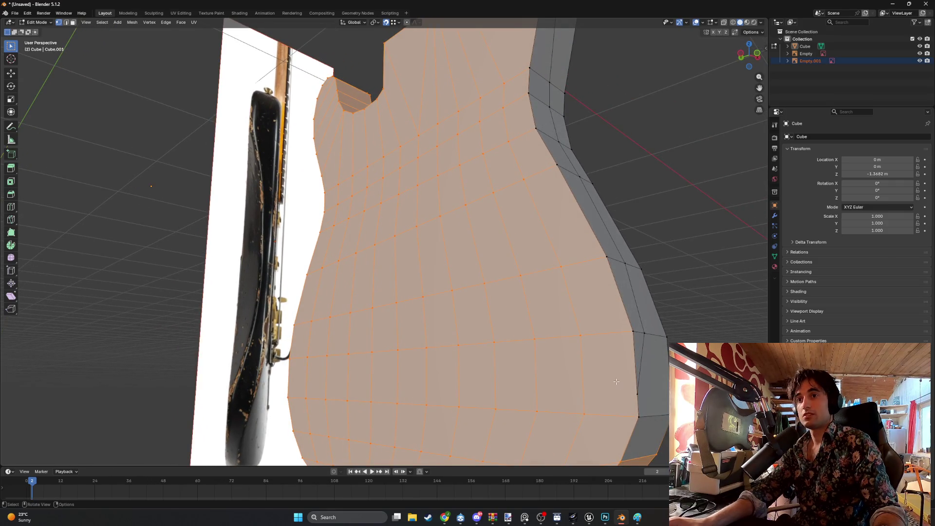
middle_drag(616, 382, 629, 389)
- Make a first knife cut across the lower bout and select all geometry
key(k)
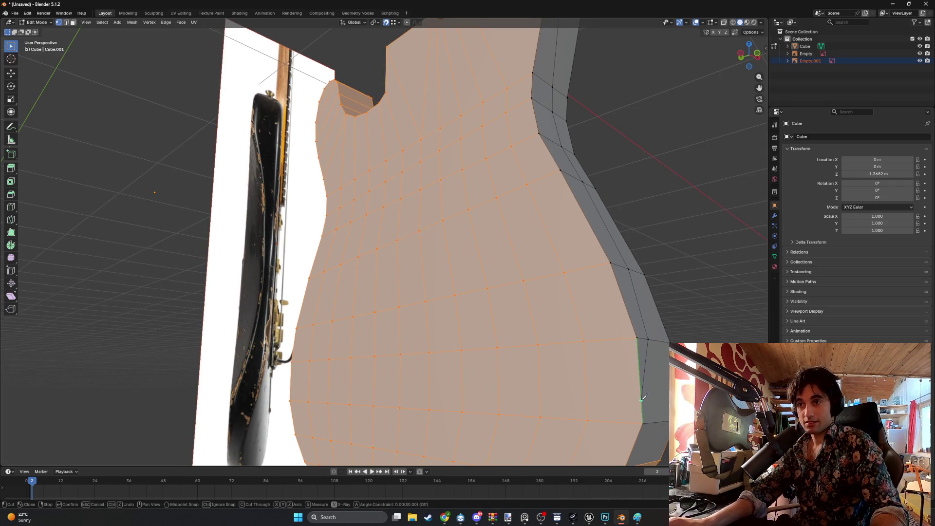
key(Return)
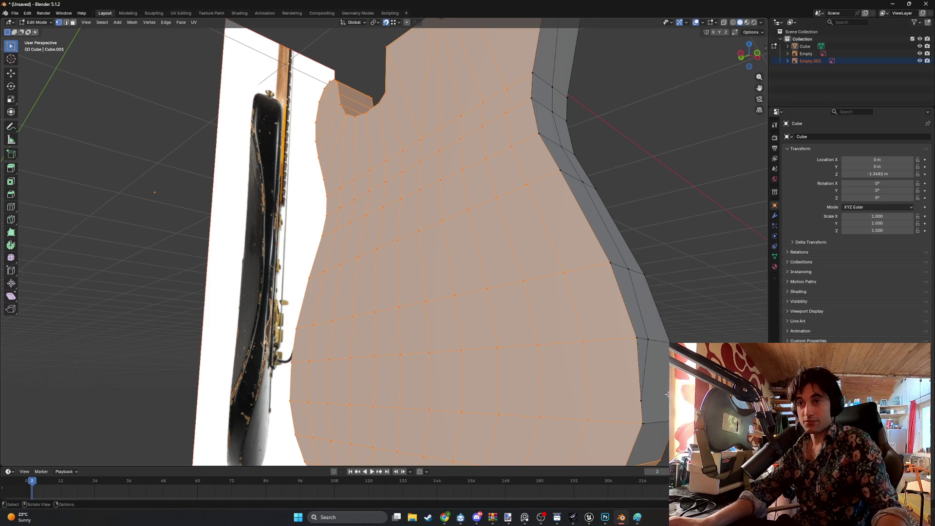
middle_drag(653, 395, 645, 395)
key(Tab)
key(Tab)
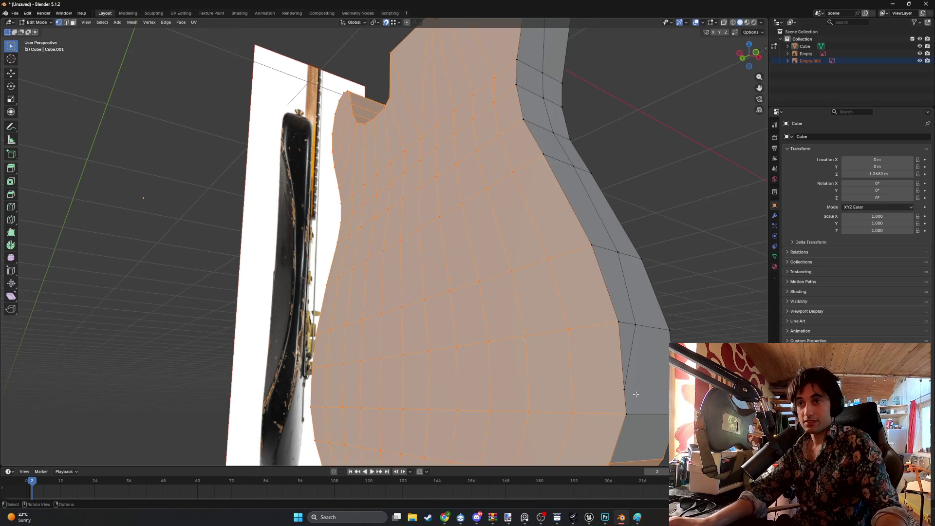
key(a)
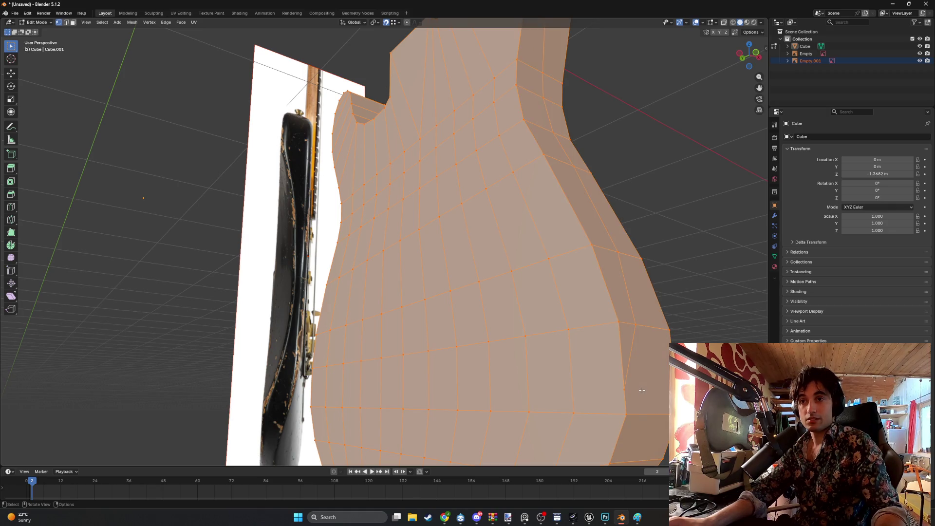
middle_drag(642, 390, 645, 390)
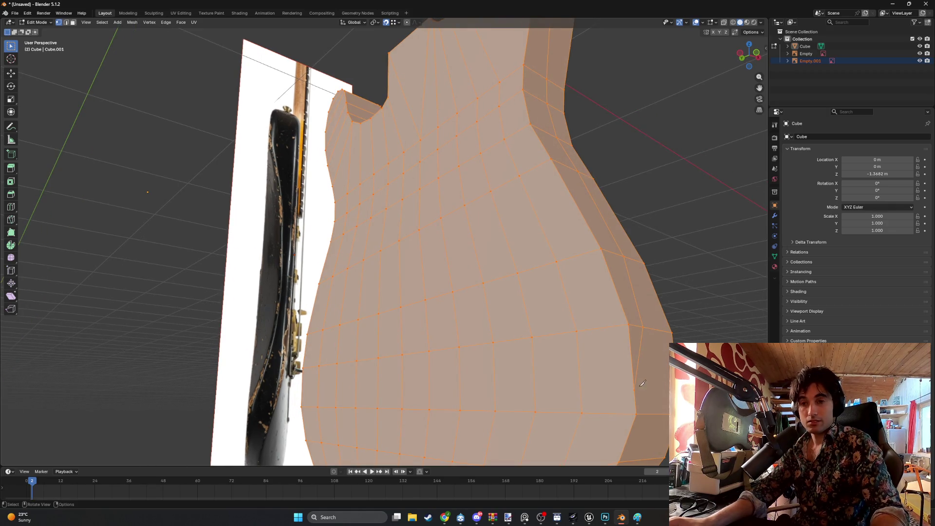
- Knife-cut from the lower side corner across the lower bout, discarding a leftover cut line
key(k)
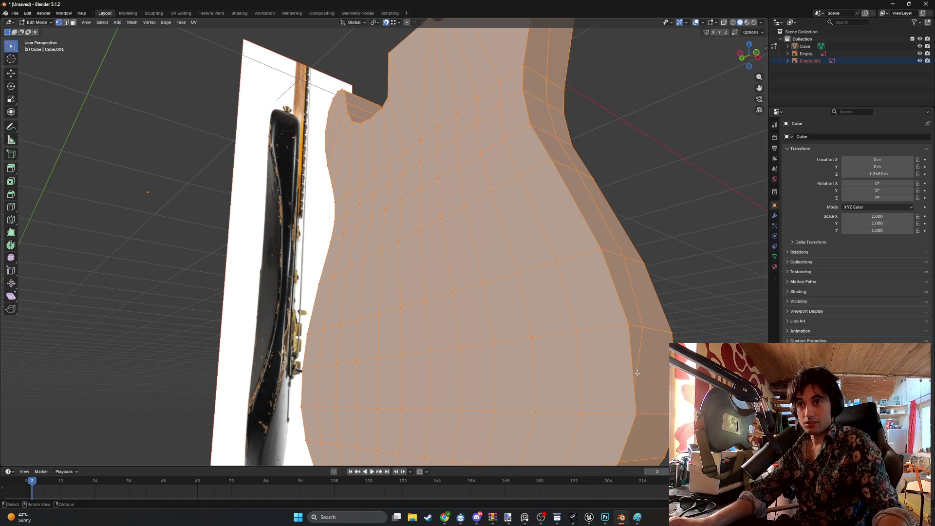
click(634, 390)
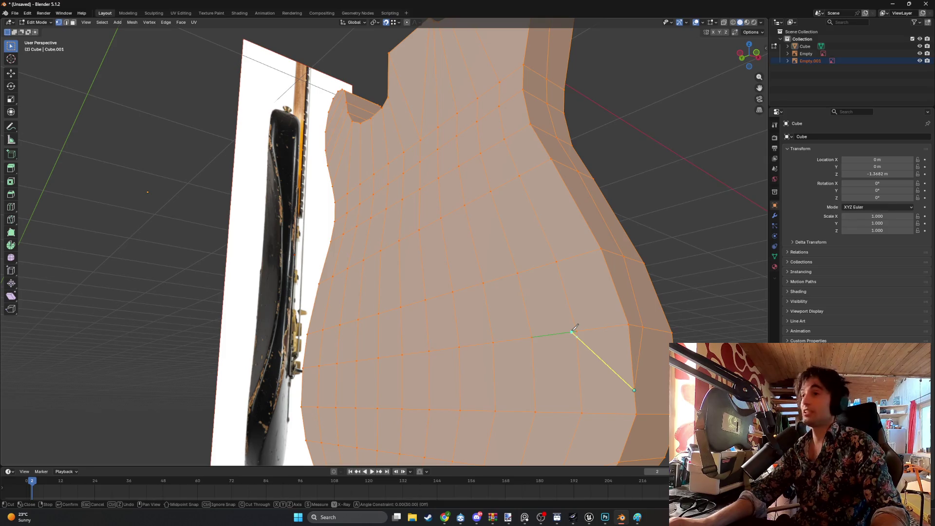
click(572, 332)
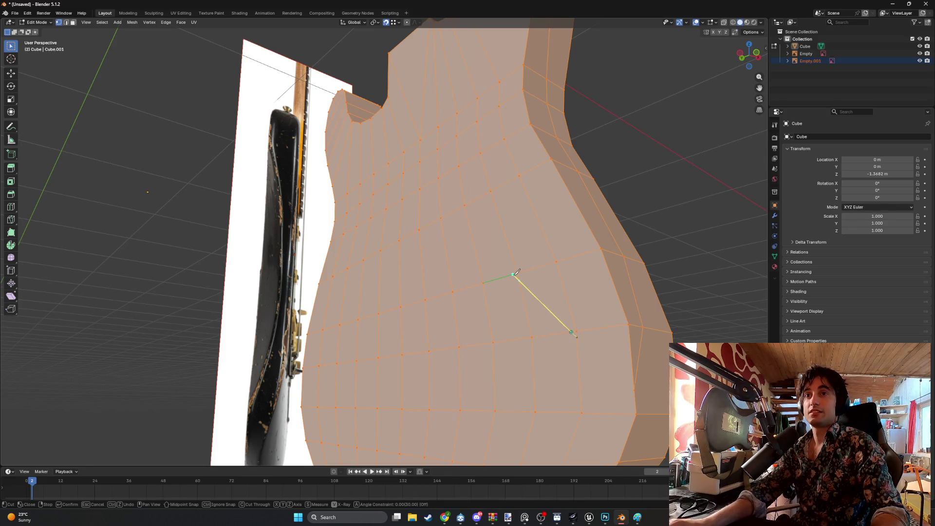
key(Return)
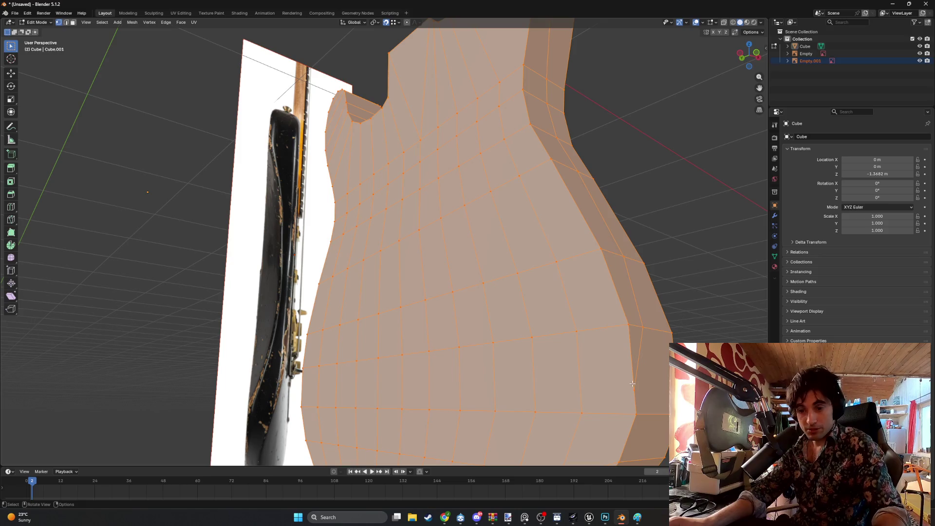
key(k)
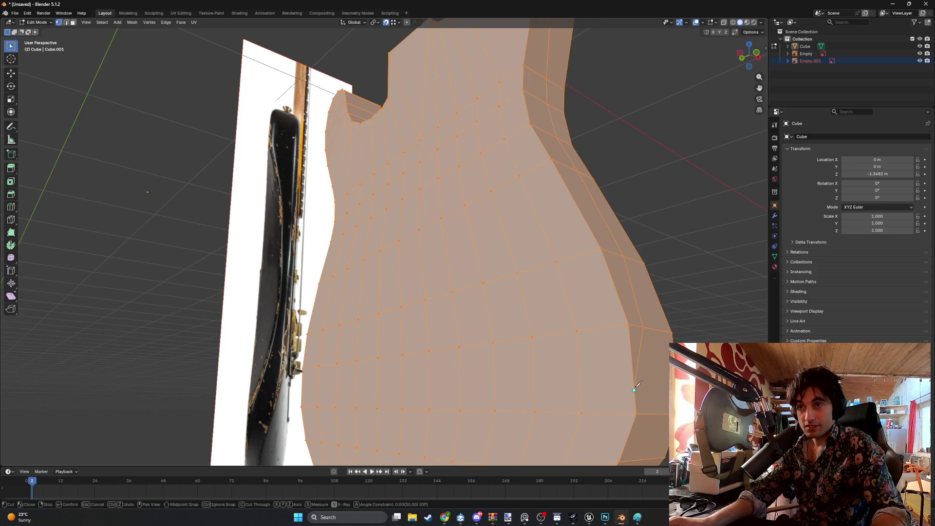
right_click(578, 331)
key(Escape)
- Select the side-corner face and try triangulating it, then undo
key(3)
click(602, 367)
mouse_move(602, 367)
middle_down()
mouse_move(527, 326)
mouse_move(547, 319)
middle_up()
key(ctrl+t)
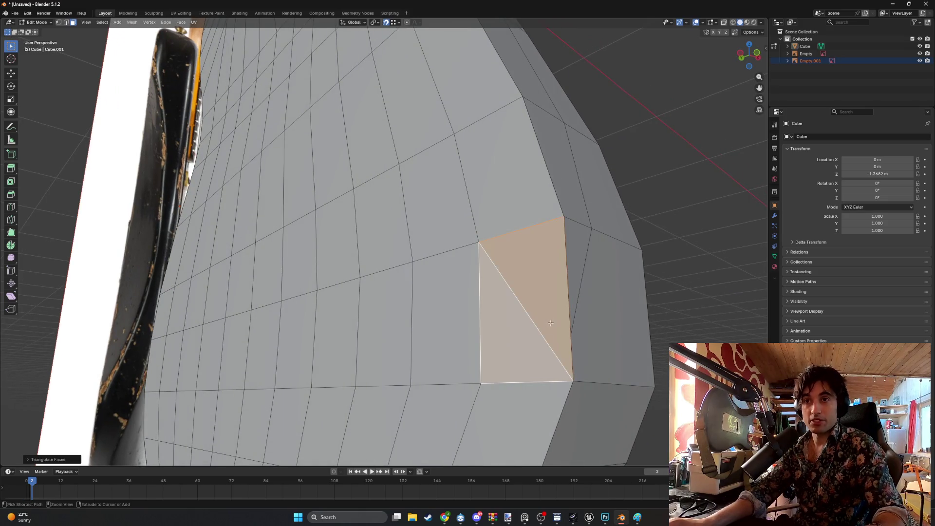
key(ctrl+z)
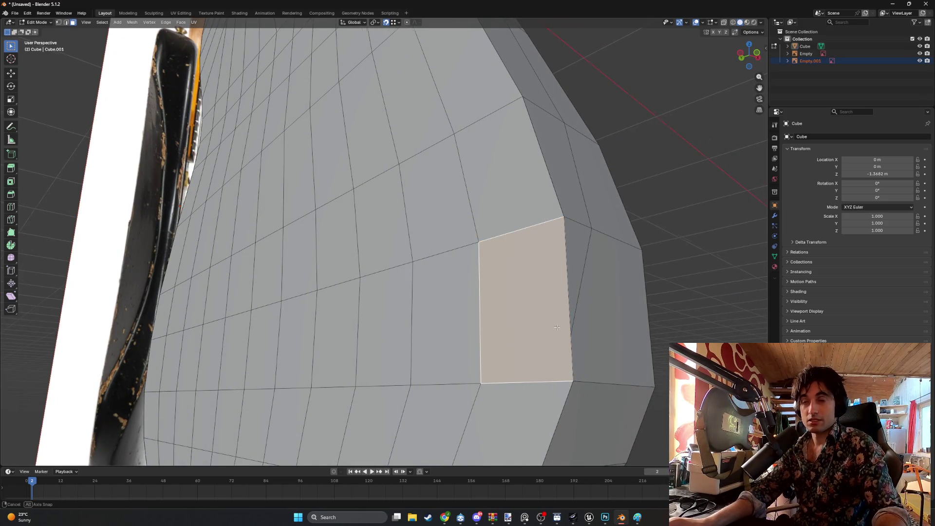
scroll(554, 328, down, 1)
- Merge the whole mesh by distance, welding 60 duplicate vertices
key(1)
click(543, 335)
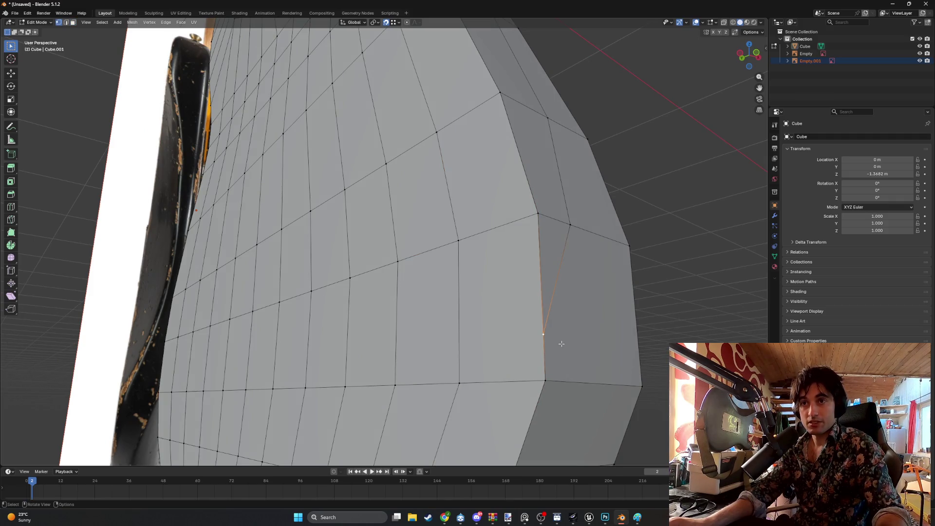
scroll(561, 343, down, 4)
key(a)
key(m)
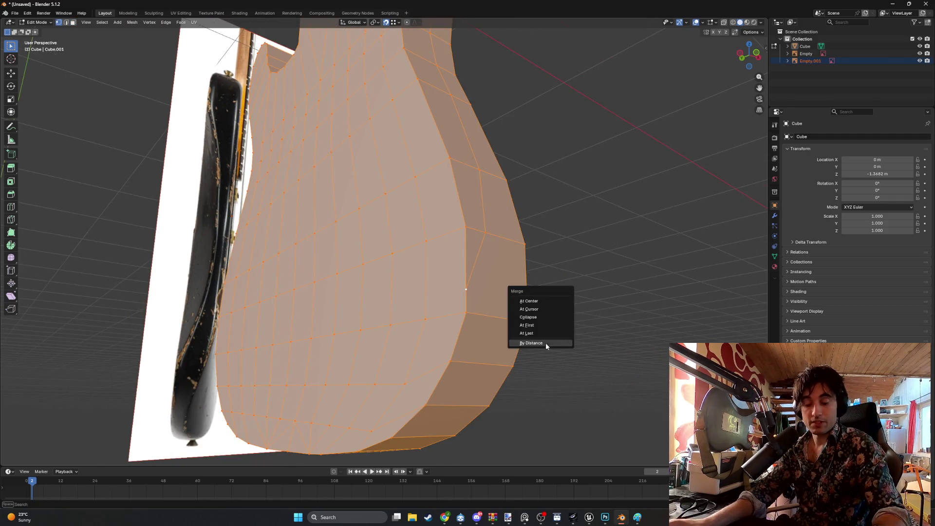
click(530, 342)
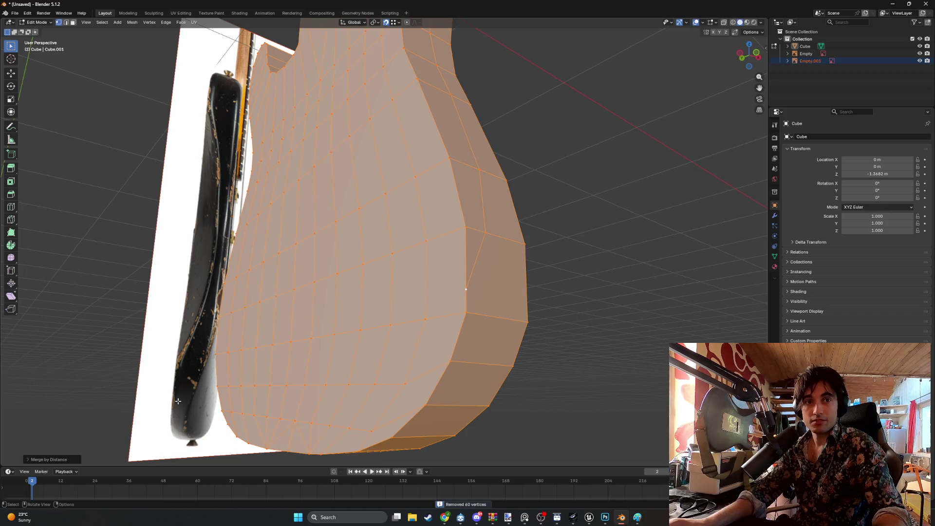
mouse_move(535, 315)
middle_down()
mouse_move(518, 319)
mouse_move(442, 299)
mouse_move(446, 341)
mouse_move(439, 316)
mouse_move(451, 309)
mouse_move(528, 328)
mouse_move(475, 346)
mouse_move(475, 290)
middle_up()
- Select the stretched side-corner face and try moving it, cancelling both attempts
key(Tab)
key(Tab)
key(3)
click(468, 360)
scroll(480, 373, up, 3)
key(g)
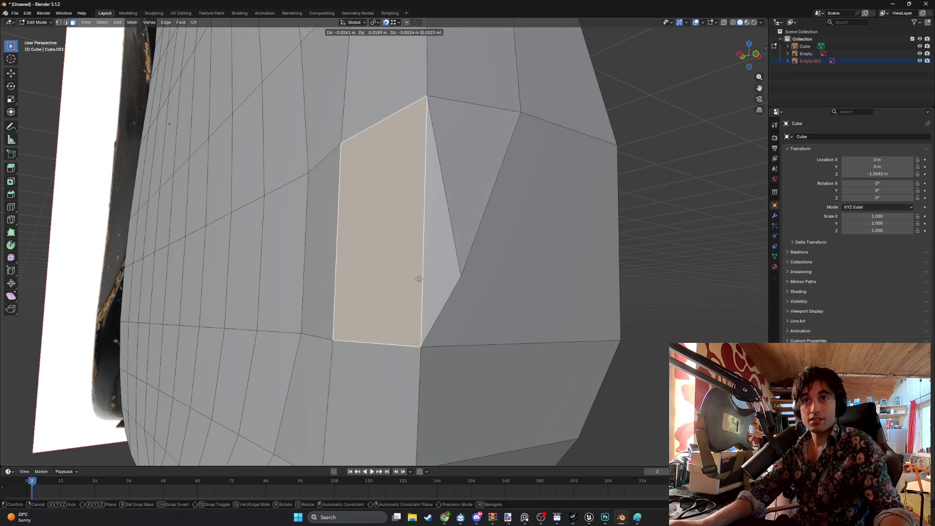
key(Escape)
key(g)
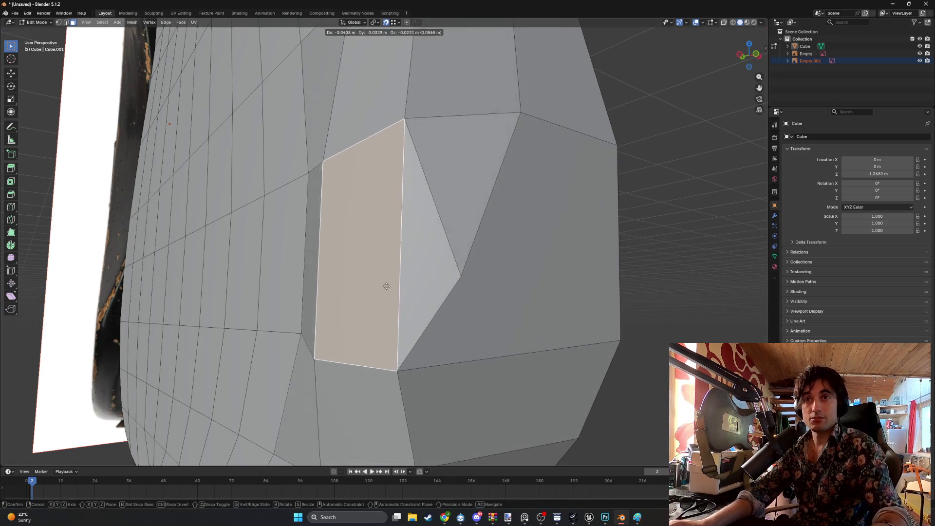
key(Escape)
scroll(448, 266, up, 2)
middle_drag(448, 278, 449, 290)
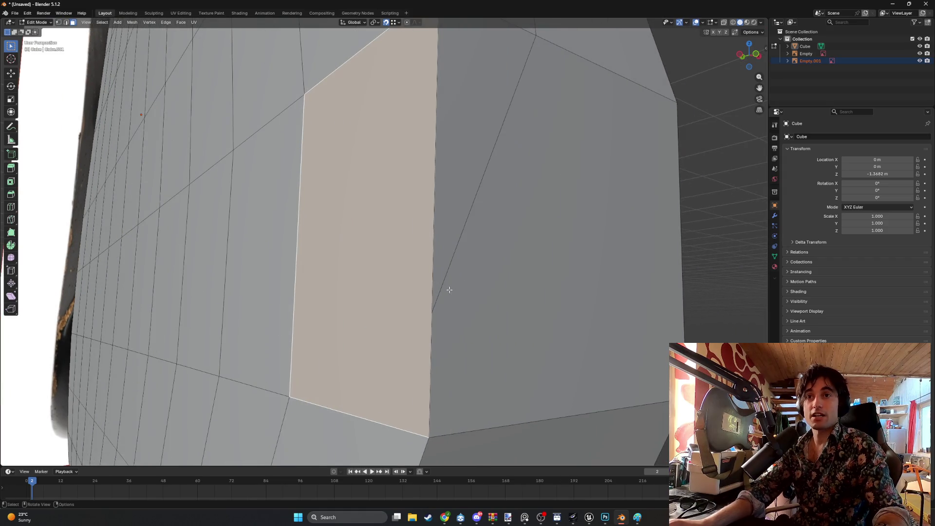
- Select the corner vertex below that face and zoom out to show the lower body
key(1)
click(436, 312)
mouse_move(436, 312)
middle_down()
mouse_move(484, 307)
mouse_move(455, 322)
mouse_move(463, 330)
middle_up()
scroll(478, 311, down, 3)
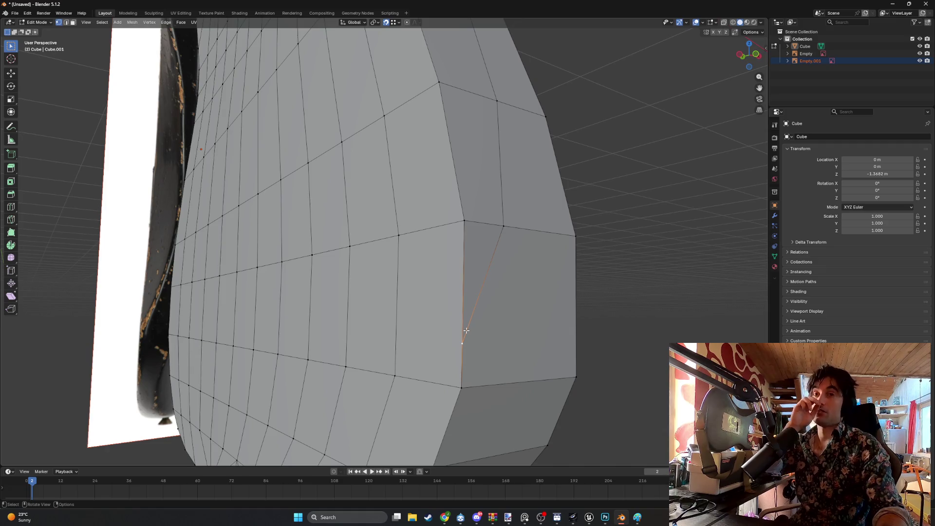
scroll(466, 330, down, 4)
mouse_move(466, 331)
shift+middle_down()
mouse_move(420, 262)
mouse_move(433, 336)
mouse_move(449, 283)
mouse_move(416, 268)
shift+middle_up()
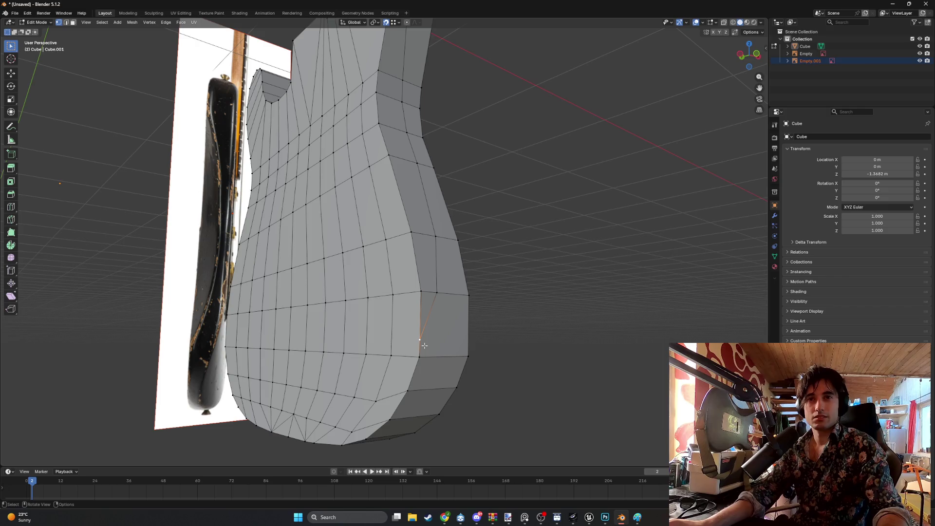
- Move the corner vertex down with G Z and merge it into its neighbour
key(g)
key(z)
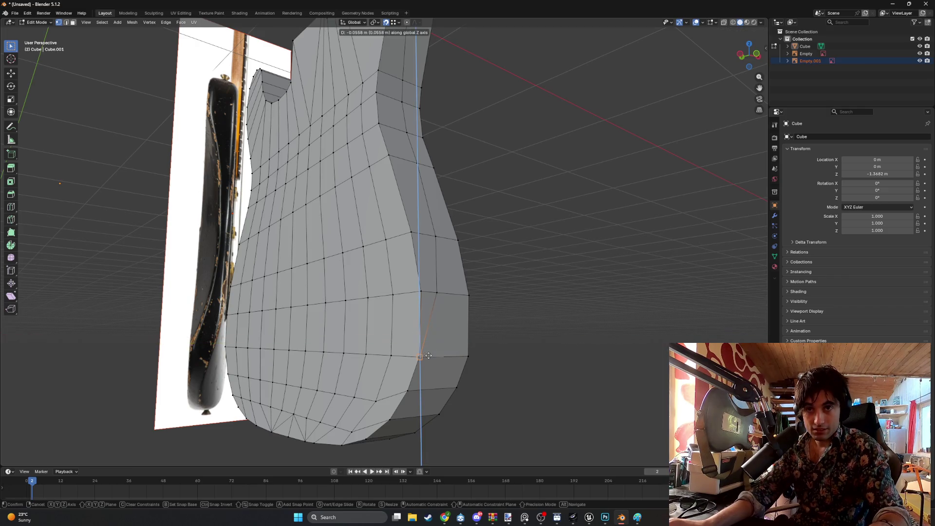
key(z)
key(z)
alt+scroll(438, 354, up, 4)
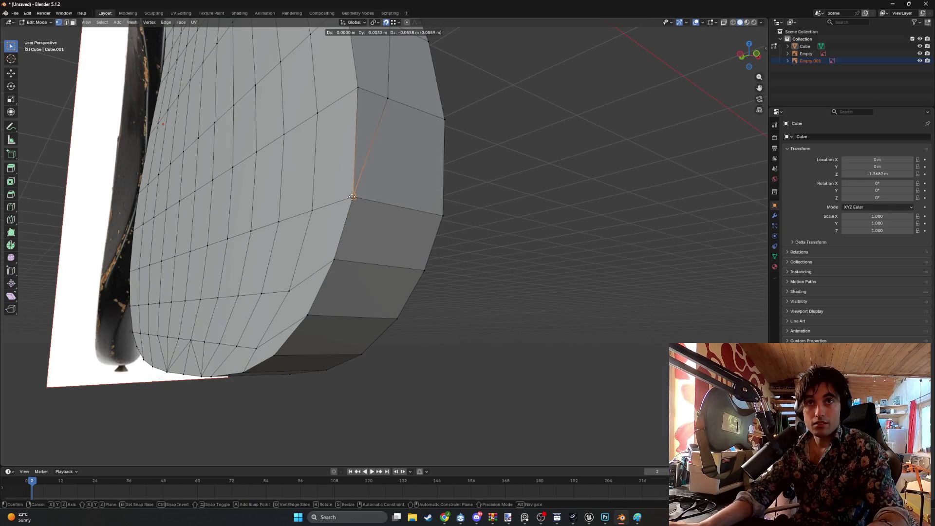
click(378, 167)
middle_drag(378, 167, 381, 185)
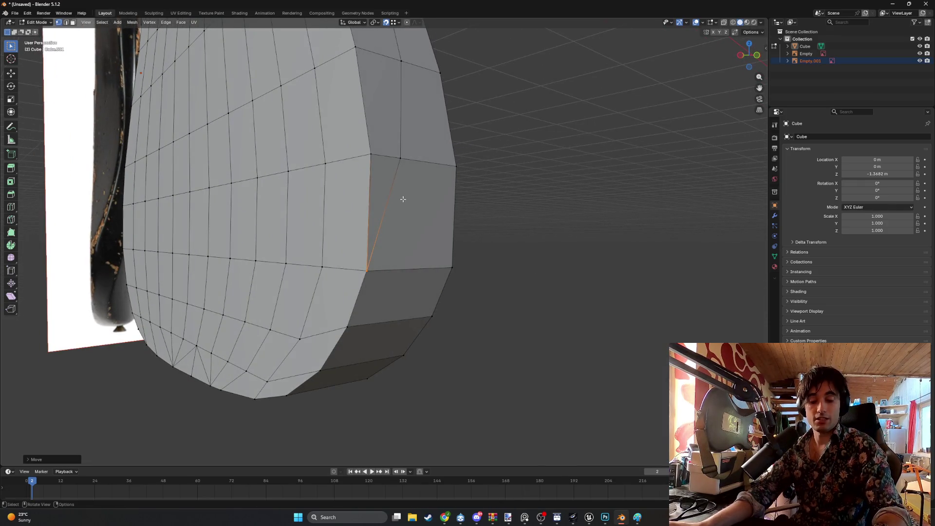
key(a)
key(m)
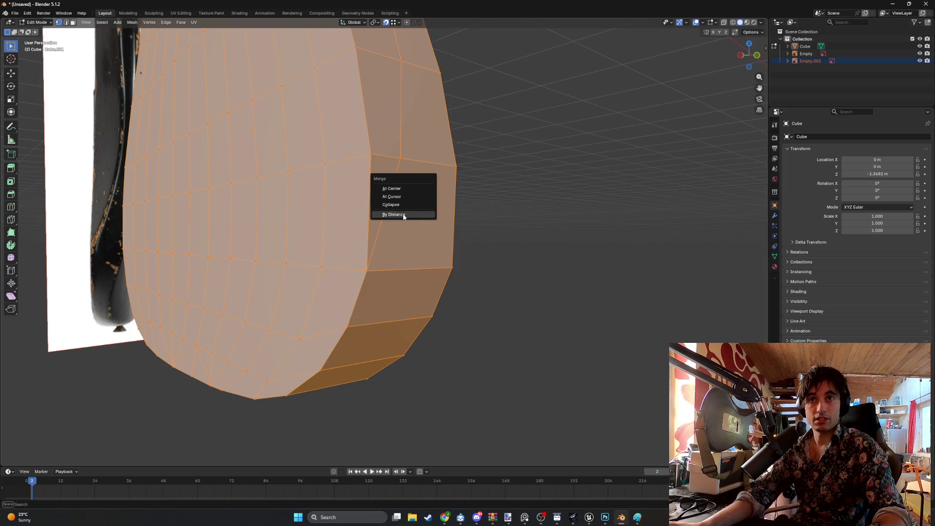
click(402, 214)
- Deselect everything and start moving the bottom corner vertex
click(495, 252)
click(371, 272)
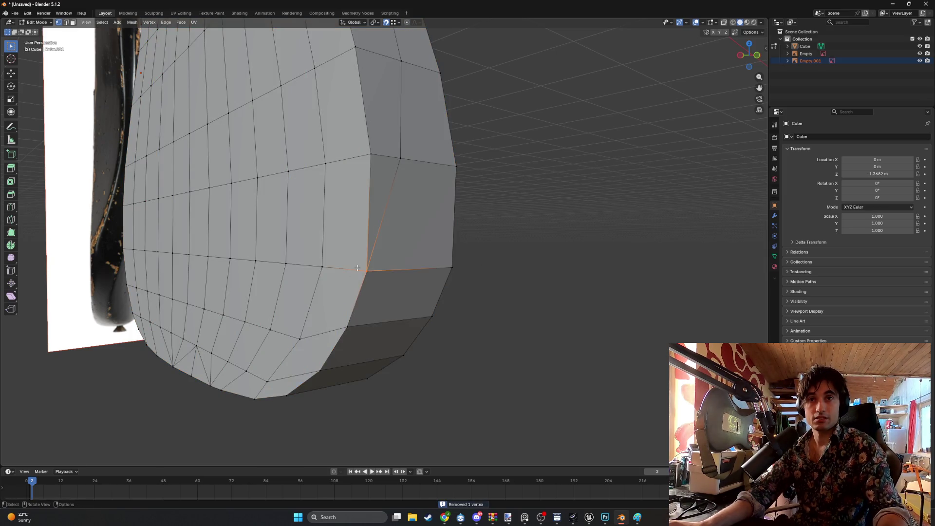
key(g)
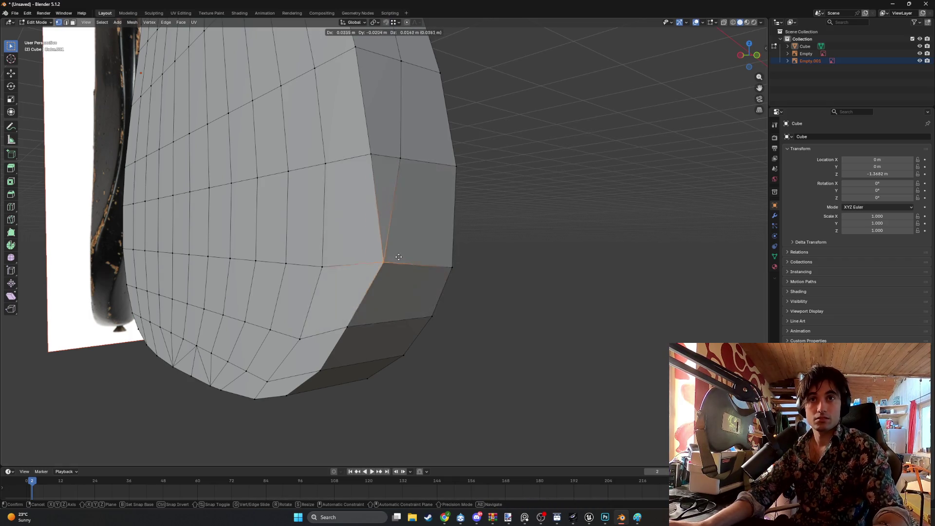
- Place the bottom corner vertex and inspect the lower bout corner
click(392, 271)
mouse_move(392, 270)
middle_down()
mouse_move(363, 241)
mouse_move(377, 266)
middle_up()
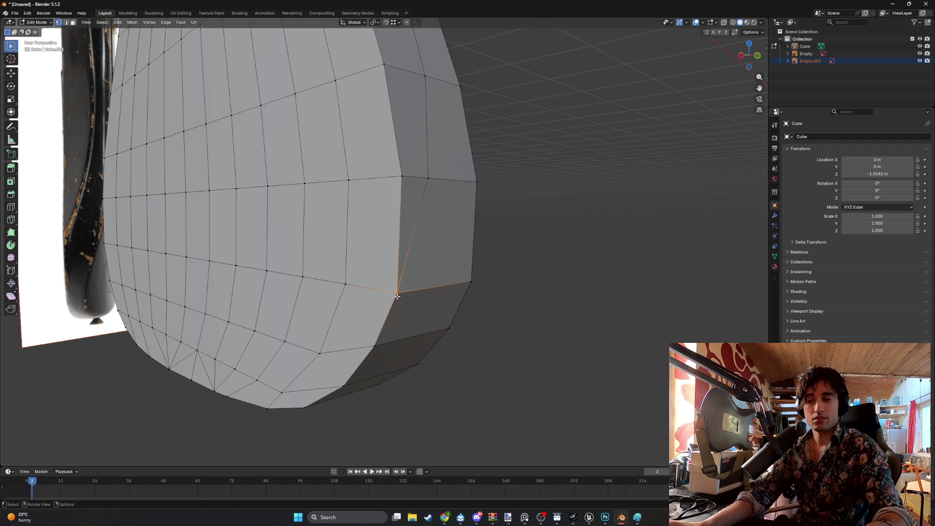
middle_drag(397, 294, 397, 287)
- Knife-cut a new edge from the lower corner vertex to a lower bout vertex
key(k)
click(441, 294)
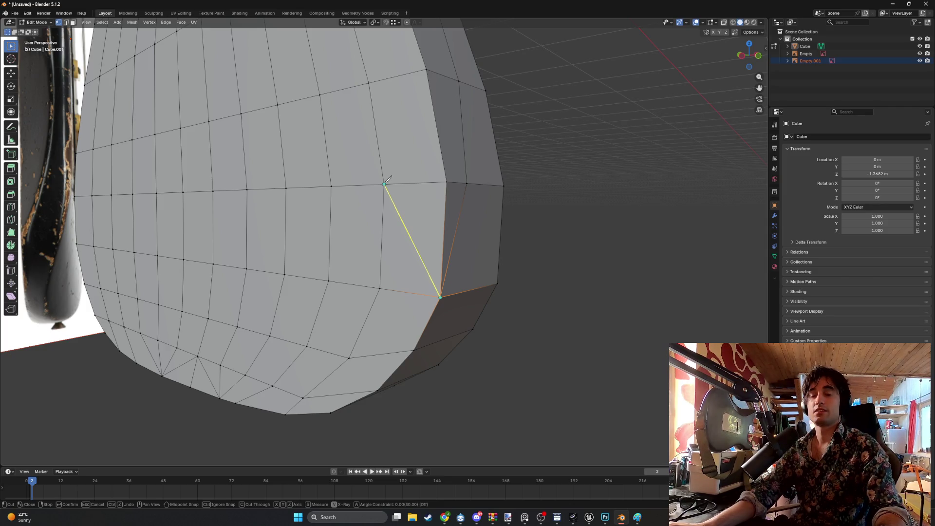
scroll(388, 179, down, 5)
middle_drag(385, 204, 408, 253)
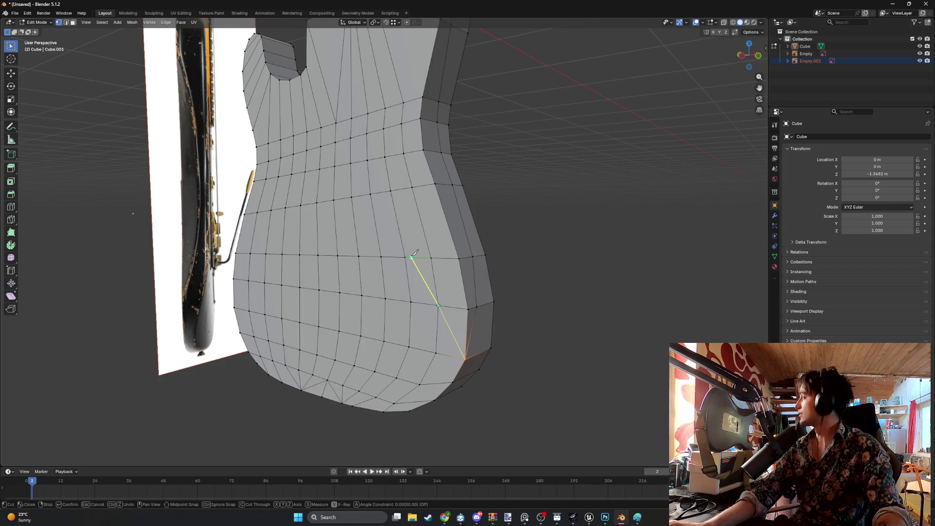
click(433, 316)
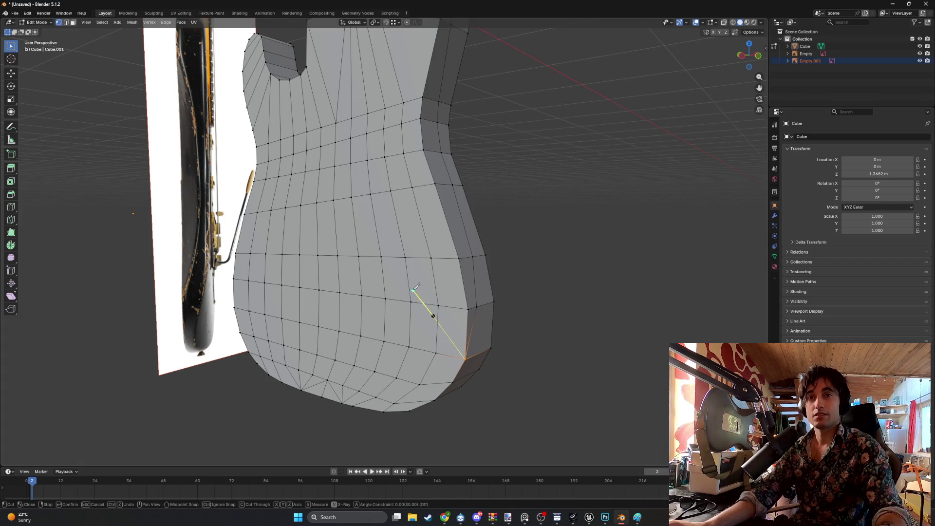
key(ctrl+z)
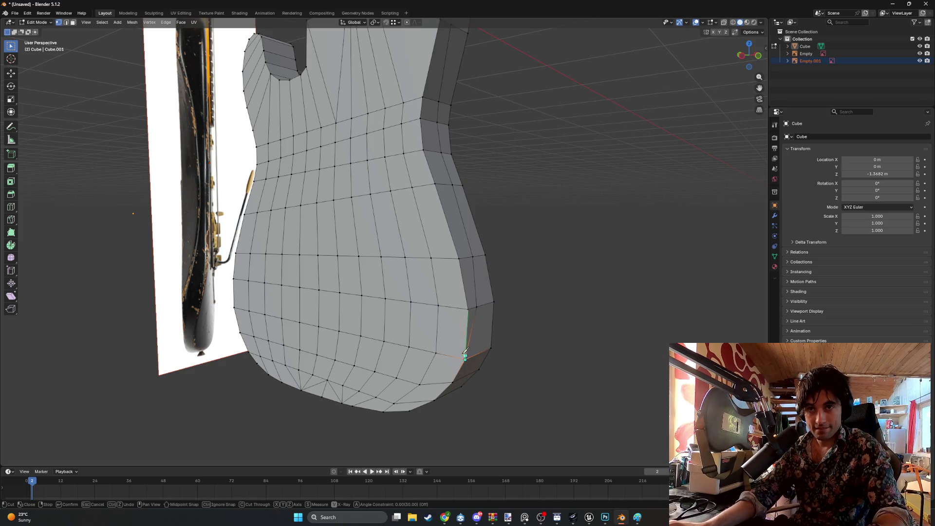
click(409, 291)
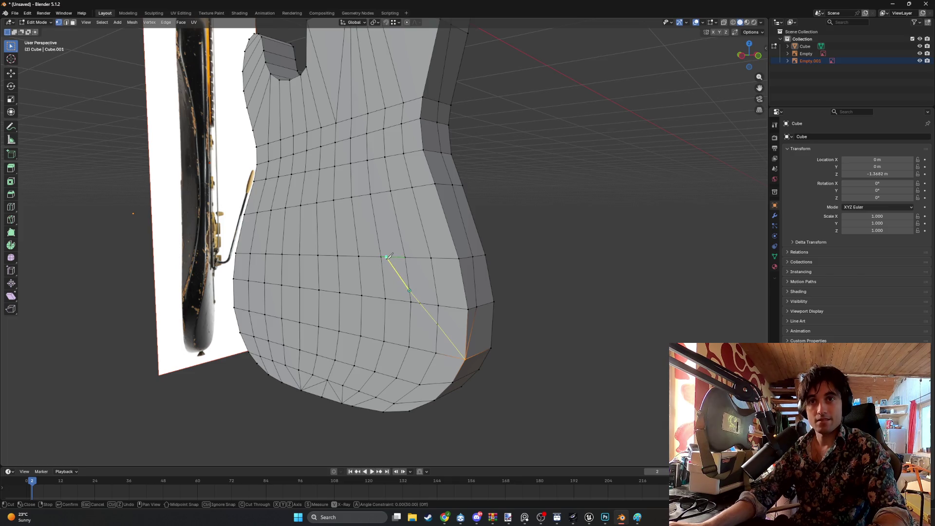
key(Return)
mouse_move(497, 278)
middle_down()
mouse_move(498, 314)
mouse_move(480, 309)
mouse_move(467, 351)
middle_up()
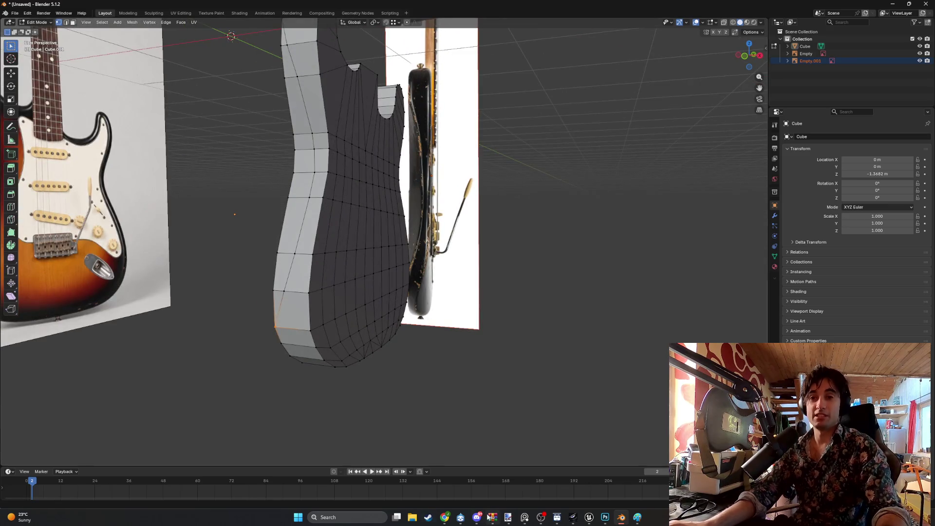
- Switch to Chrome showing the BACKVIEW FENDER STRATOCASTER image results
mouse_move(445, 520)
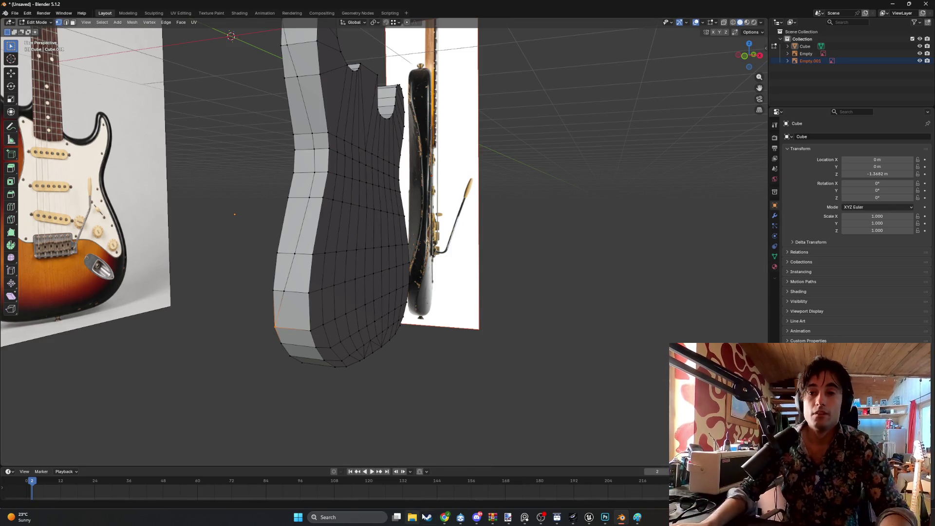
click(443, 516)
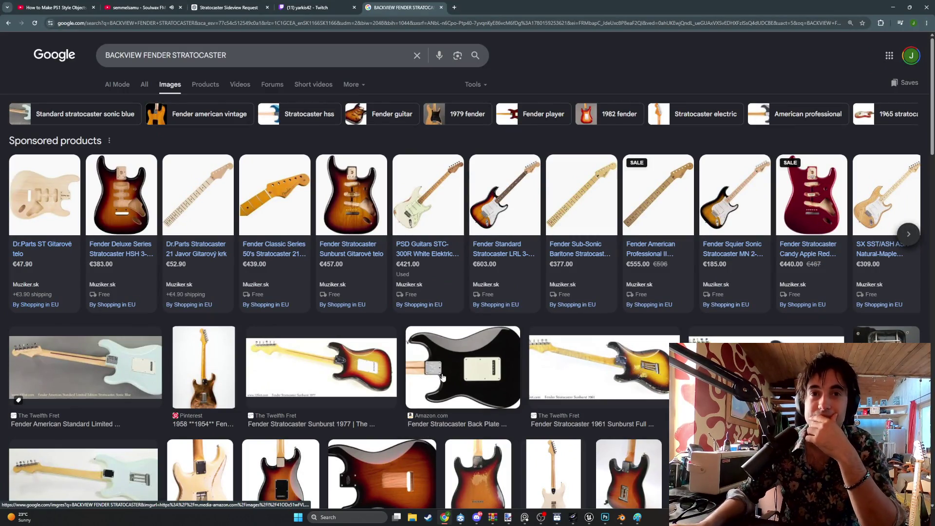
- Browse the back-view results, previewing the Amazon and American Professional II Stratocasters
click(471, 374)
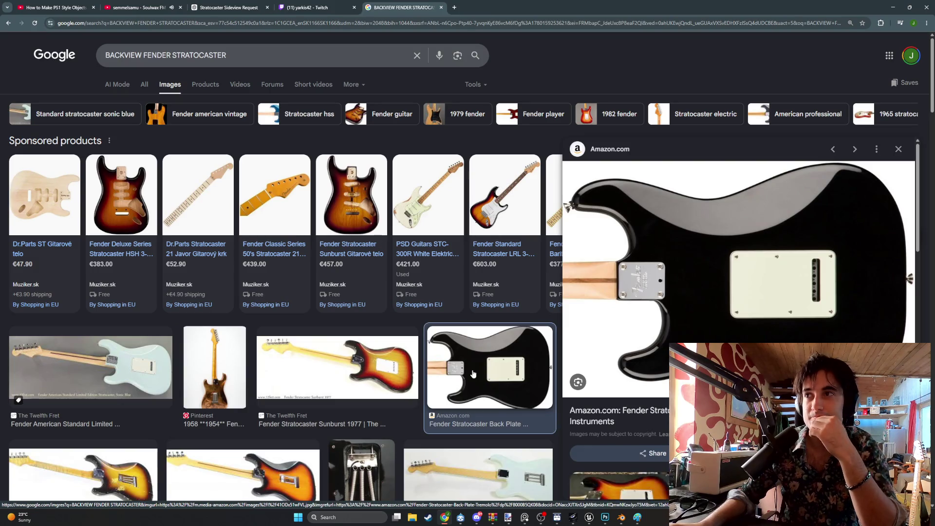
scroll(620, 339, down, 5)
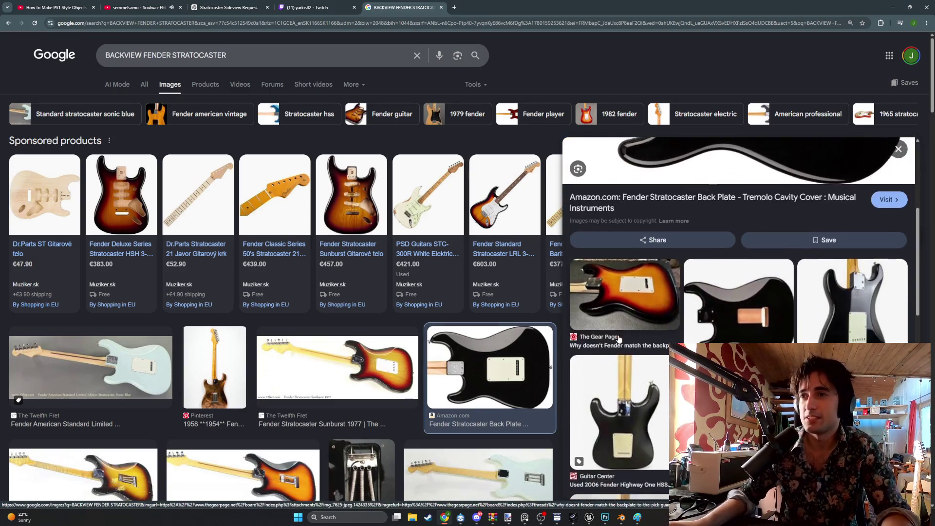
scroll(619, 339, down, 10)
scroll(768, 221, up, 12)
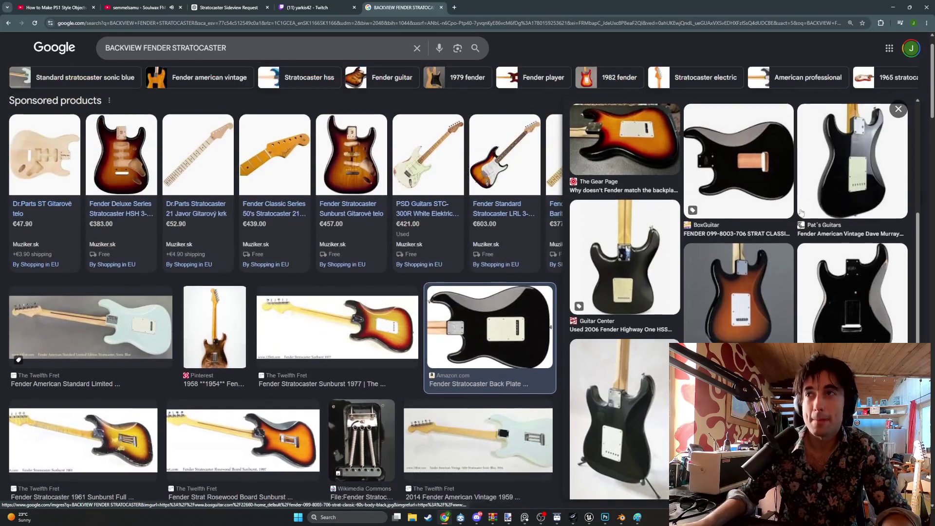
scroll(768, 222, up, 1)
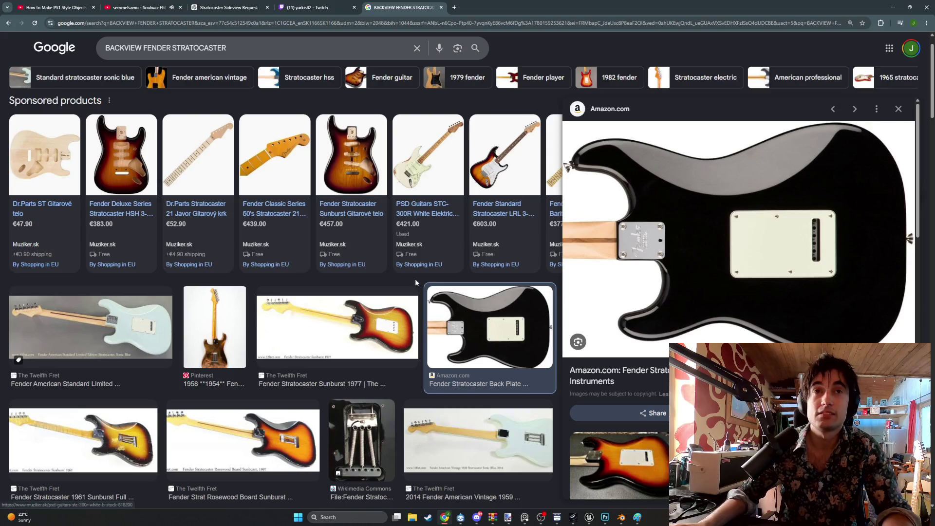
scroll(415, 279, down, 10)
click(166, 303)
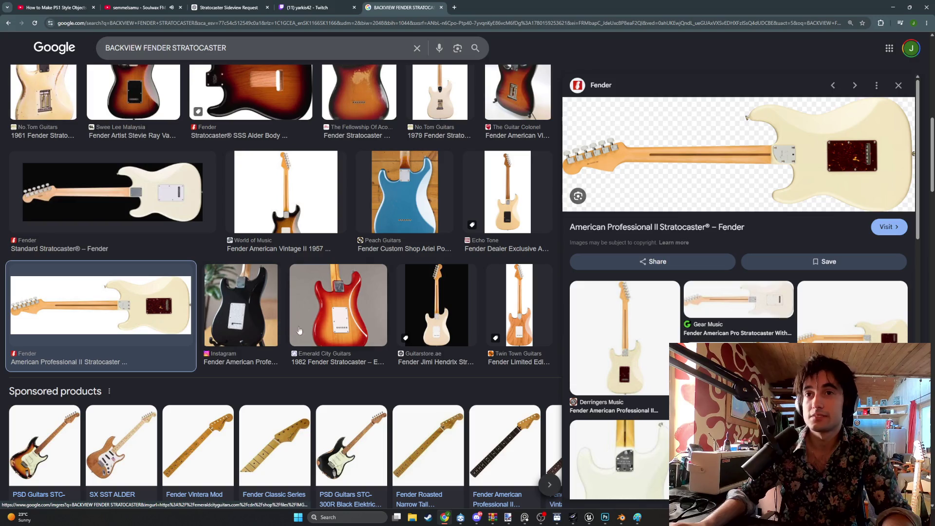
scroll(312, 326, down, 5)
scroll(312, 326, down, 2)
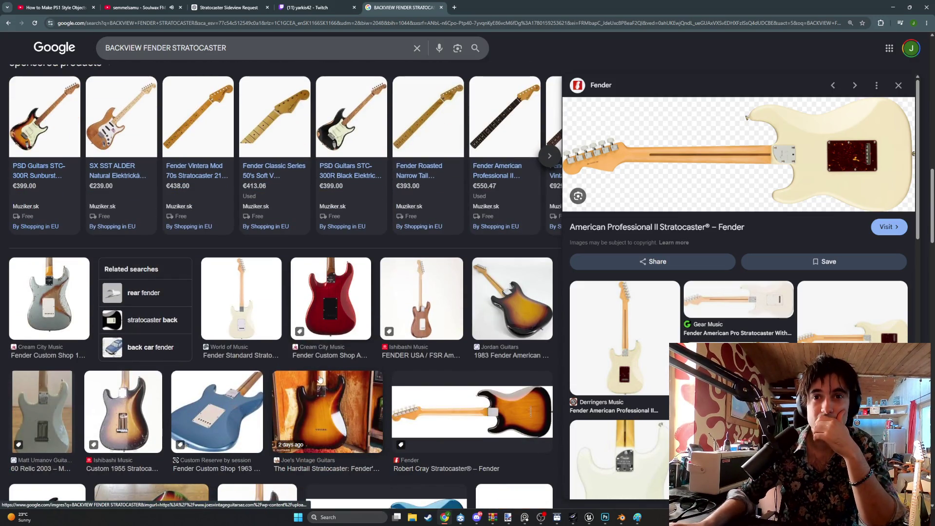
scroll(320, 379, down, 1)
scroll(320, 380, down, 2)
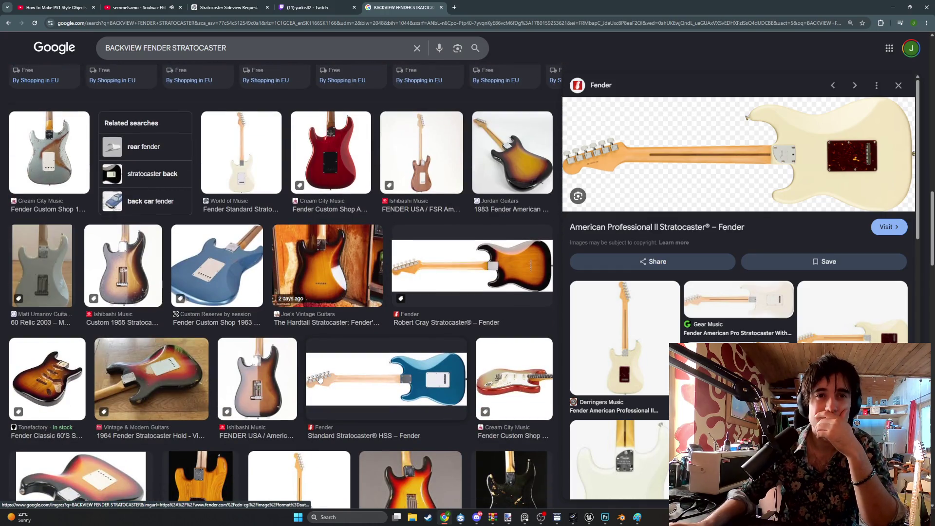
scroll(320, 379, down, 5)
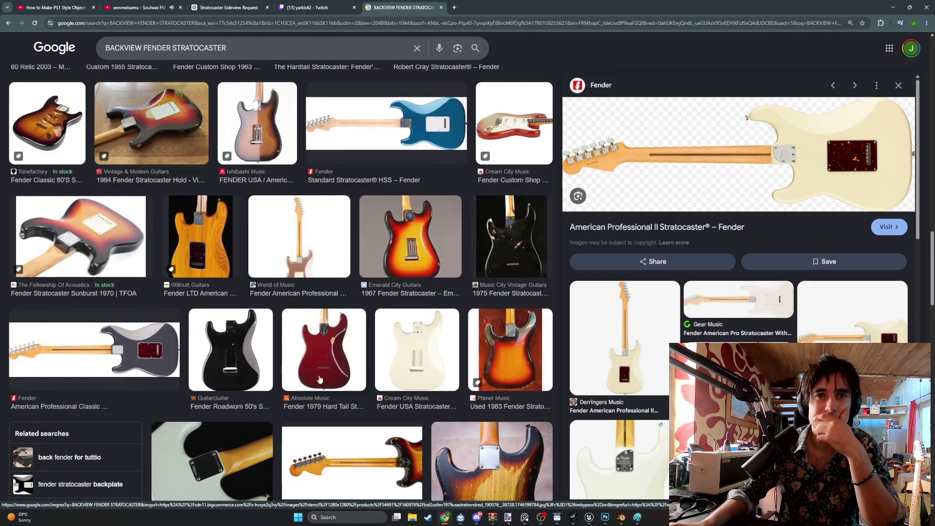
- Snip the black Fender Roadworn 50's body preview and search Windows for PAINT
click(252, 366)
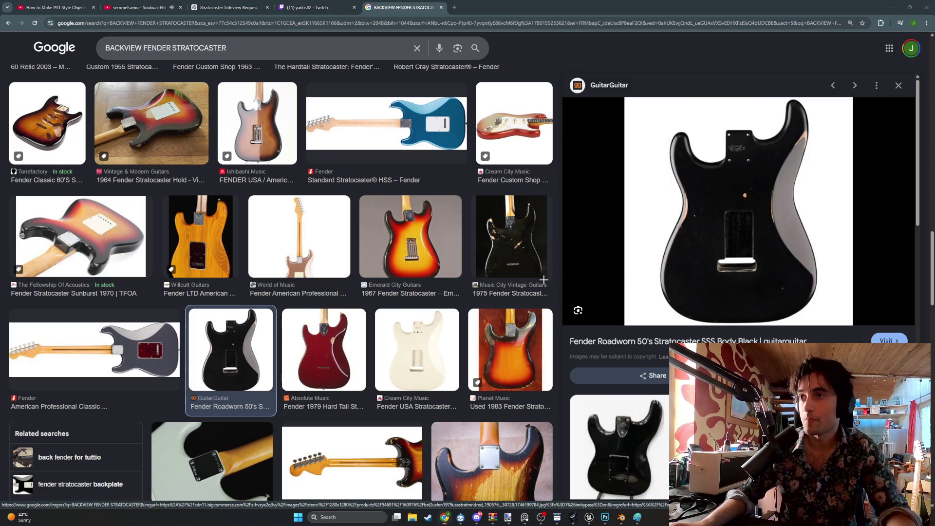
key(super+shift+s)
mouse_move(848, 326)
mouse_down()
mouse_move(666, 154)
mouse_move(635, 97)
mouse_up()
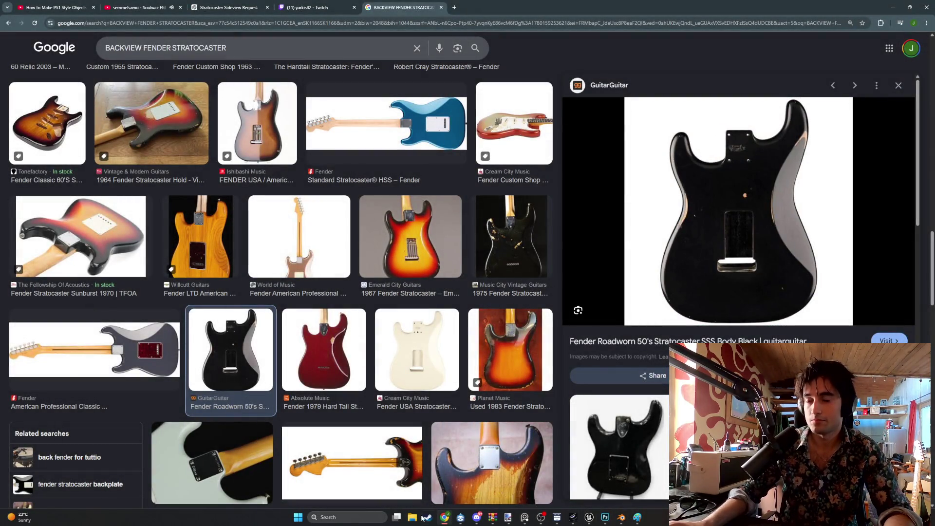
click(362, 518)
text(PAIN)
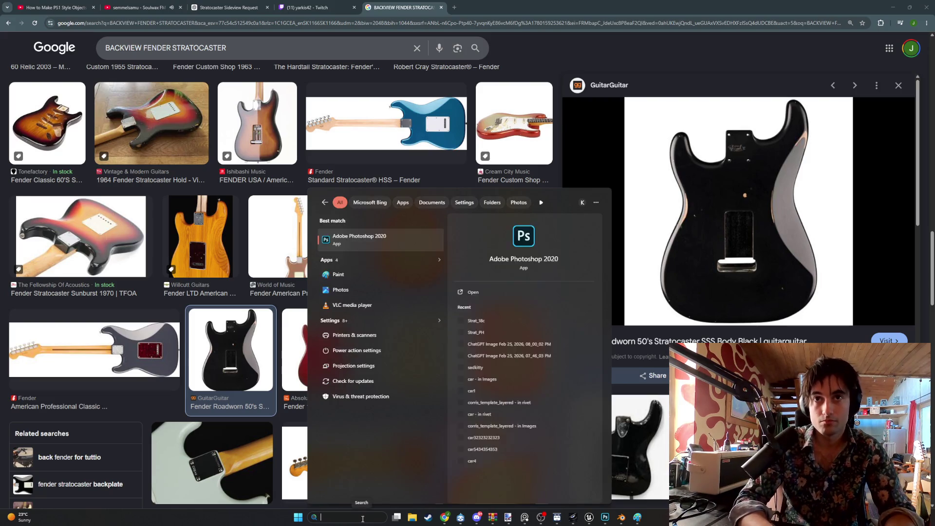
text(T)
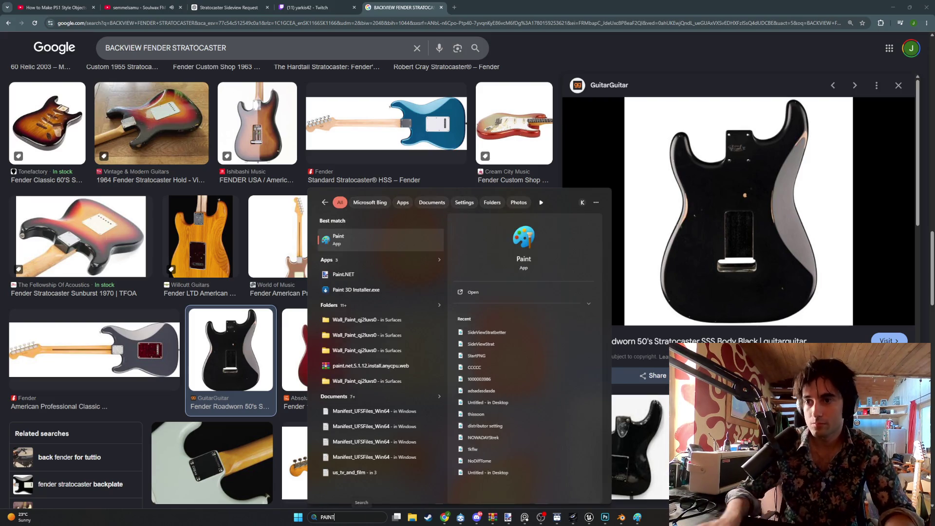
- Open Paint and paste the snipped guitar back view into a new image
click(486, 332)
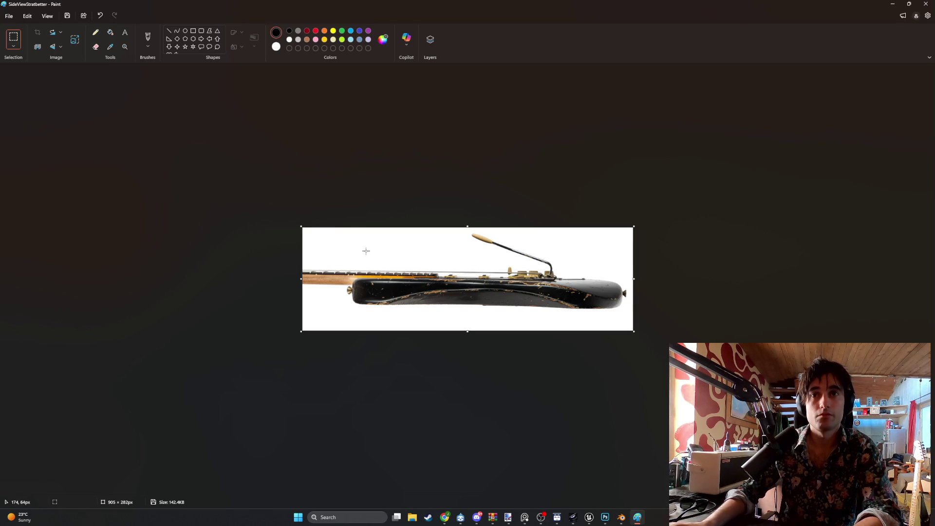
click(9, 15)
click(22, 25)
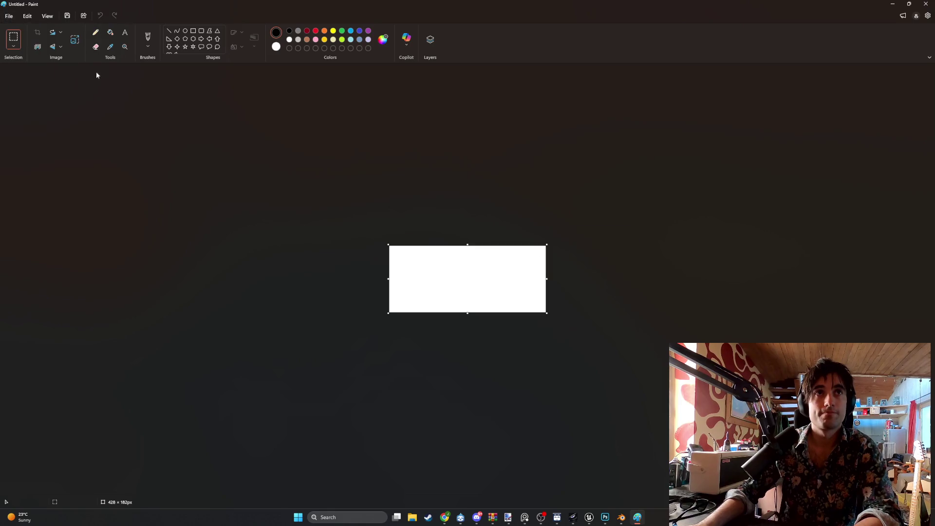
key(ctrl+v)
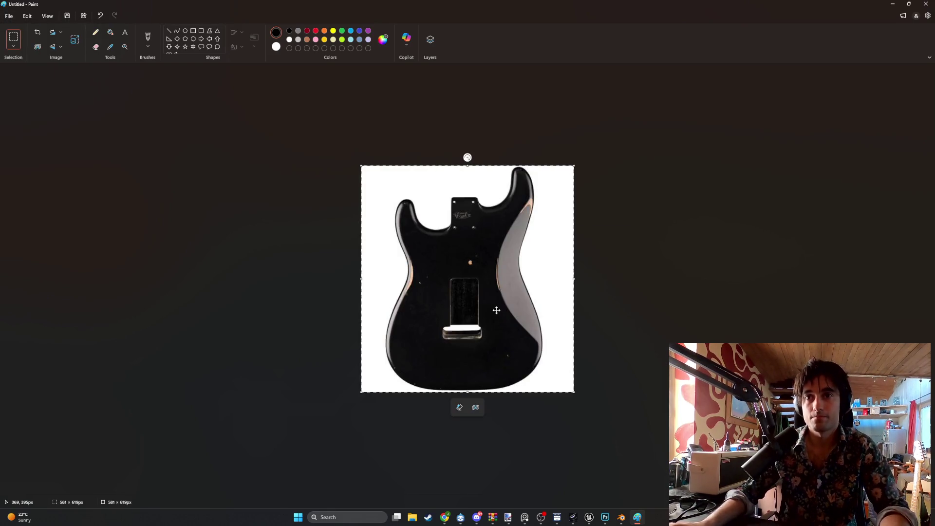
- Save the image as Strat_BackViewPNG and return to Blender
key(ctrl+s)
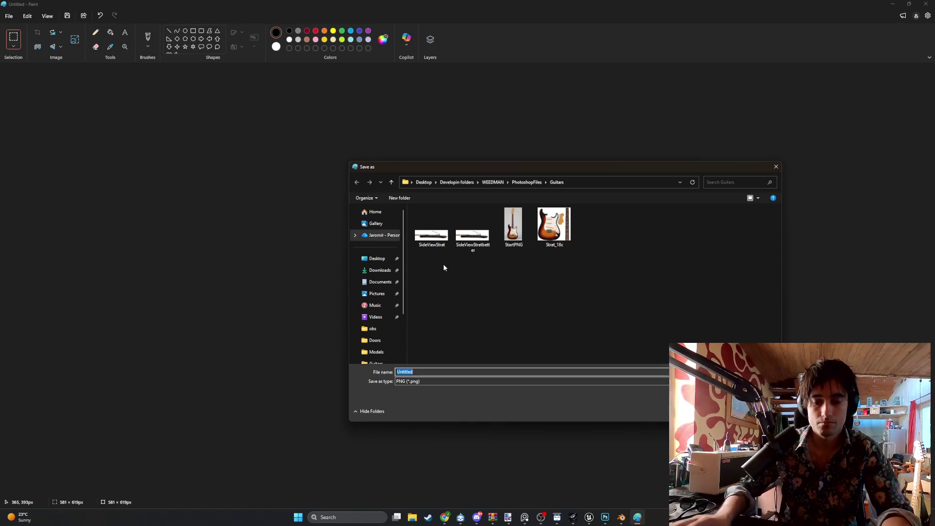
text(sTRA)
key(BackSpace)
key(BackSpace)
key(BackSpace)
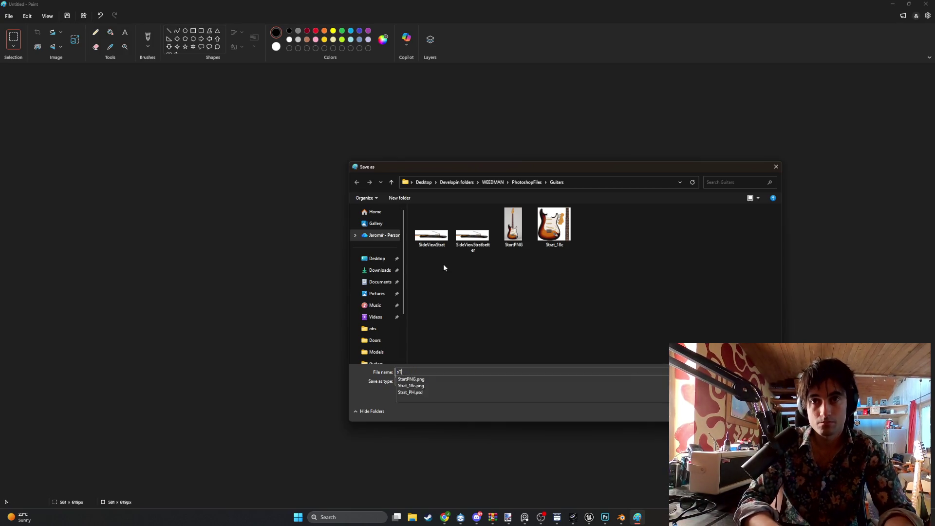
key(BackSpace)
text(S)
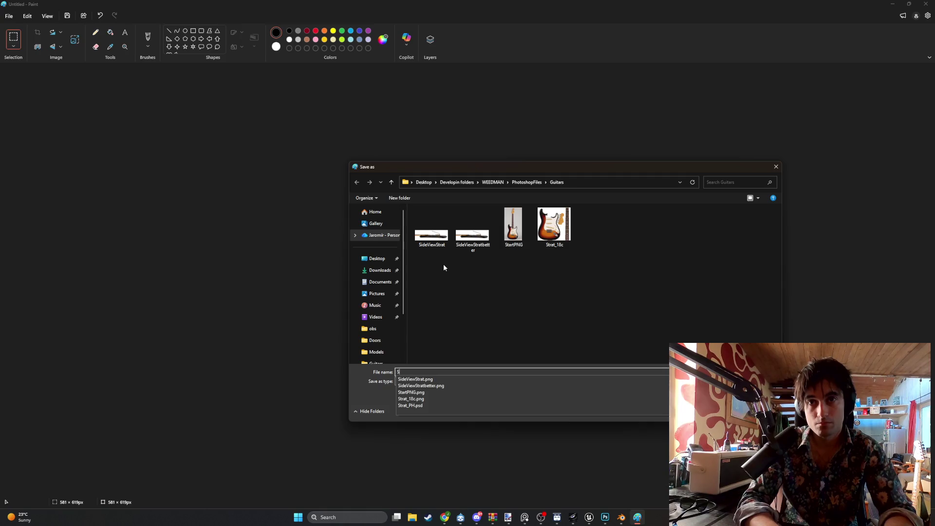
text(traBackView)
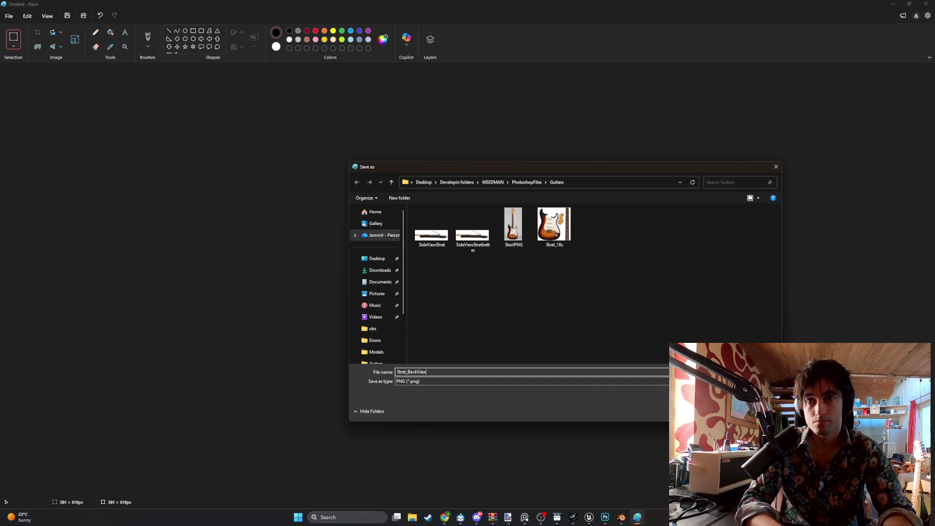
text(PNG)
key(Return)
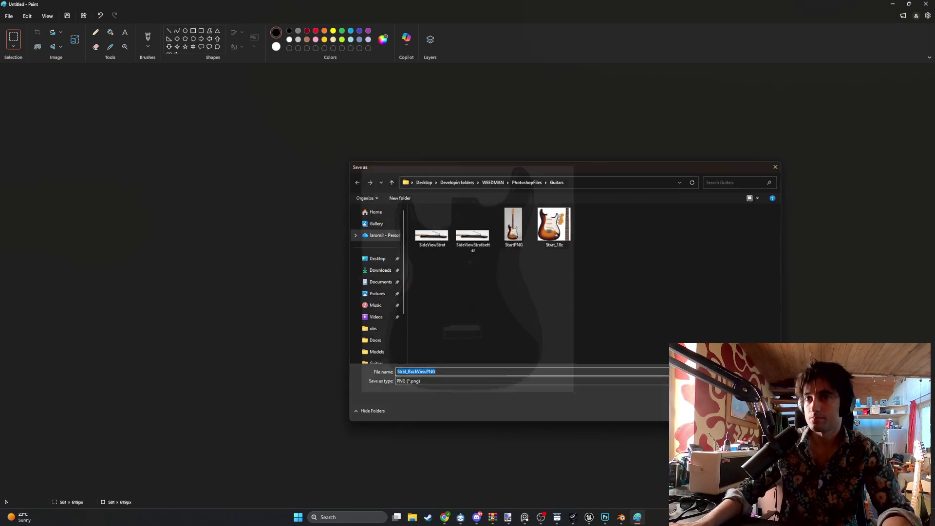
key(alt+Tab)
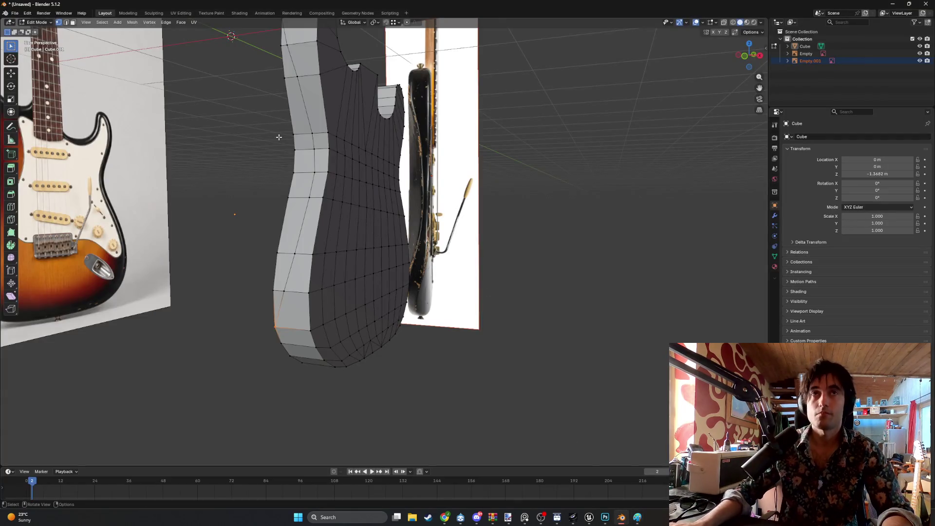
- Switch to the left orthographic view and zoom out to see mesh and both references
key(KP_3)
key(KP_1)
key(ctrl+KP_3)
scroll(436, 255, down, 3)
middle_drag(436, 255, 169, 146)
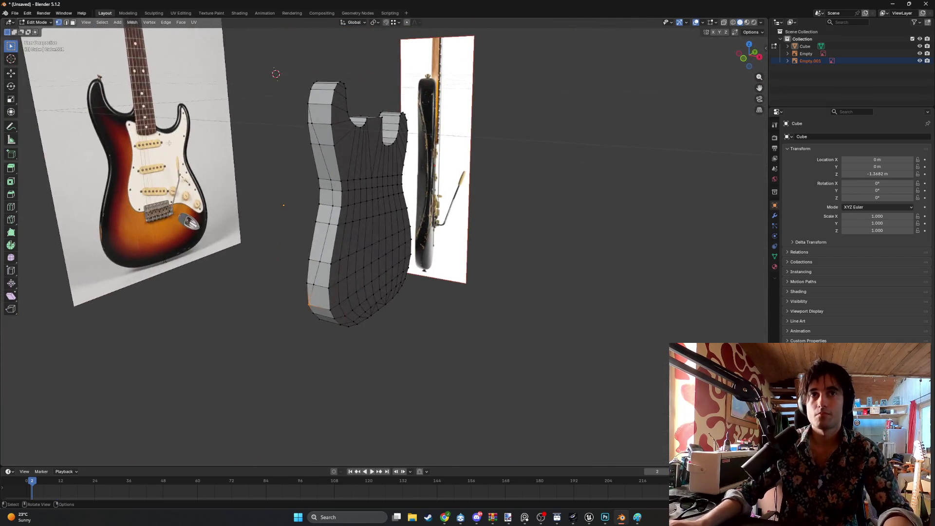
- In Object Mode, select the front-view photo reference and browse its property tabs
key(Tab)
click(169, 146)
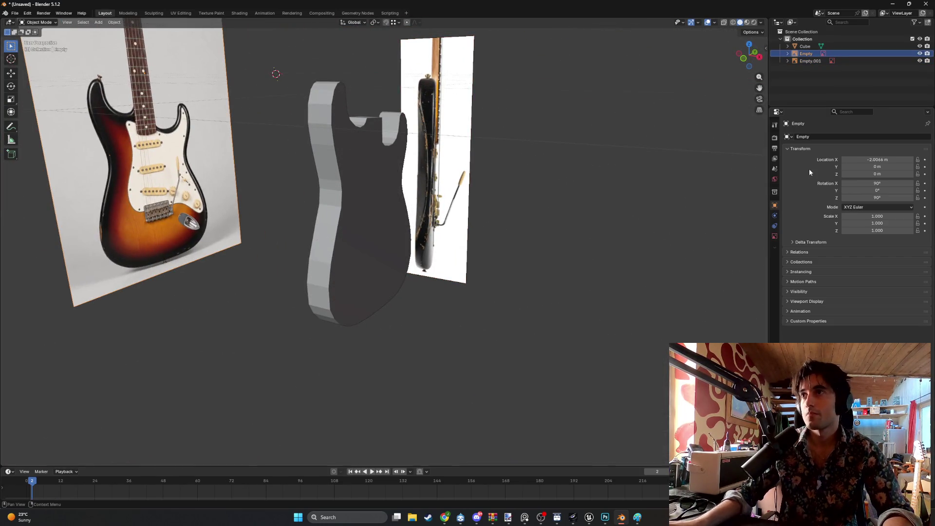
click(775, 226)
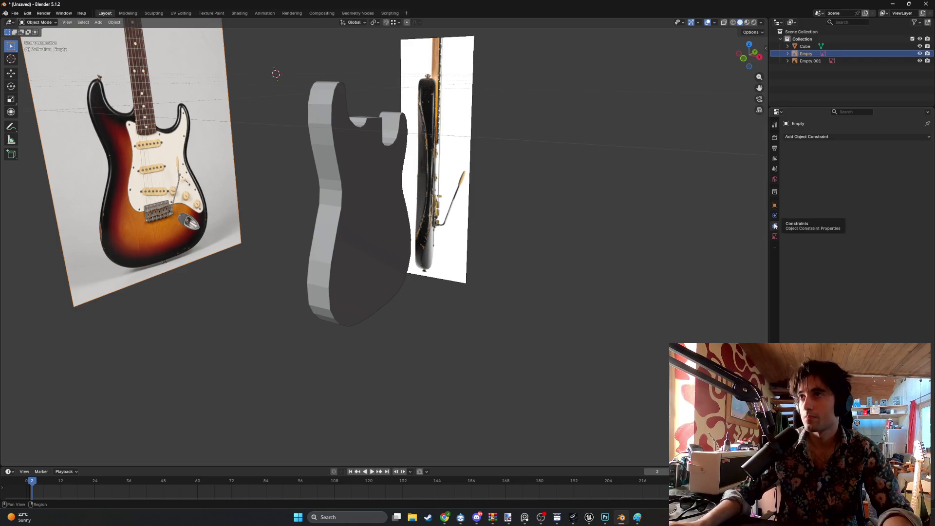
click(775, 124)
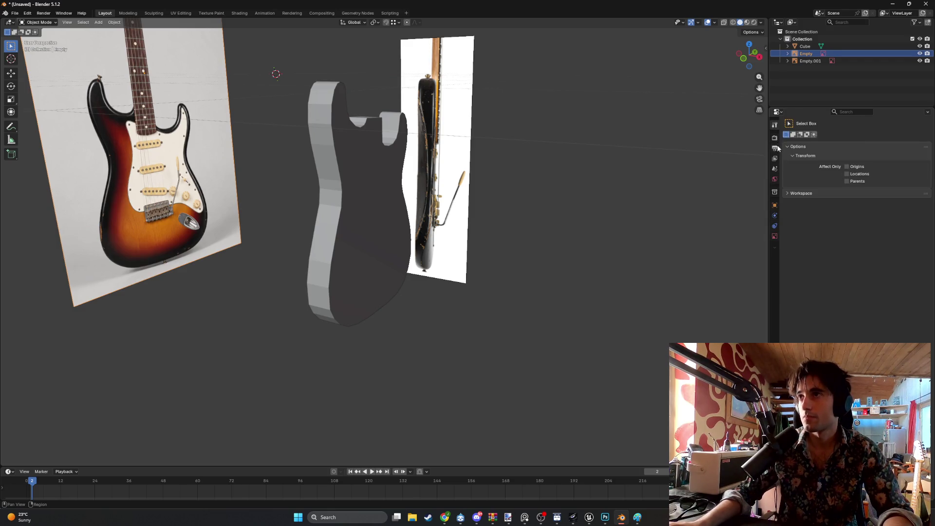
click(778, 139)
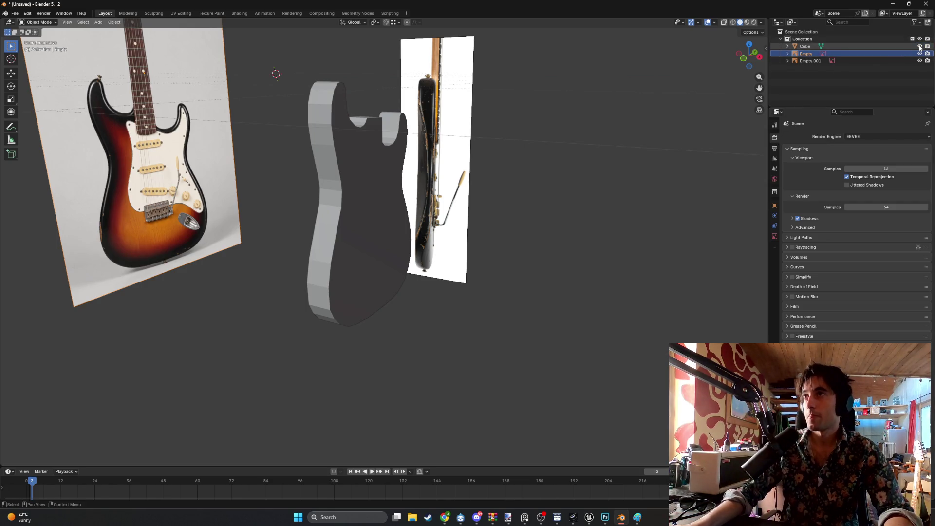
mouse_move(341, 209)
alt+middle_down()
mouse_move(449, 219)
mouse_move(427, 225)
alt+middle_up()
mouse_move(482, 210)
alt+middle_down()
mouse_move(383, 228)
mouse_move(436, 233)
alt+middle_up()
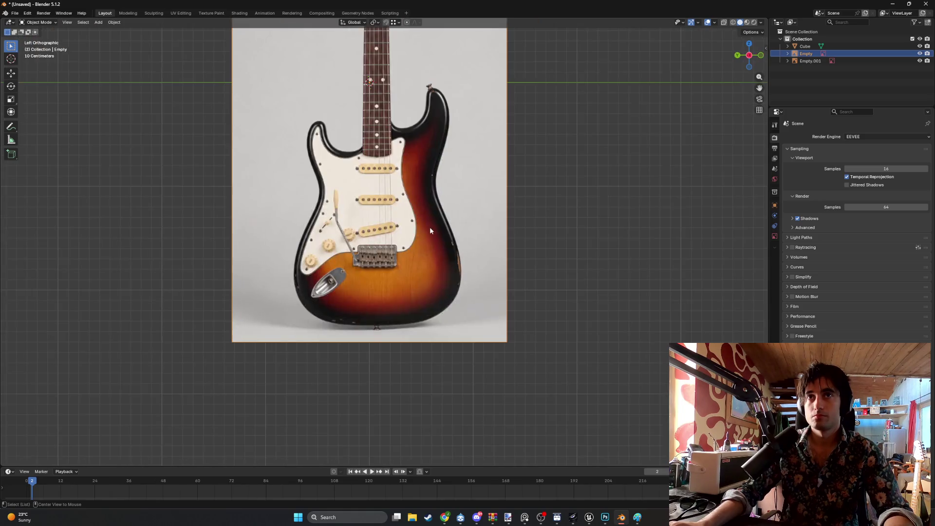
- Hide the front-view guitar photo with its outliner eye icon
click(920, 61)
click(920, 61)
click(920, 53)
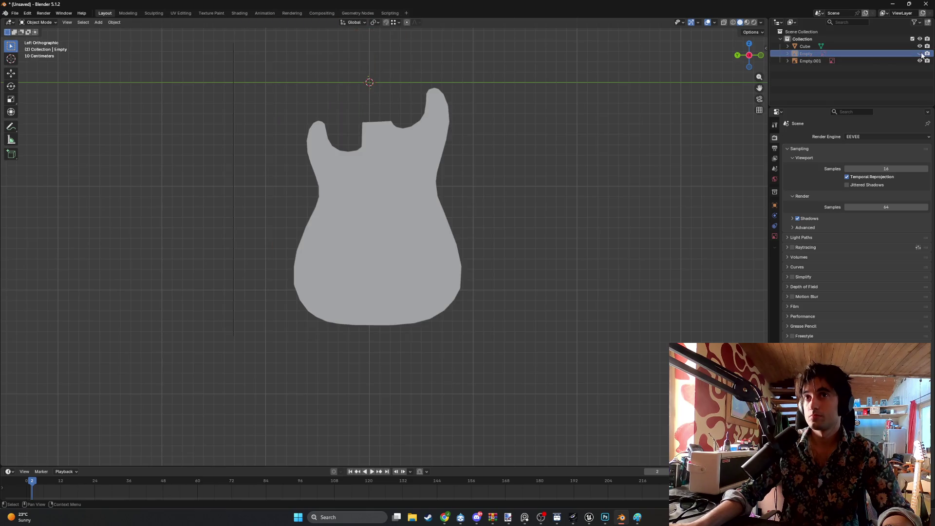
key(shift+a)
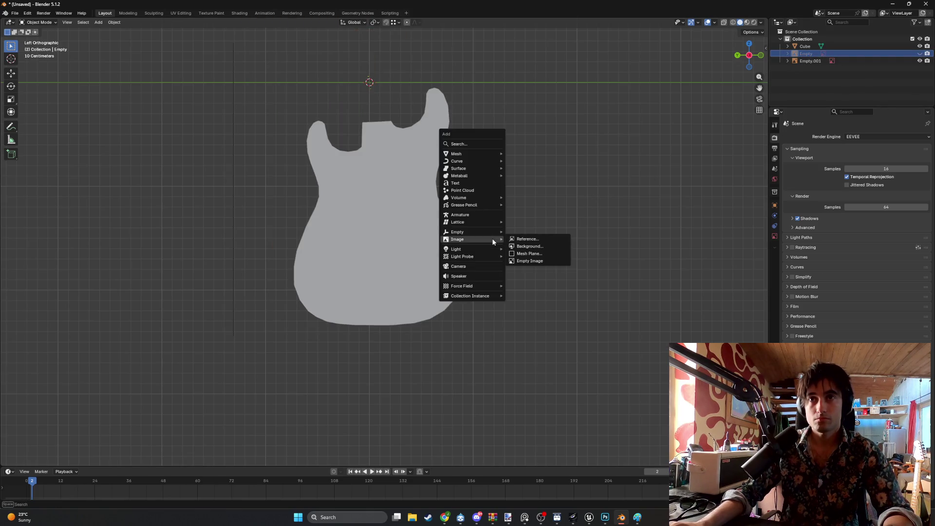
- Add the black guitar-back photo to the scene as a reference image
click(527, 240)
double_click(481, 122)
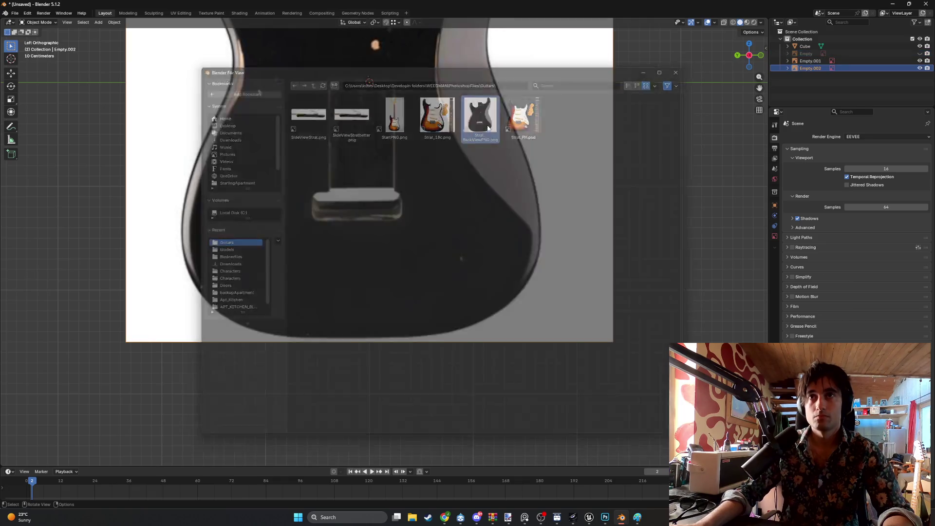
scroll(482, 166, down, 5)
shift+middle_drag(478, 137, 487, 192)
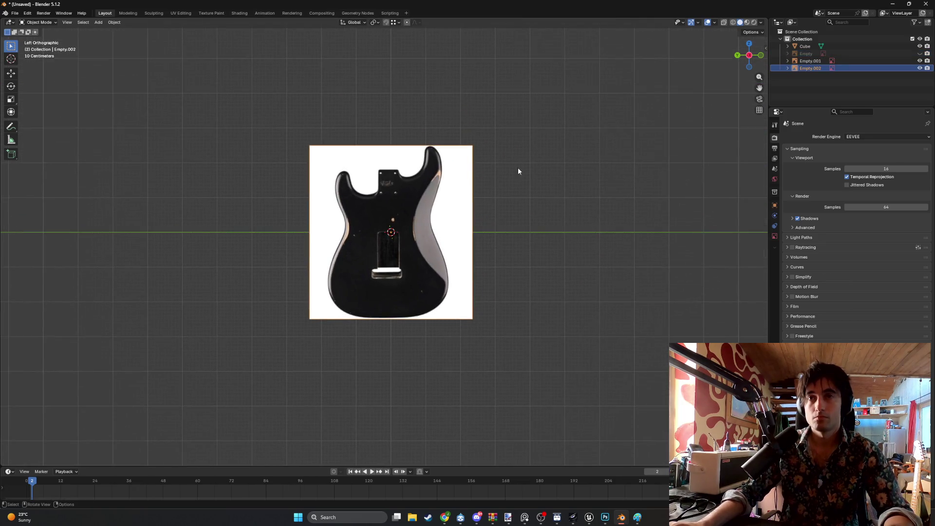
- In front view, slide the back photo along X, then return to the side view
key(KP_1)
key(g)
key(x)
click(426, 230)
key(ctrl+KP_3)
scroll(448, 234, up, 3)
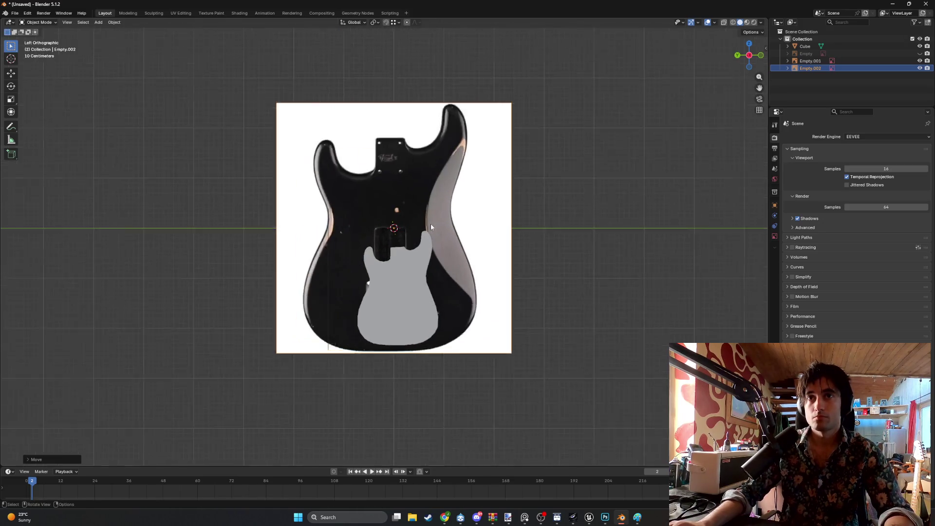
shift+middle_drag(454, 125, 454, 173)
- Scale the back photo down and move it over the grey body mesh, then rescale it
key(s)
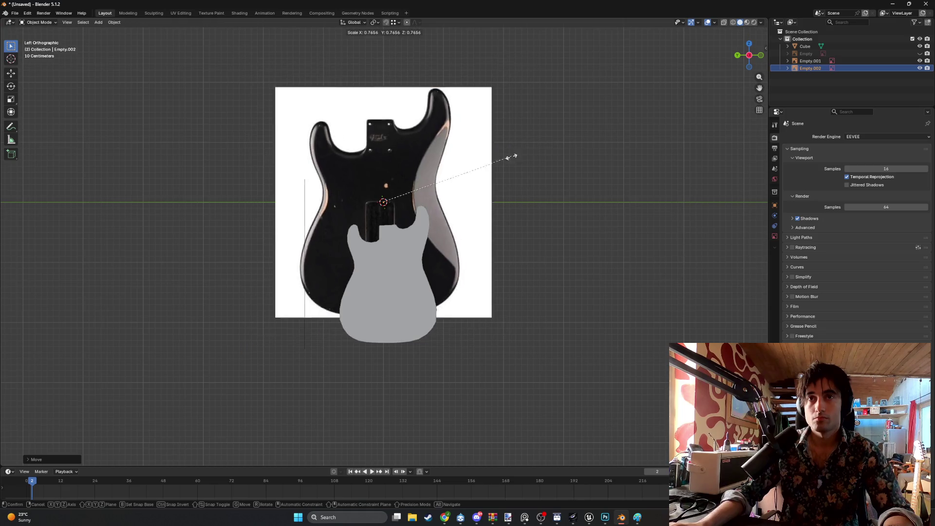
click(476, 221)
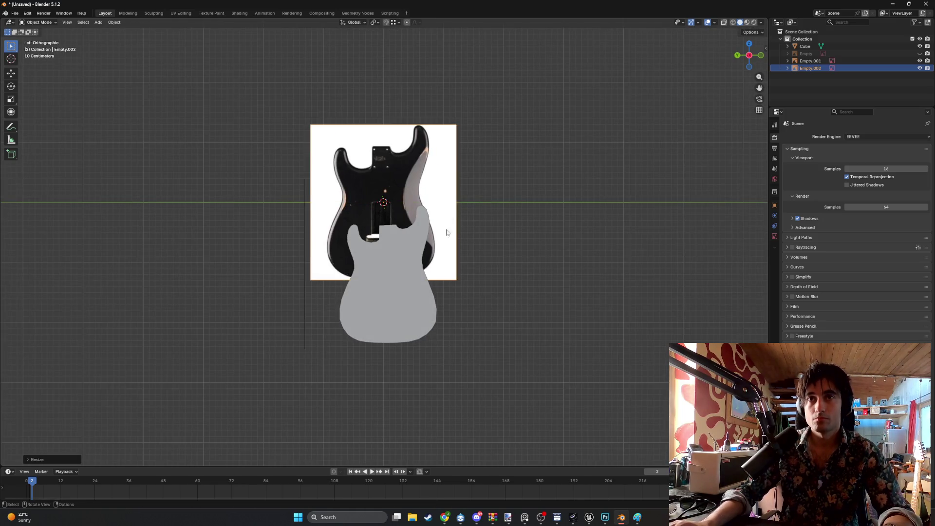
shift+middle_drag(463, 232, 434, 101)
scroll(383, 88, up, 3)
key(g)
click(436, 262)
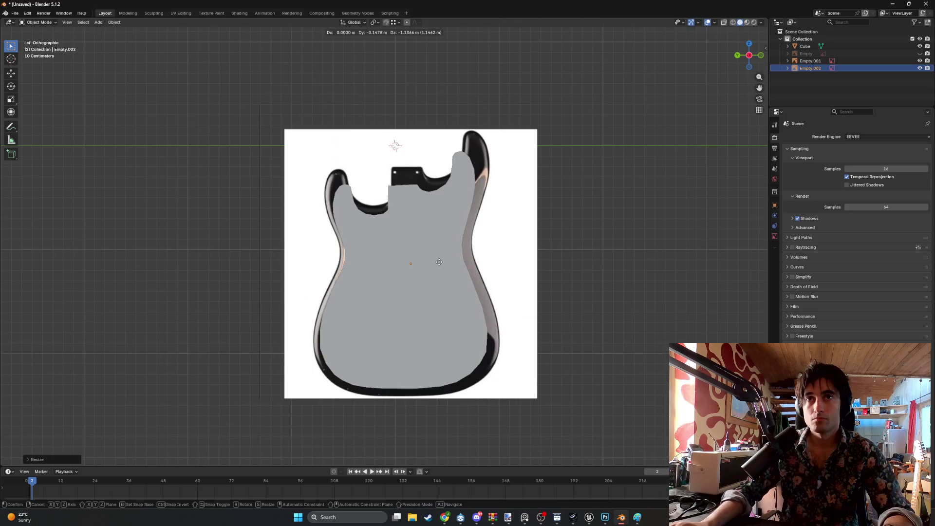
key(s)
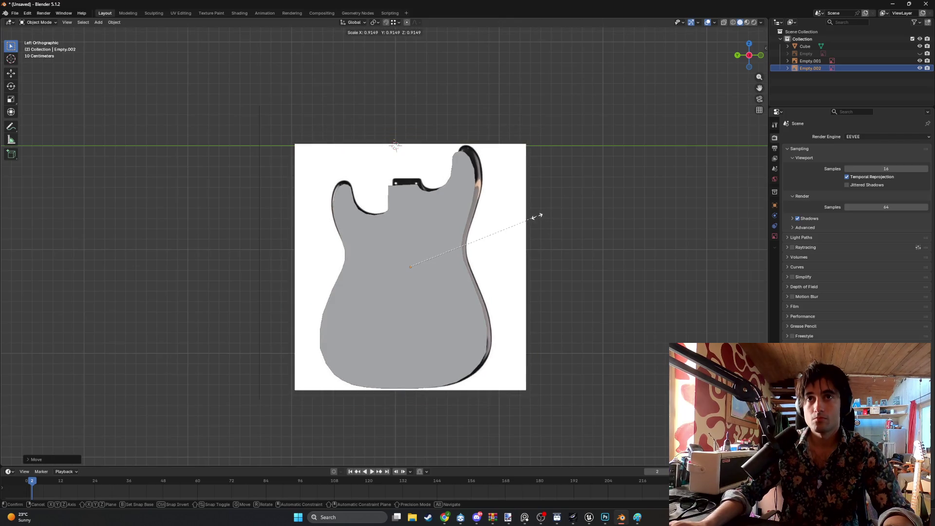
click(538, 214)
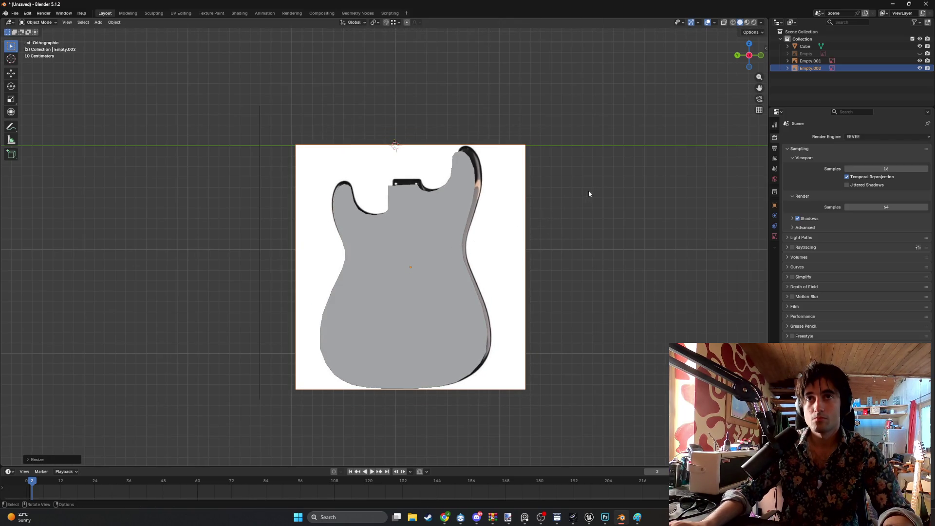
- In Wireframe shading, nudge the back photo into alignment with the body outline
key(z)
click(535, 201)
scroll(515, 198, up, 2)
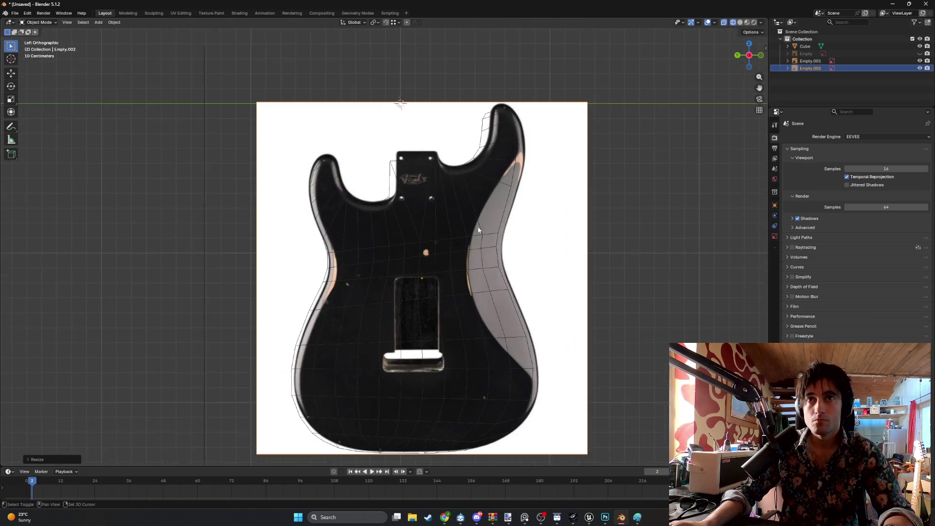
key(g)
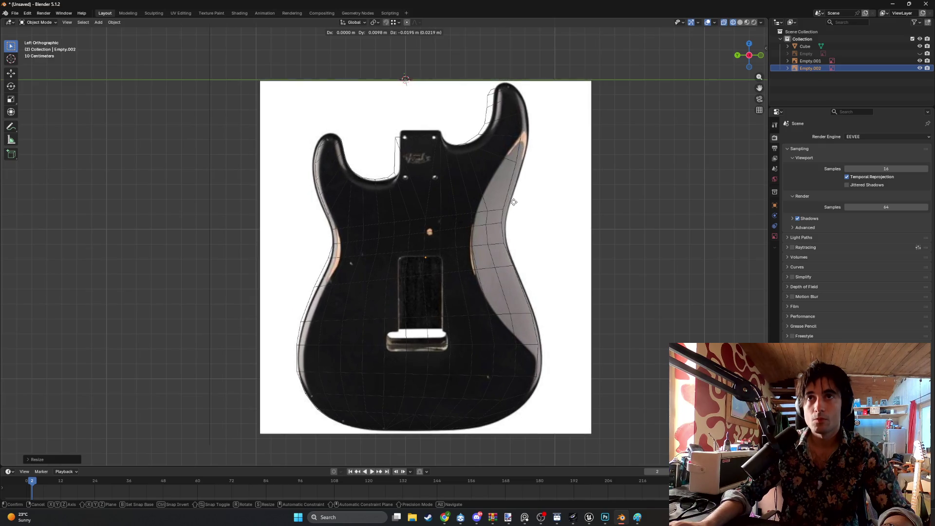
click(514, 201)
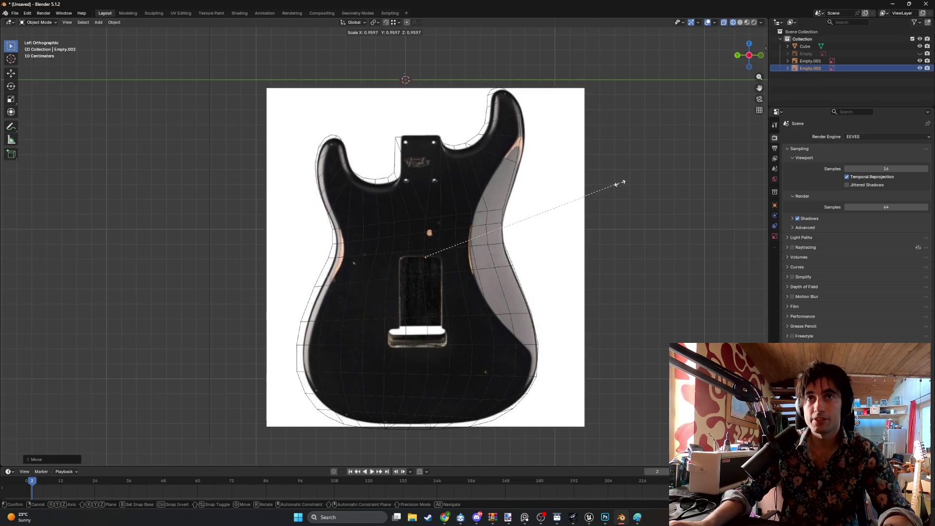
click(611, 190)
key(g)
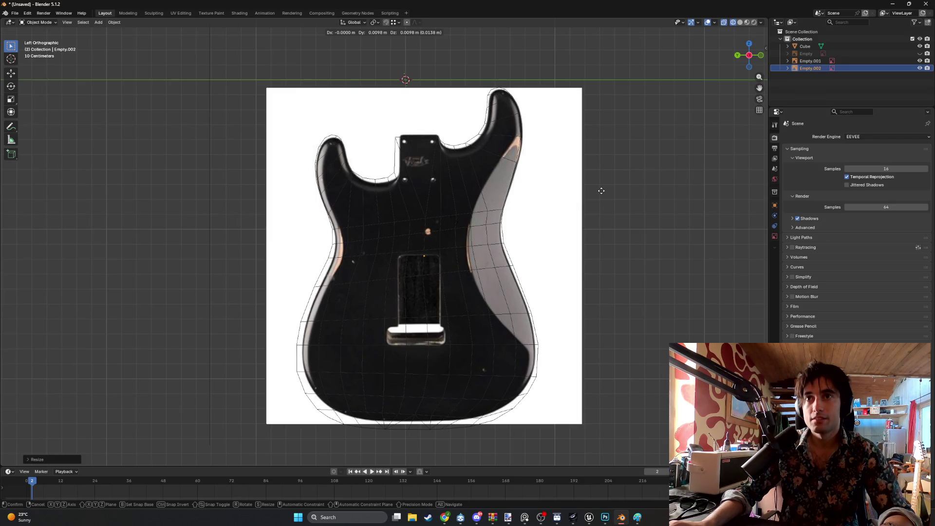
click(601, 192)
- Return to the side orthographic view and enlarge the back-photo reference
middle_drag(578, 222, 554, 227)
key(ctrl+KP_3)
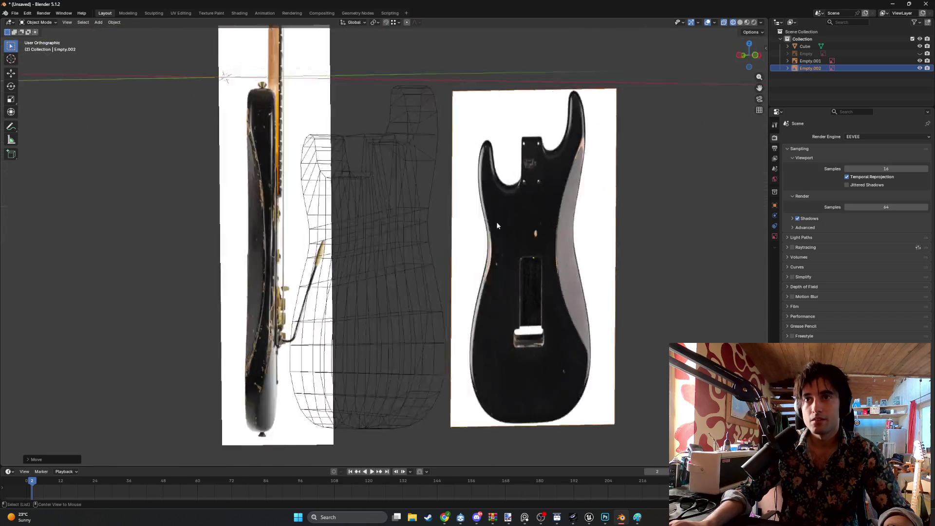
scroll(451, 187, up, 3)
scroll(451, 187, down, 1)
key(s)
click(476, 173)
scroll(477, 200, down, 2)
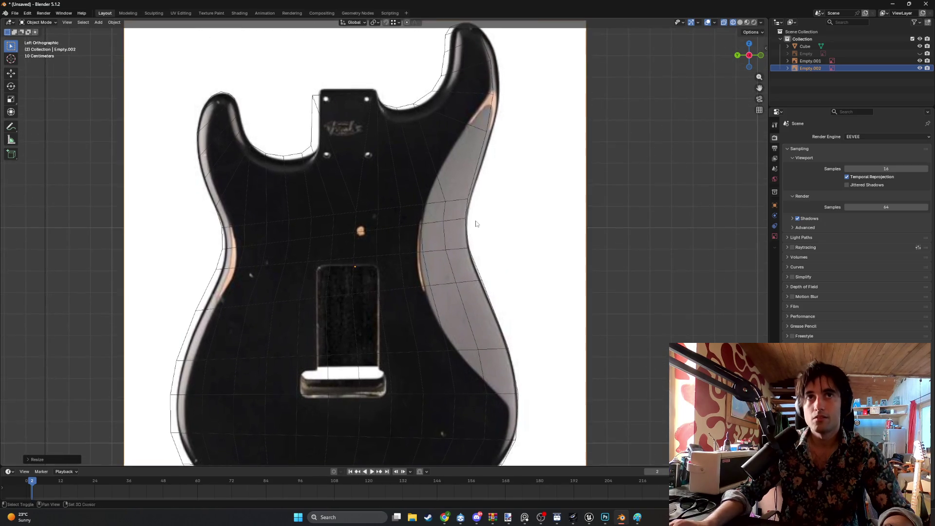
mouse_move(463, 198)
middle_down()
mouse_move(443, 203)
mouse_move(458, 210)
middle_up()
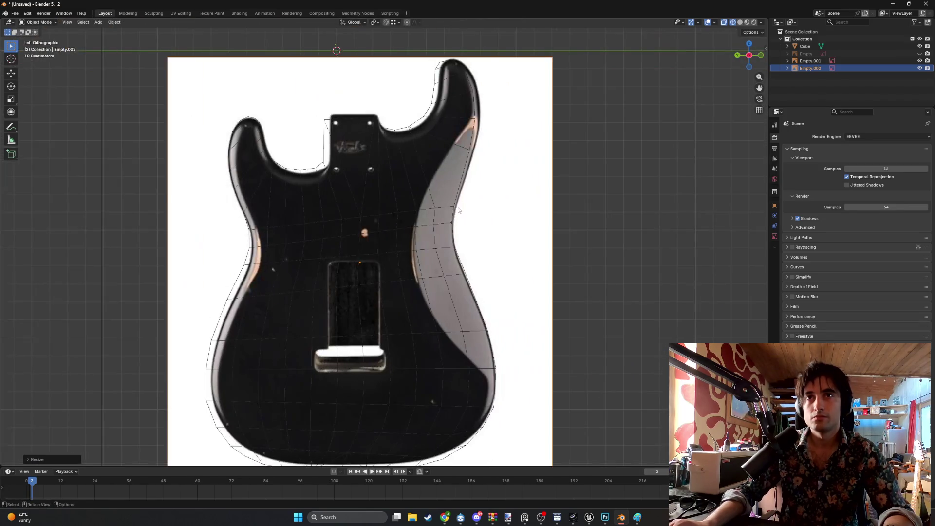
- Shift and slightly enlarge the back photo to fit the outline, then restore Solid shading
key(g)
click(483, 197)
key(s)
key(g)
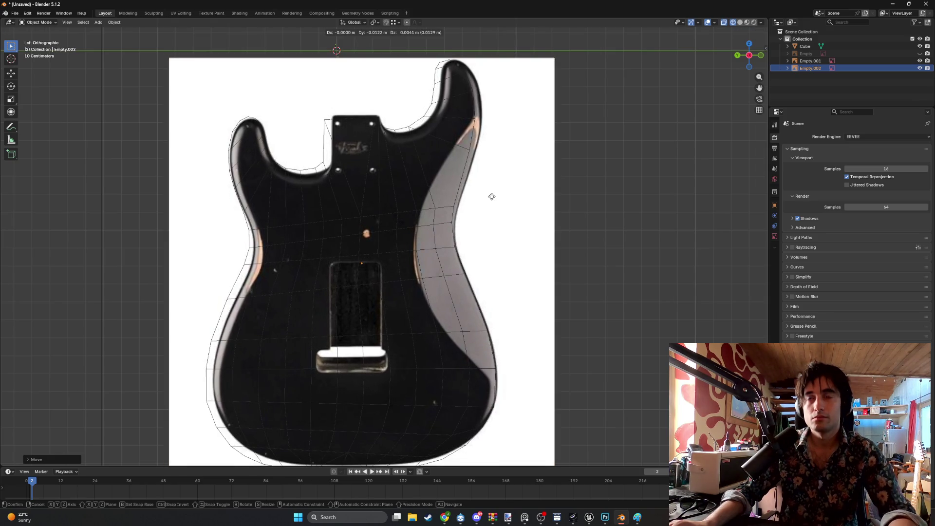
key(s)
click(494, 198)
key(g)
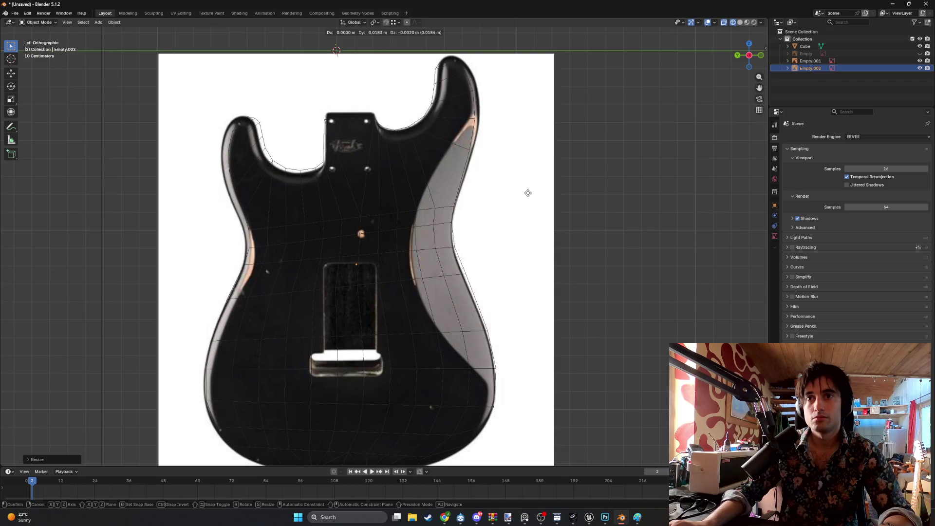
click(527, 193)
mouse_move(527, 193)
middle_down()
mouse_move(497, 210)
mouse_move(422, 205)
mouse_move(446, 203)
mouse_move(433, 199)
middle_up()
key(z)
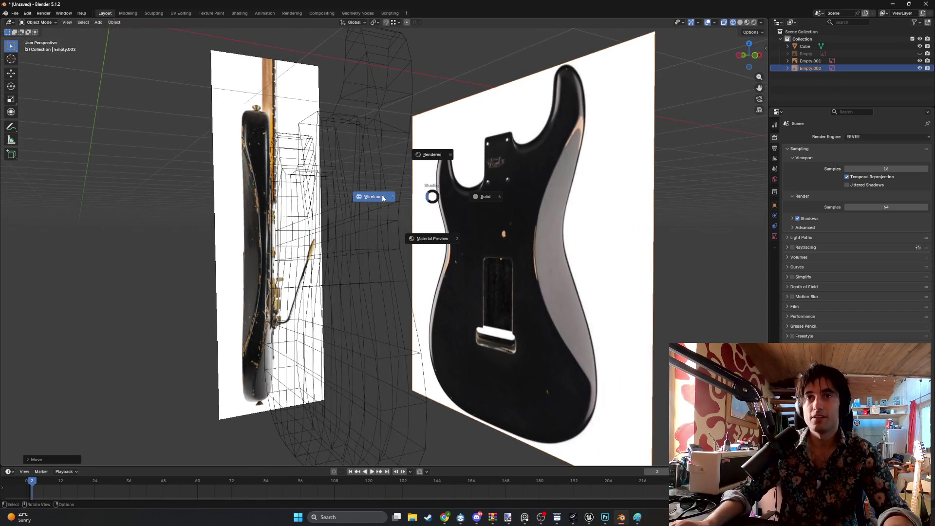
click(485, 196)
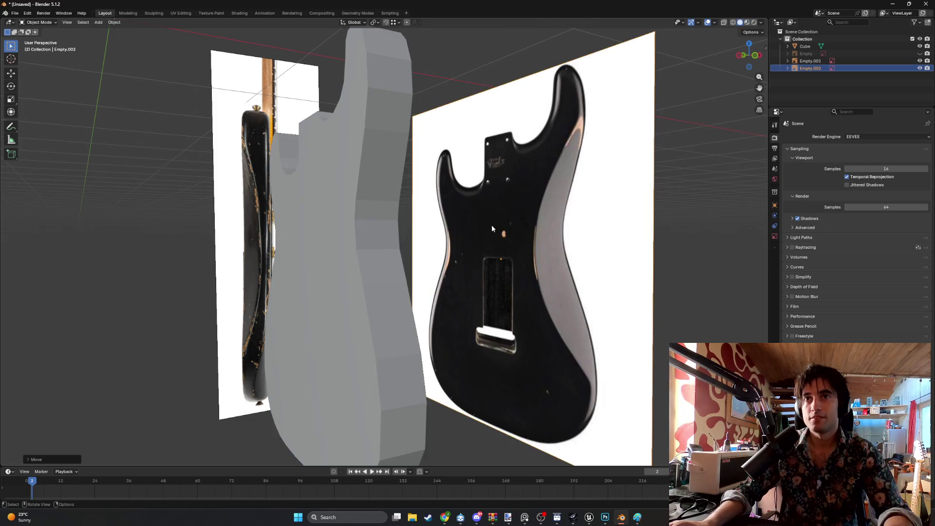
- Enter Edit Mode on the body mesh with see-through shading and select all geometry
click(353, 257)
key(Tab)
mouse_move(352, 257)
middle_down()
mouse_move(417, 231)
mouse_move(469, 244)
mouse_move(424, 202)
middle_up()
key(z)
click(414, 240)
scroll(424, 203, up, 2)
mouse_move(487, 273)
shift+middle_down()
mouse_move(450, 284)
mouse_move(475, 282)
mouse_move(483, 269)
shift+middle_up()
scroll(482, 288, up, 2)
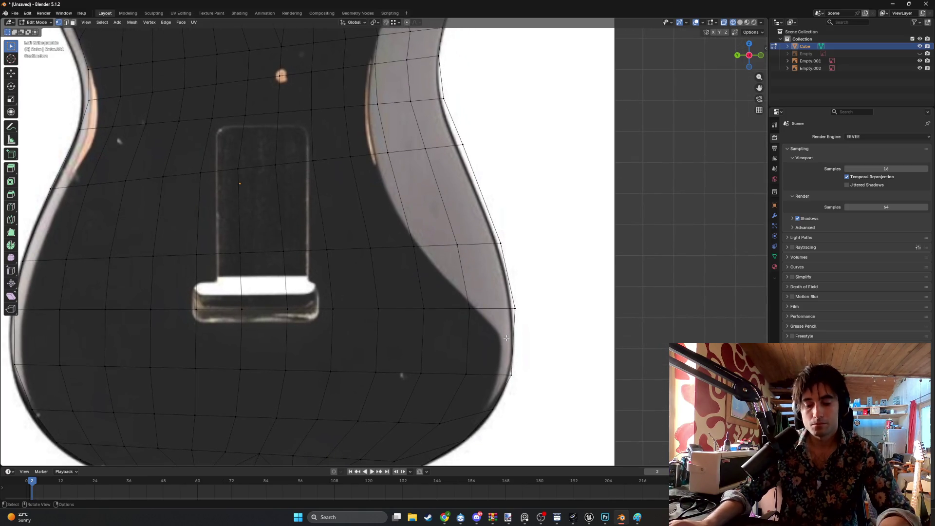
key(a)
- Knife-cut a line of edges from the lower body edge up the side to the horn
key(k)
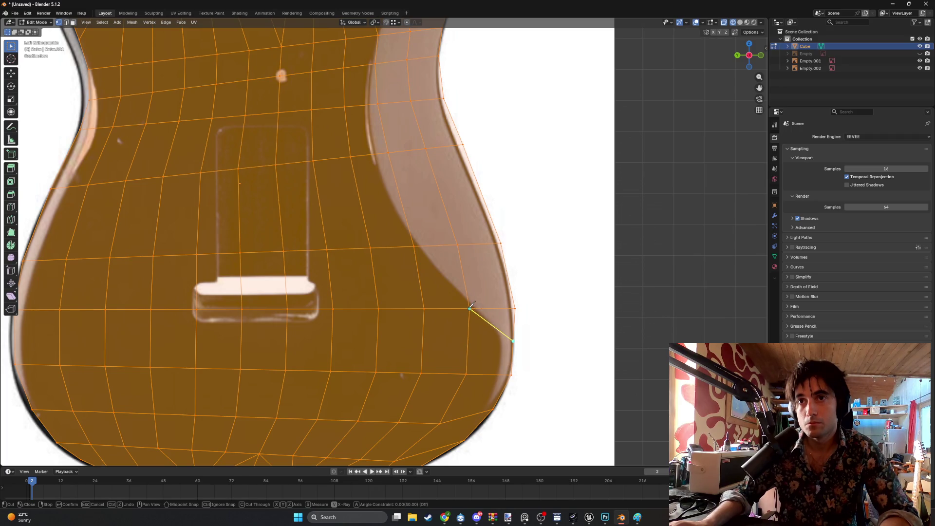
click(417, 243)
click(378, 154)
middle_drag(369, 107, 371, 257)
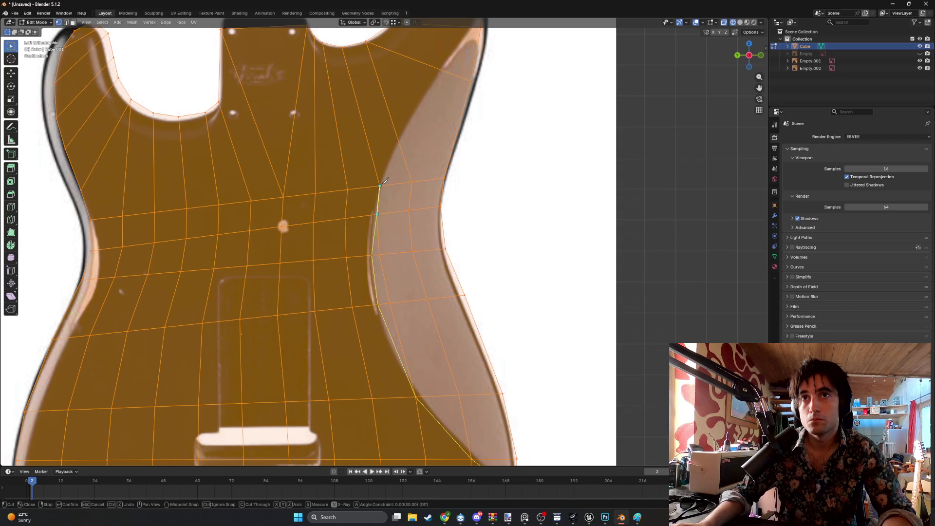
shift+middle_drag(415, 125, 388, 210)
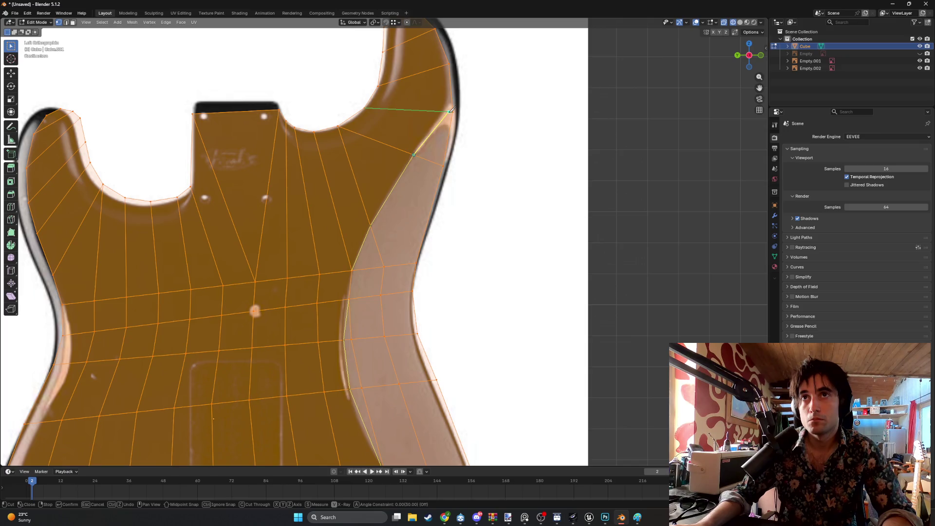
key(Return)
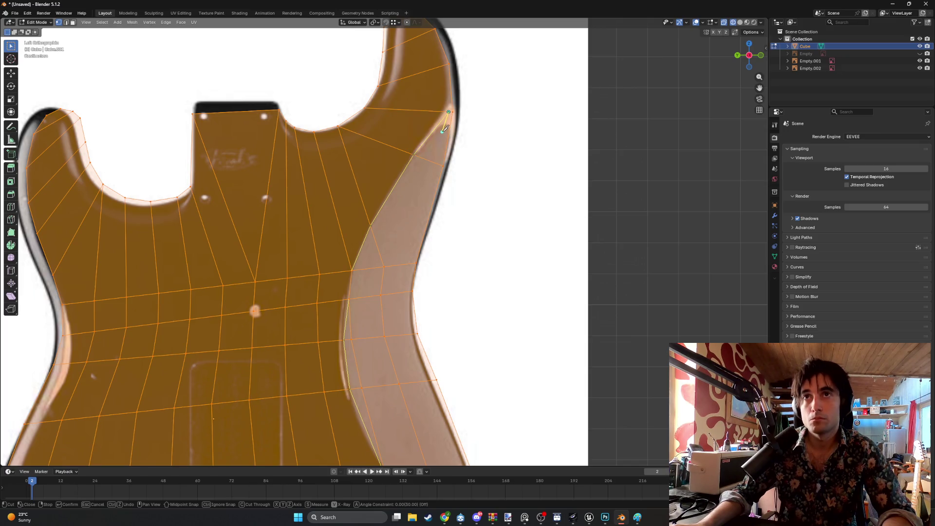
scroll(435, 196, down, 3)
middle_drag(435, 196, 380, 207)
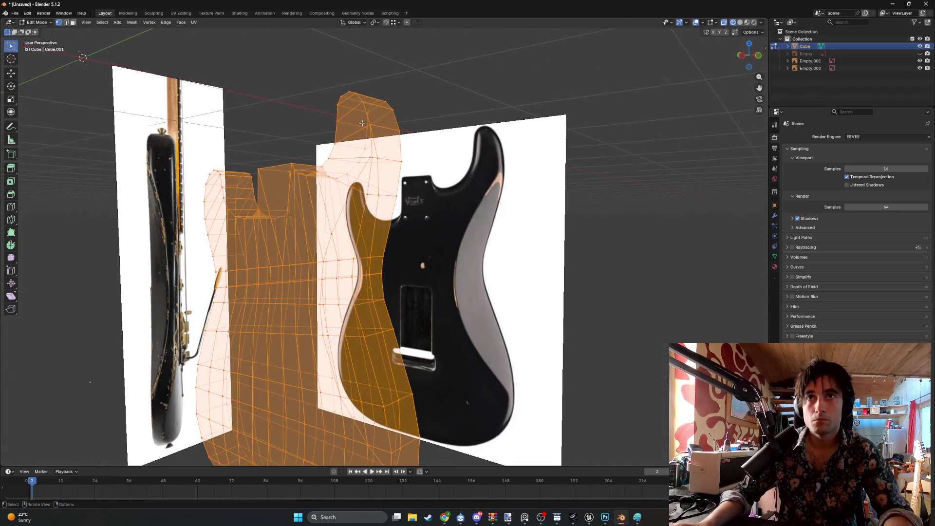
- Delete the stray short edge in the horn area
scroll(379, 207, up, 3)
scroll(379, 207, up, 4)
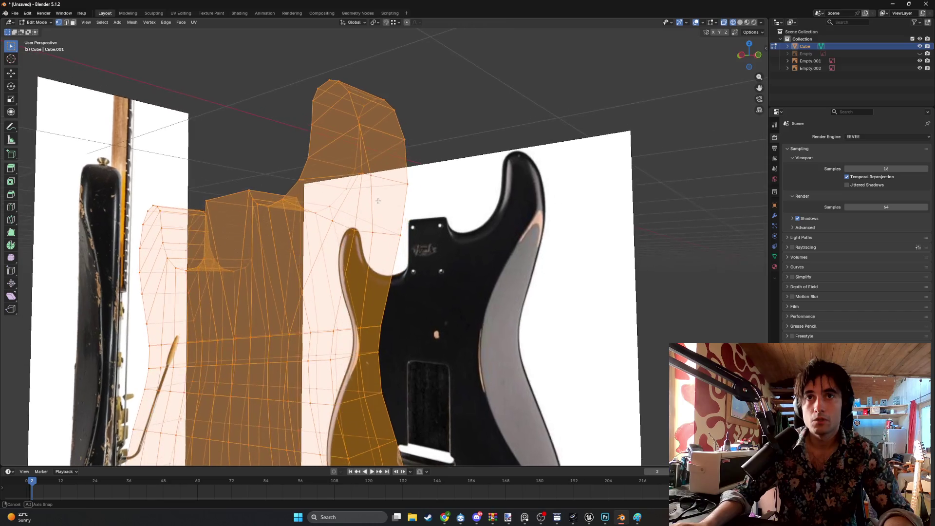
shift+middle_drag(342, 214, 363, 240)
scroll(363, 240, up, 1)
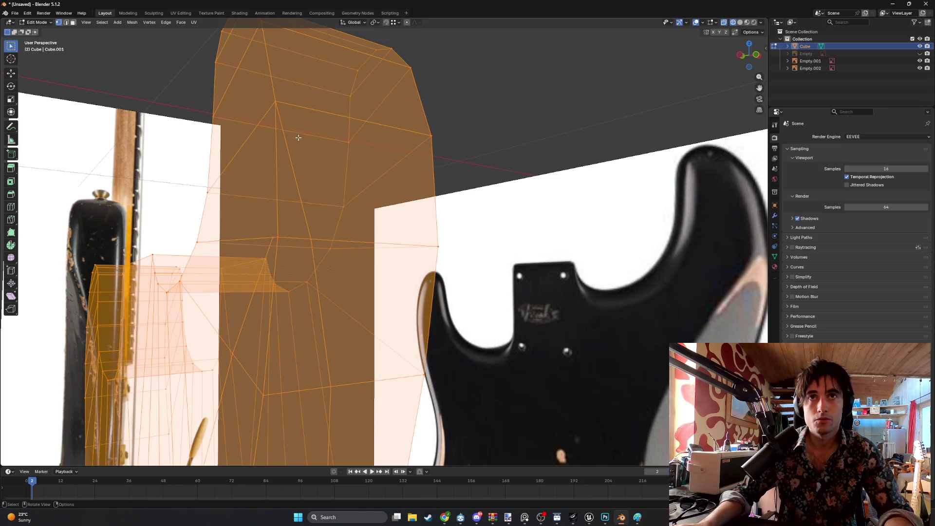
click(295, 178)
key(x)
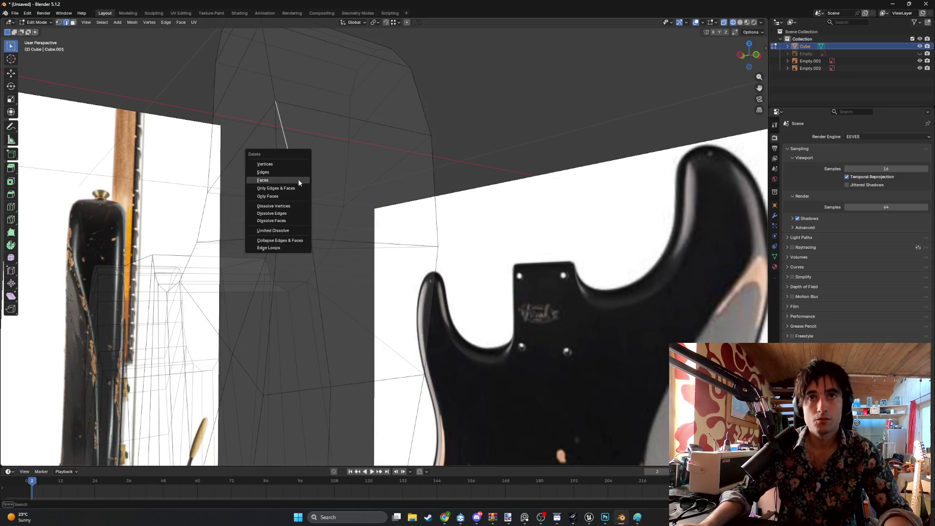
click(282, 171)
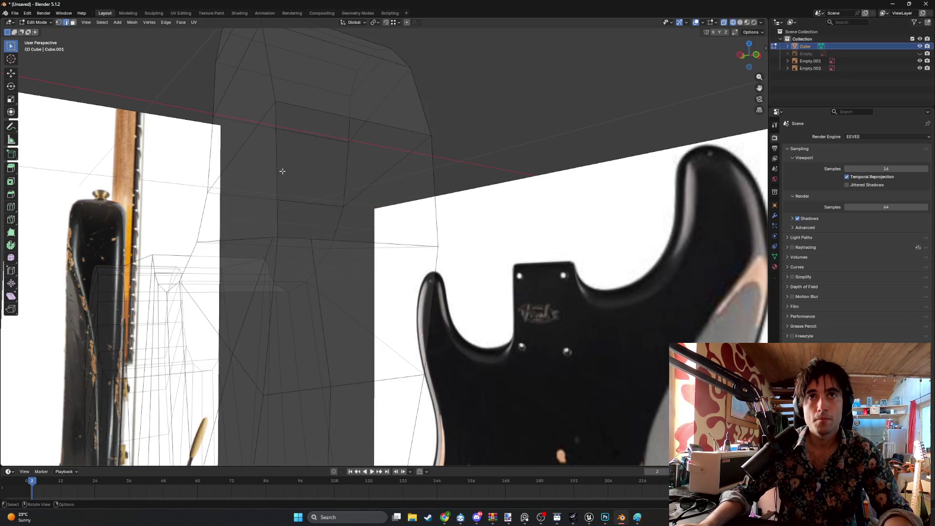
- Select the long slanted edge plus a neighbouring edge and return to Solid shading
click(340, 115)
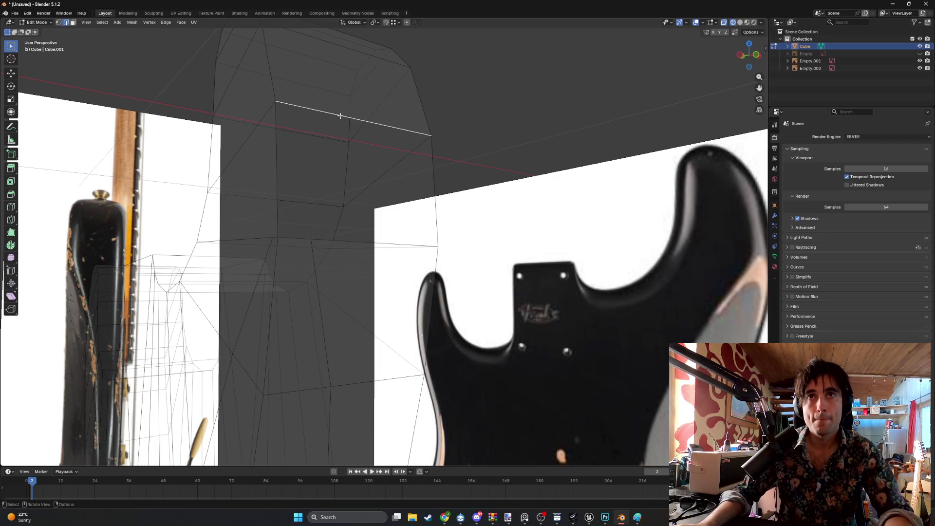
shift+click(335, 239)
key(z)
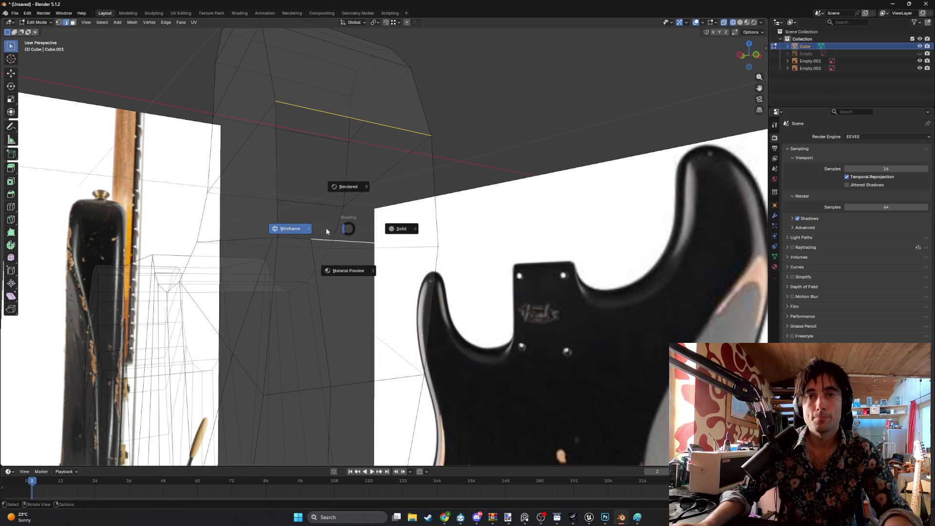
click(355, 234)
middle_drag(356, 234, 351, 206)
- Select the notch edges beside the upper horn and remove the notch, leaving a flat face
mouse_move(239, 310)
middle_down()
mouse_move(276, 275)
mouse_move(281, 288)
middle_up()
click(267, 293)
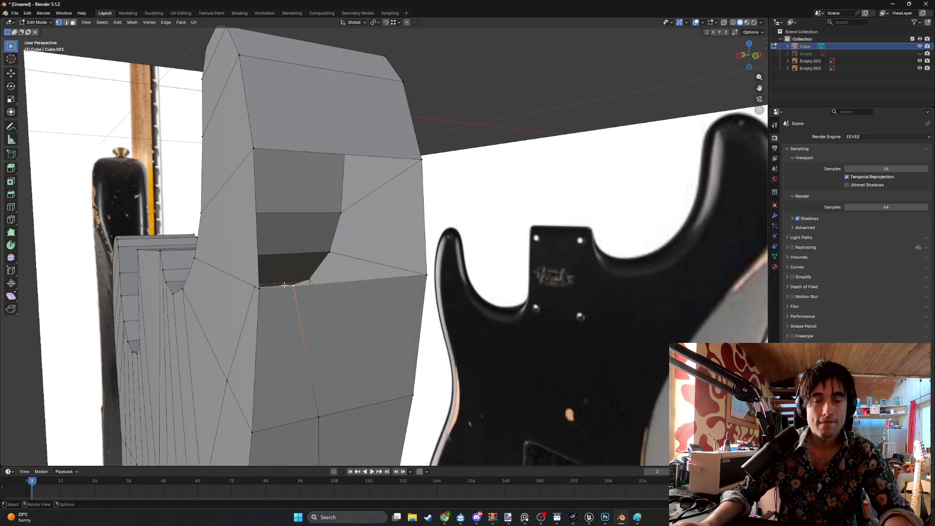
middle_drag(284, 285, 288, 280)
ctrl+click(287, 280)
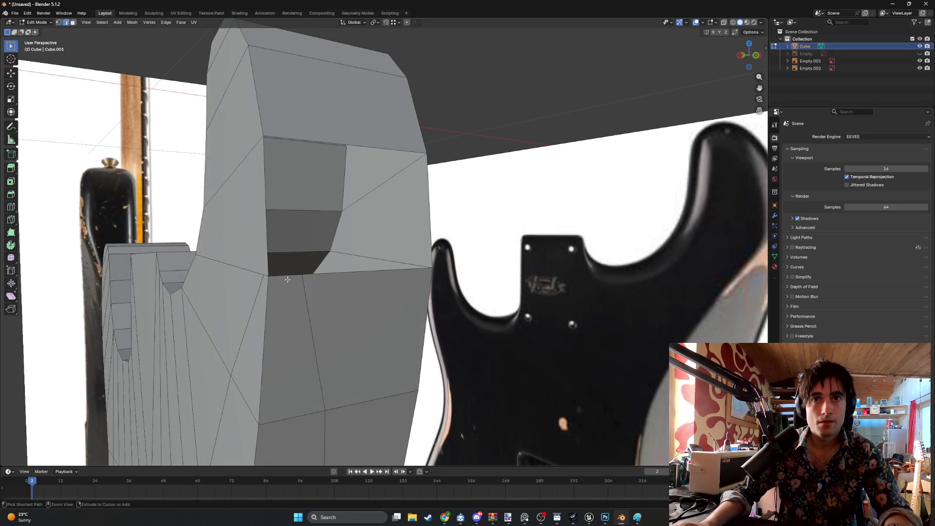
key(ctrl+z)
click(332, 296)
- In face mode, knife-cut a new vertical edge up the face to the top vertex
scroll(375, 279, up, 5)
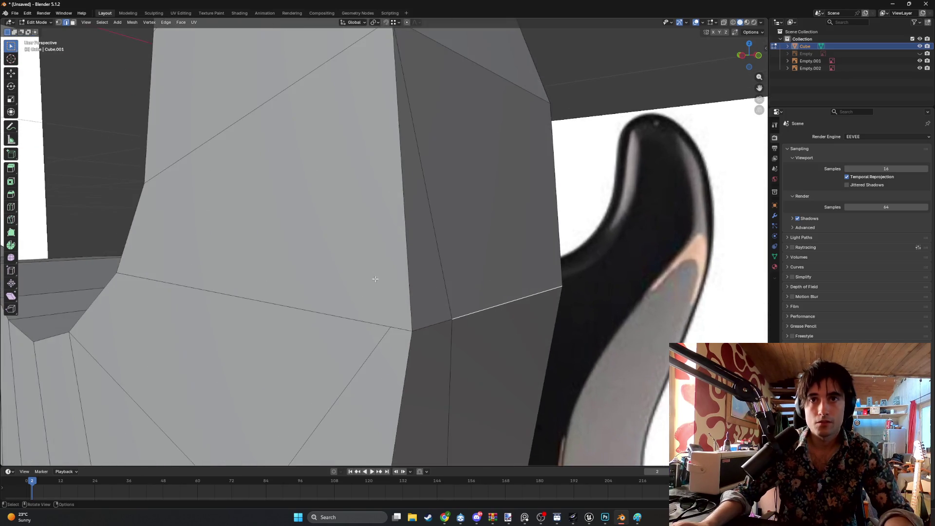
mouse_move(375, 279)
middle_down()
mouse_move(400, 277)
mouse_move(382, 296)
middle_up()
key(3)
click(382, 297)
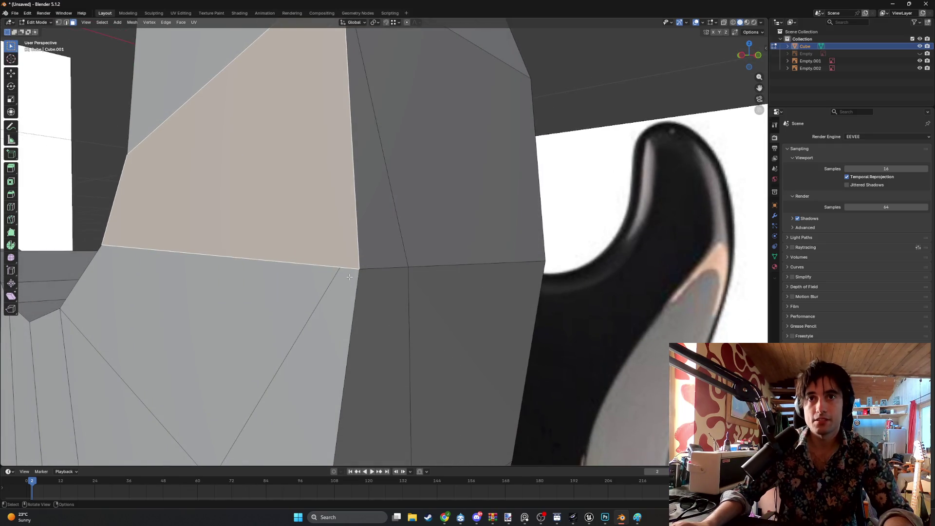
key(k)
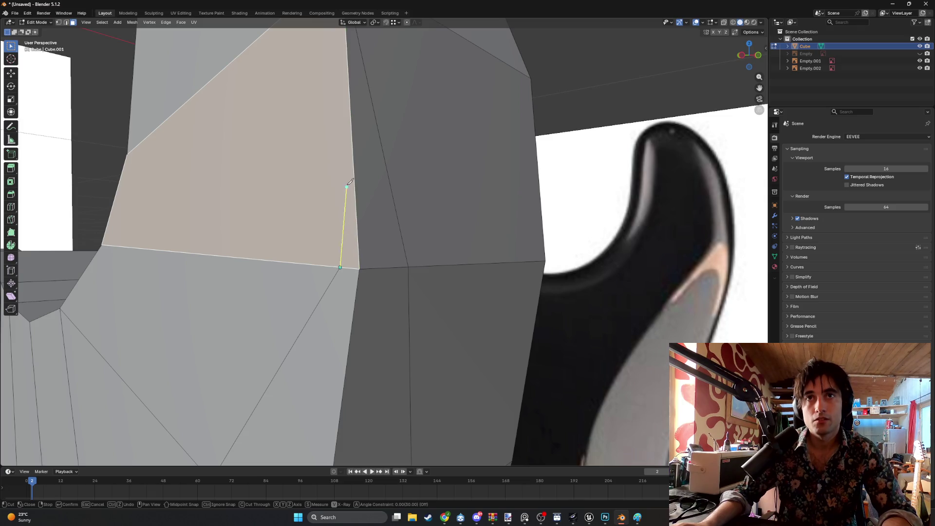
middle_drag(350, 188, 360, 185)
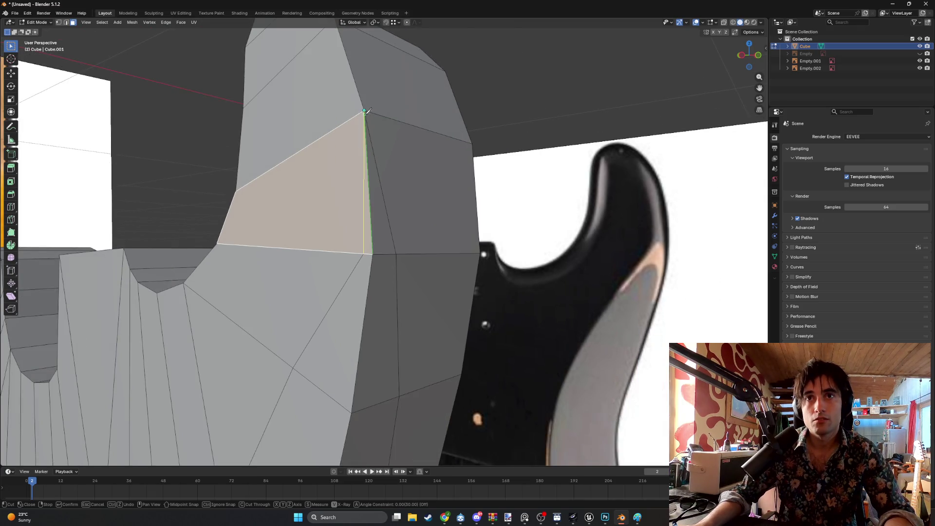
key(Return)
- Switch to vertex mode and select a vertex on the horn edge
middle_drag(386, 192, 379, 249)
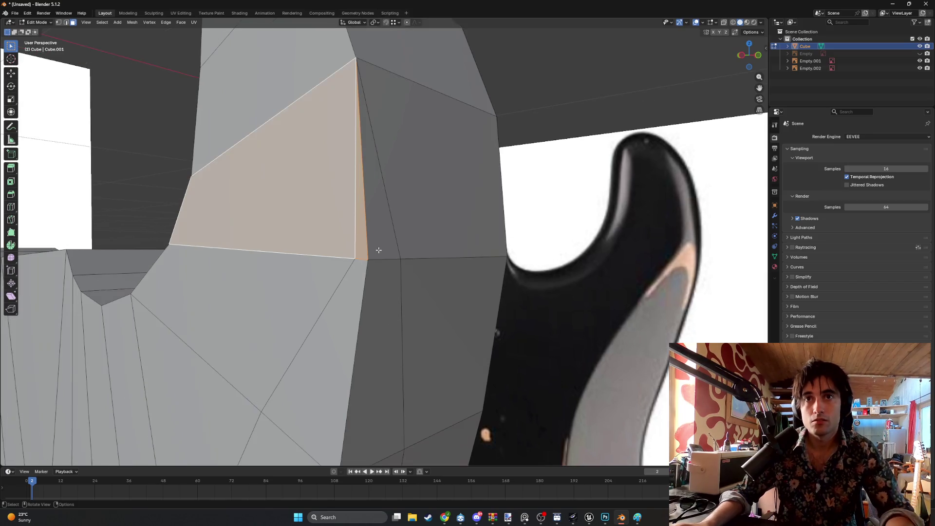
key(1)
click(369, 260)
scroll(380, 267, down, 4)
mouse_move(380, 267)
middle_down()
mouse_move(371, 282)
mouse_move(422, 233)
mouse_move(378, 203)
mouse_move(388, 215)
mouse_move(393, 317)
middle_up()
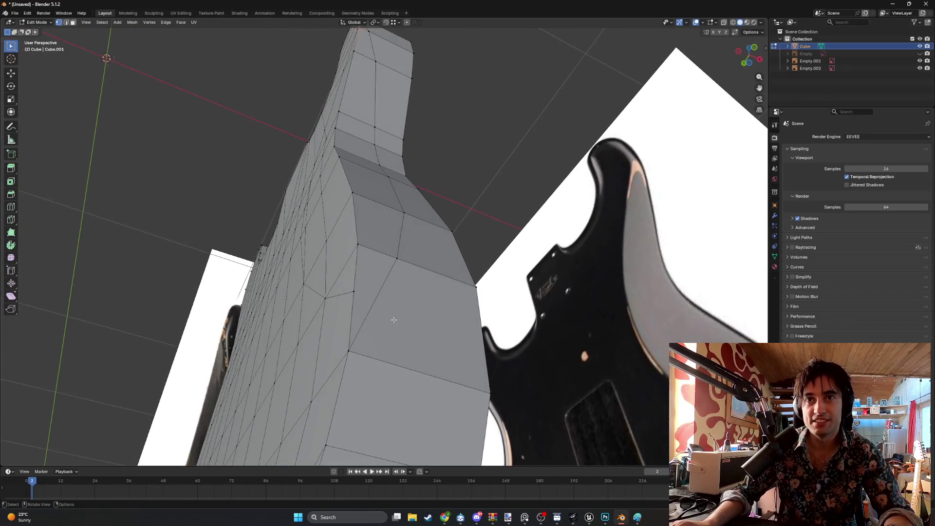
- Knife-cut a diagonal from a waist vertex to the adjacent edge, splitting off a triangle
click(348, 351)
middle_drag(349, 350, 364, 364)
key(g)
key(z)
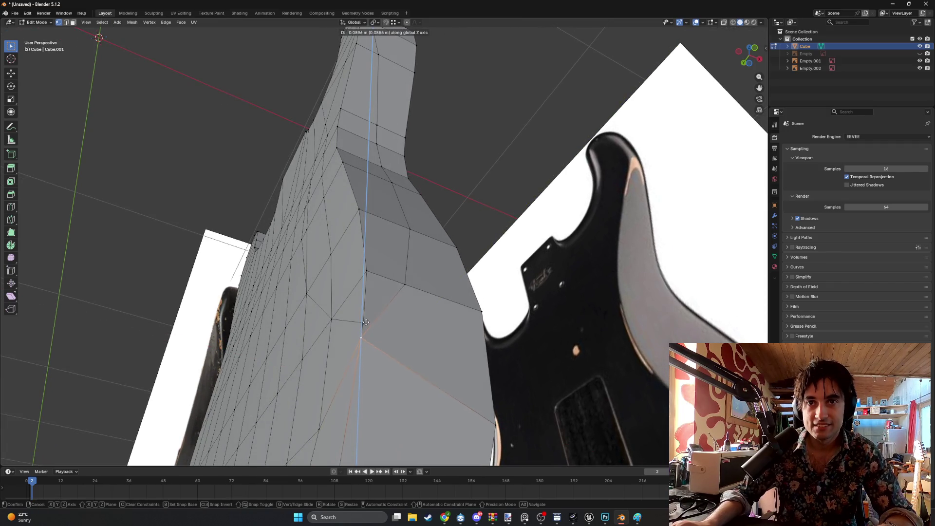
right_click(372, 313)
mouse_move(372, 313)
middle_down()
mouse_move(401, 310)
mouse_move(346, 274)
middle_up()
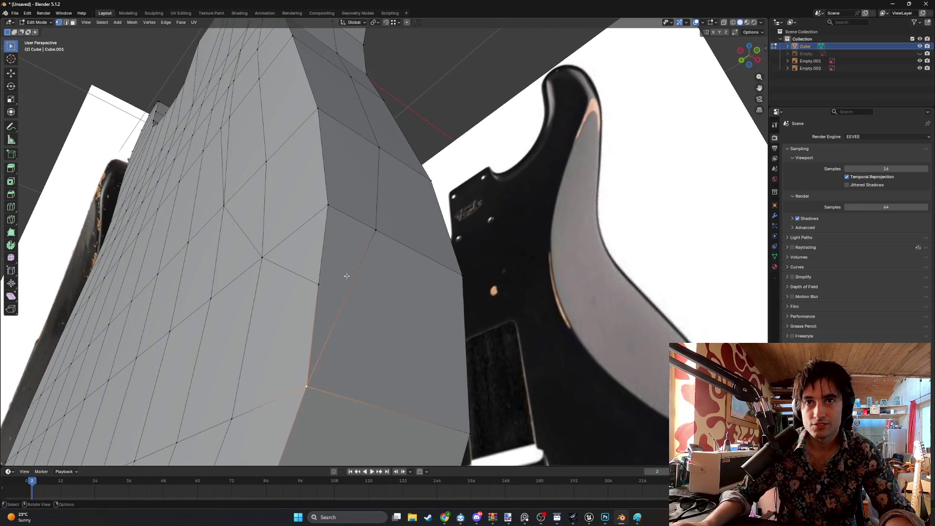
key(k)
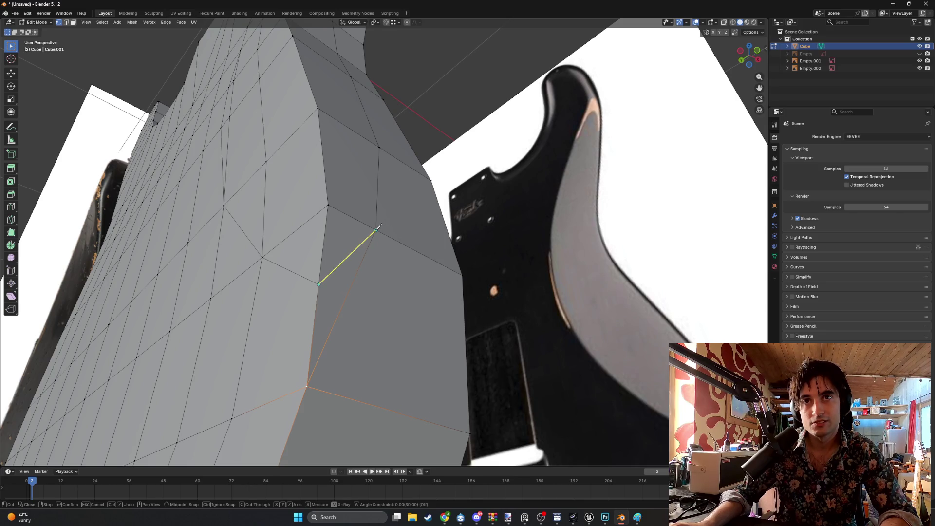
click(382, 247)
key(Return)
- Delete the new triangle face at the lower waist edge
key(3)
click(357, 302)
middle_drag(357, 302, 335, 300)
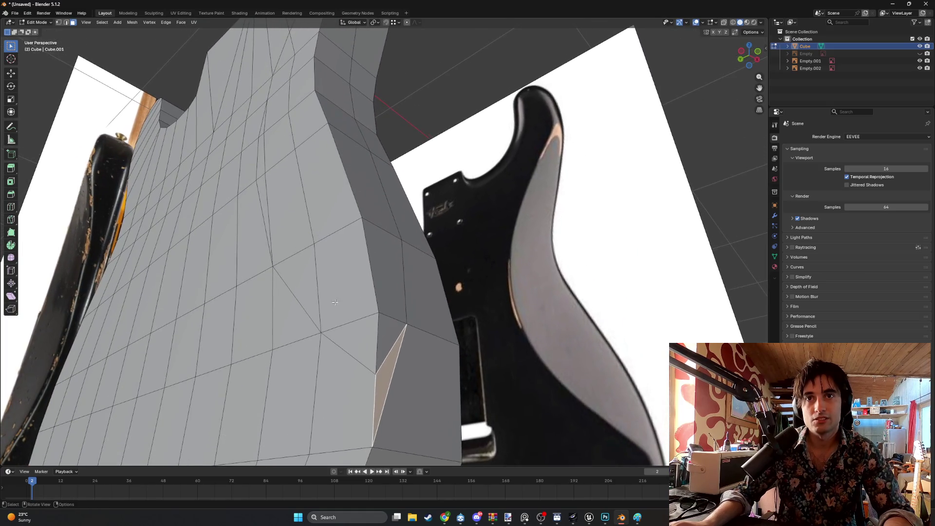
key(x)
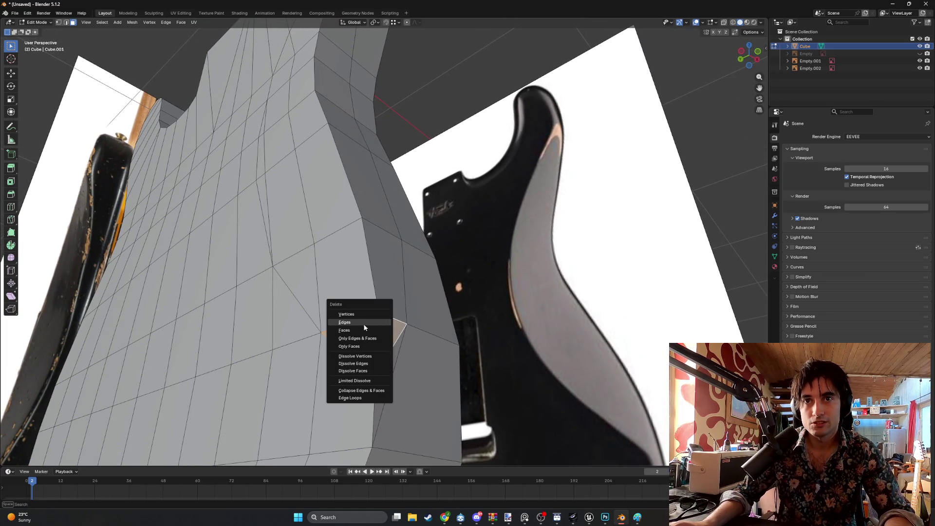
click(364, 327)
- Delete the two faces beside the resulting hole
mouse_move(363, 326)
middle_down()
mouse_move(328, 291)
mouse_move(353, 310)
mouse_move(316, 296)
middle_up()
click(312, 307)
shift+click(357, 304)
key(x)
click(336, 306)
- Fill a strip of new faces up the body's side to the top edge
key(f)
key(f)
key(f)
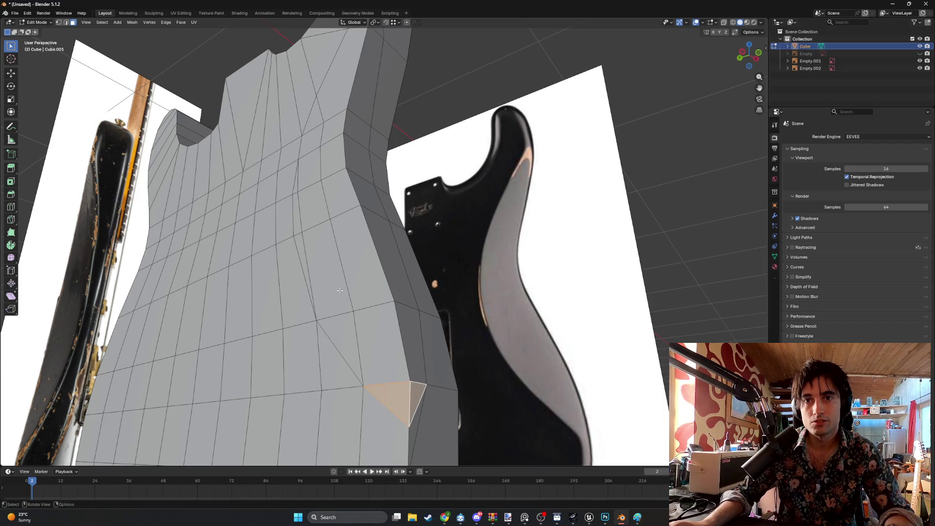
middle_drag(340, 290, 316, 370)
key(f)
key(f)
key(f)
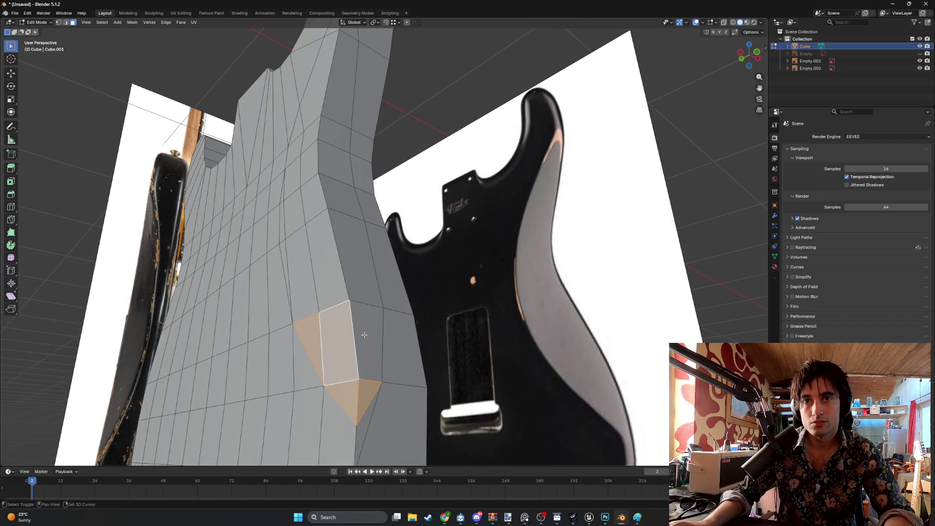
key(f)
key(f)
key(f)
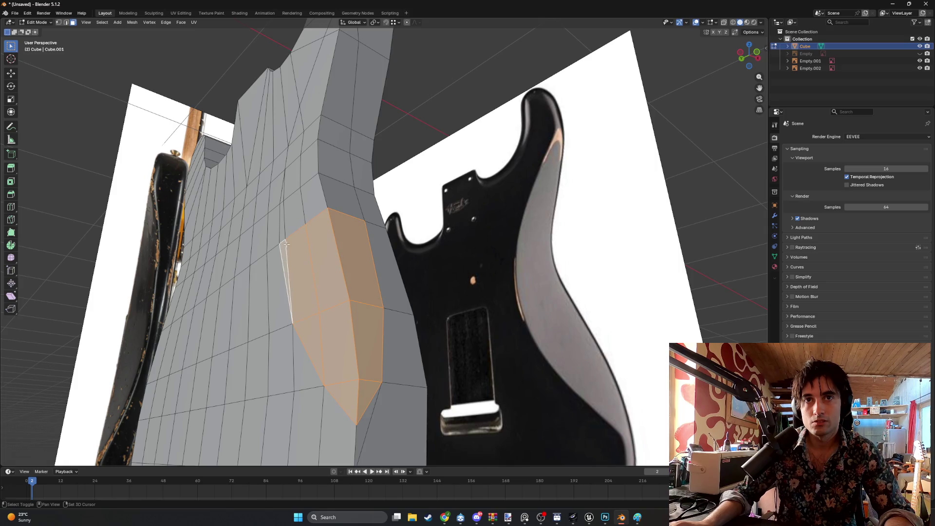
key(f)
key(f)
key(f)
key(f)
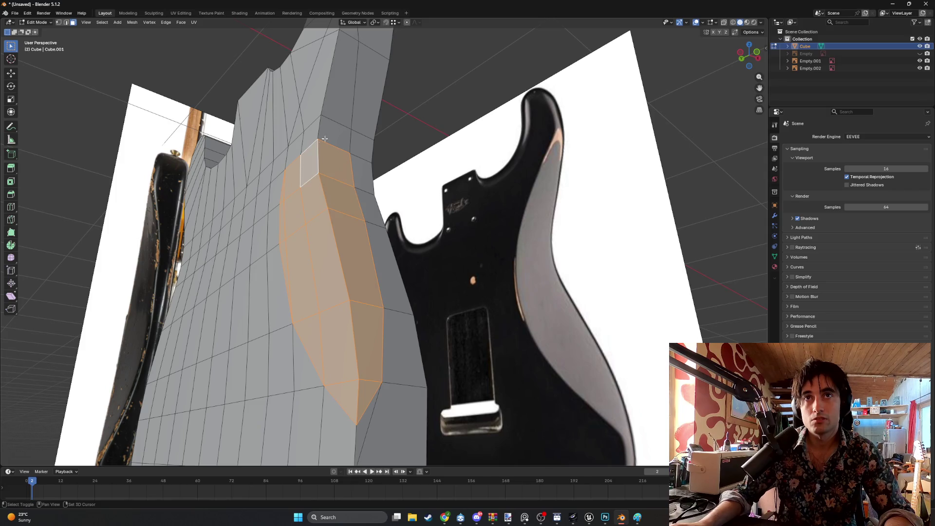
key(f)
key(f)
key(f)
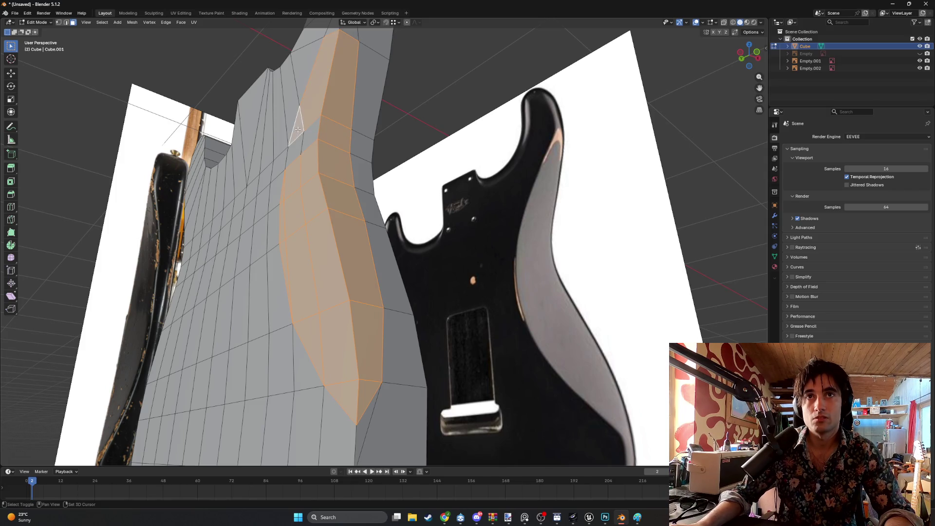
middle_drag(298, 129, 327, 105)
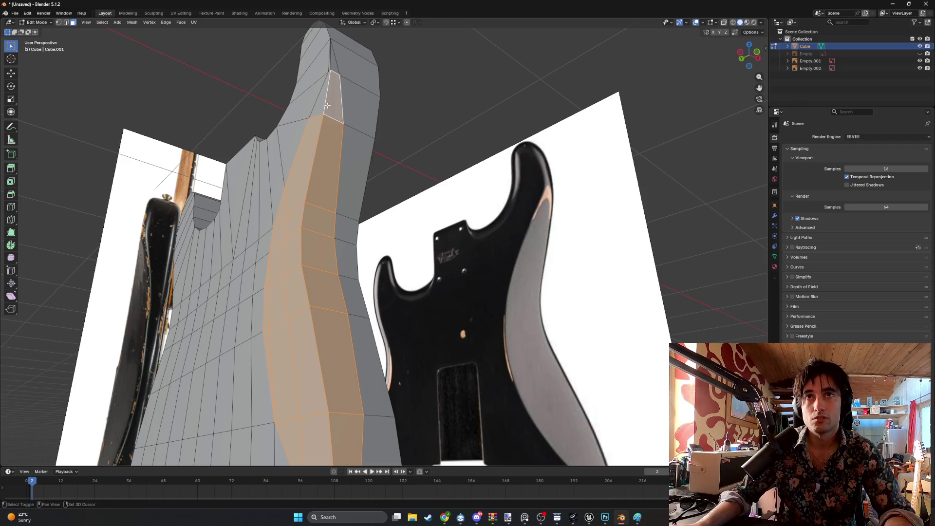
key(f)
mouse_move(319, 276)
middle_down()
mouse_move(379, 199)
mouse_move(348, 243)
mouse_move(352, 352)
mouse_move(308, 221)
mouse_move(282, 254)
mouse_move(322, 222)
middle_up()
- Delete the filled side strip and select the thin triangle face at the horn
key(x)
click(343, 236)
click(295, 142)
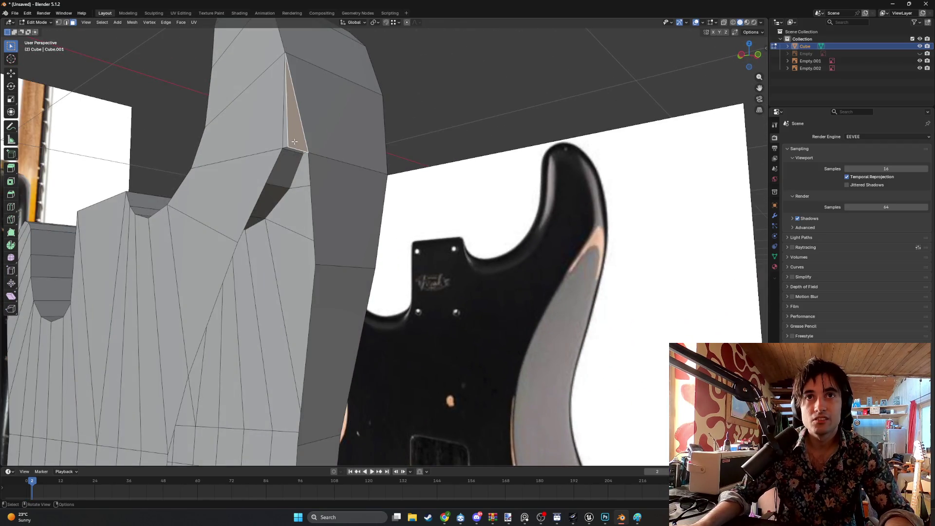
- Delete the thin horn triangle face and fill the hole with a new face
key(x)
click(286, 133)
key(x)
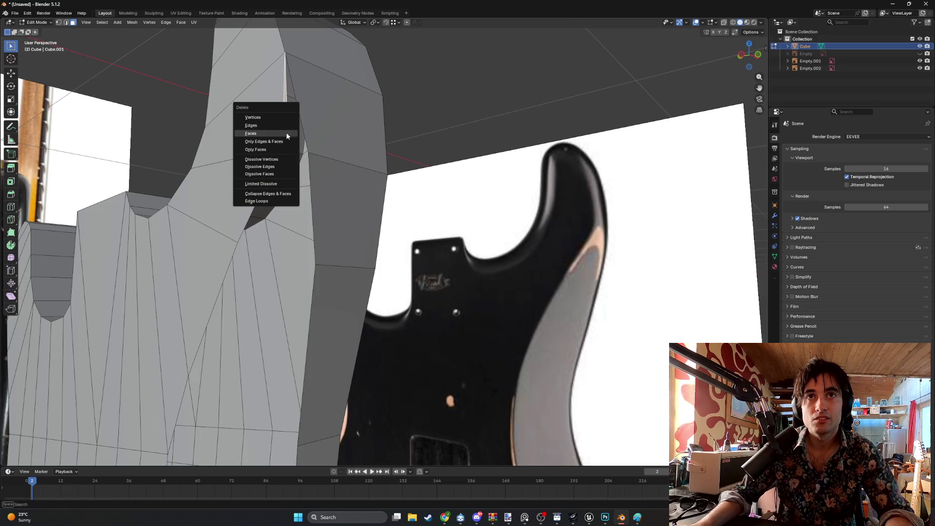
click(280, 135)
key(f)
middle_drag(303, 132, 306, 238)
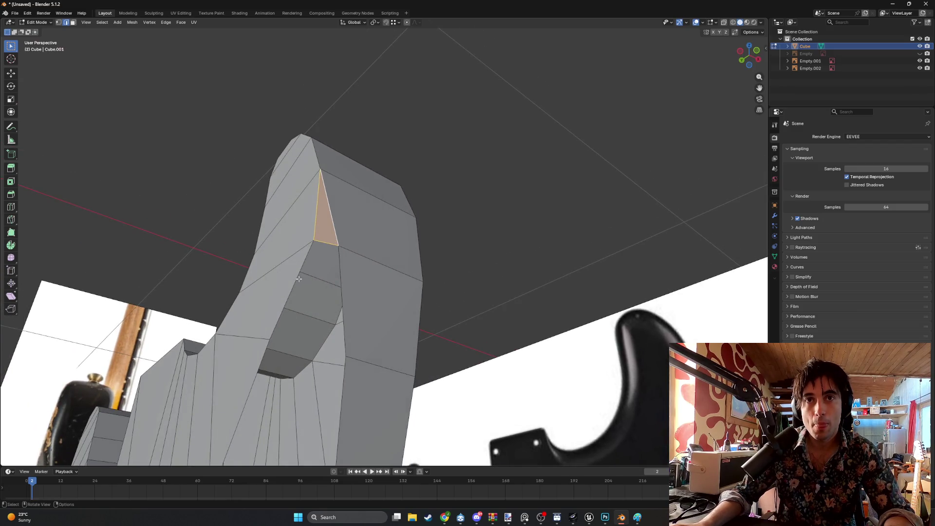
middle_drag(343, 291, 311, 295)
- Bridge the side waist edges with a row of four new quad faces
click(271, 320)
middle_drag(344, 341, 346, 257)
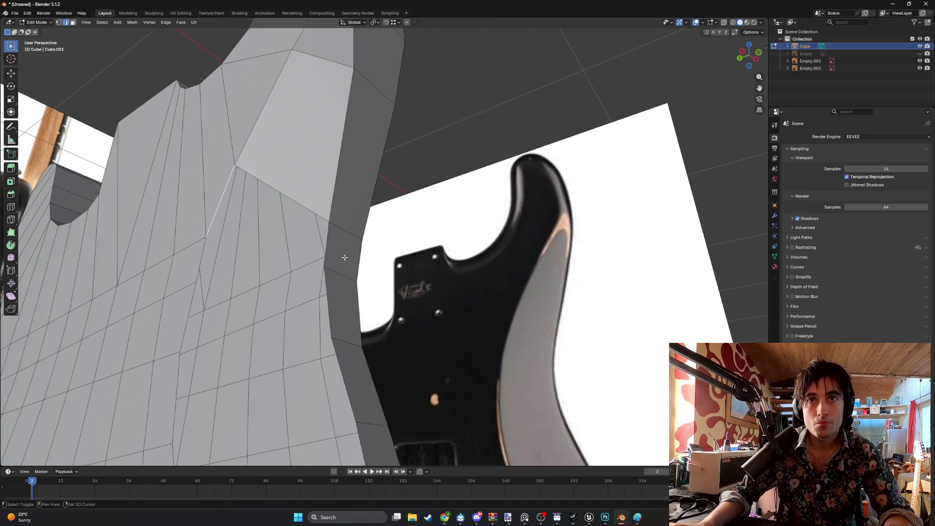
shift+click(326, 251)
click(196, 269)
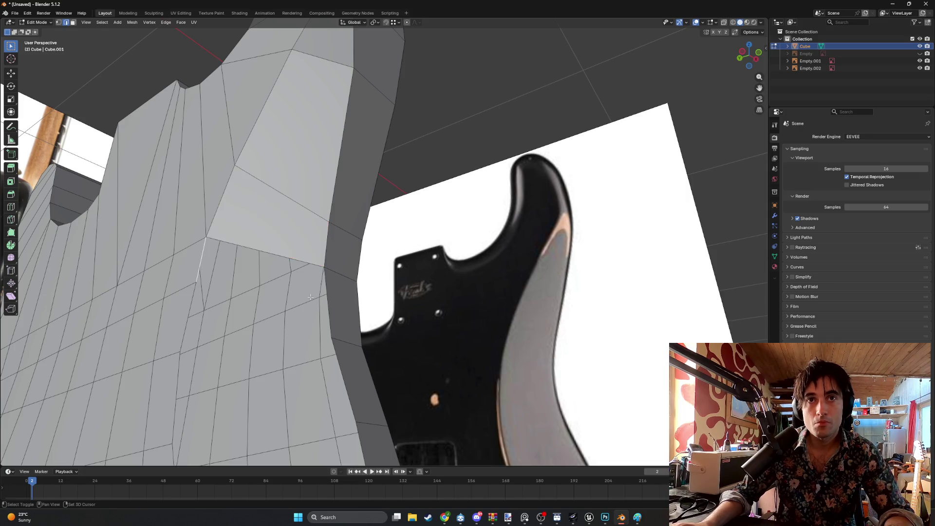
shift+click(328, 292)
shift+middle_drag(328, 293, 301, 237)
click(184, 213)
shift+click(331, 268)
shift+middle_drag(331, 268, 302, 234)
click(150, 197)
shift+click(354, 281)
- Select the face strip along the waist edge and dissolve its interior edges
mouse_move(353, 281)
middle_down()
mouse_move(261, 196)
mouse_move(351, 255)
middle_up()
shift+click(357, 261)
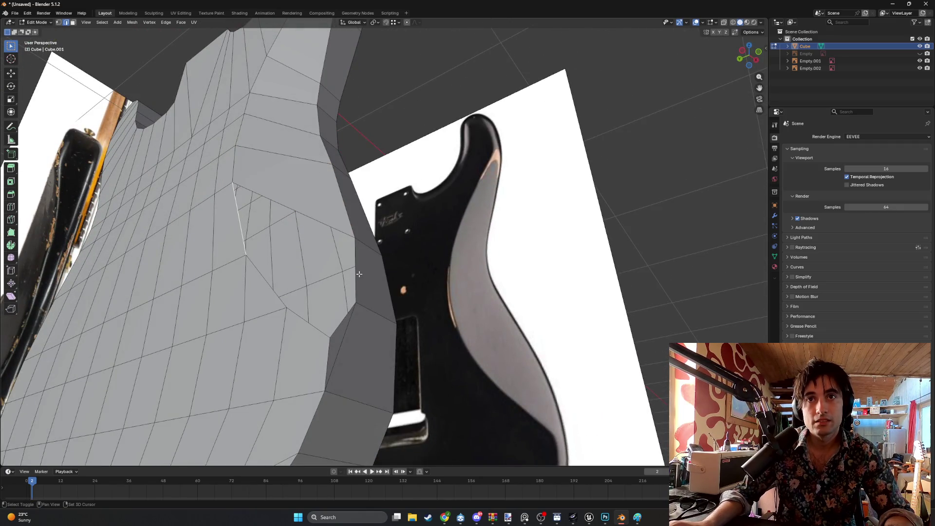
ctrl+click(357, 273)
key(ctrl+x)
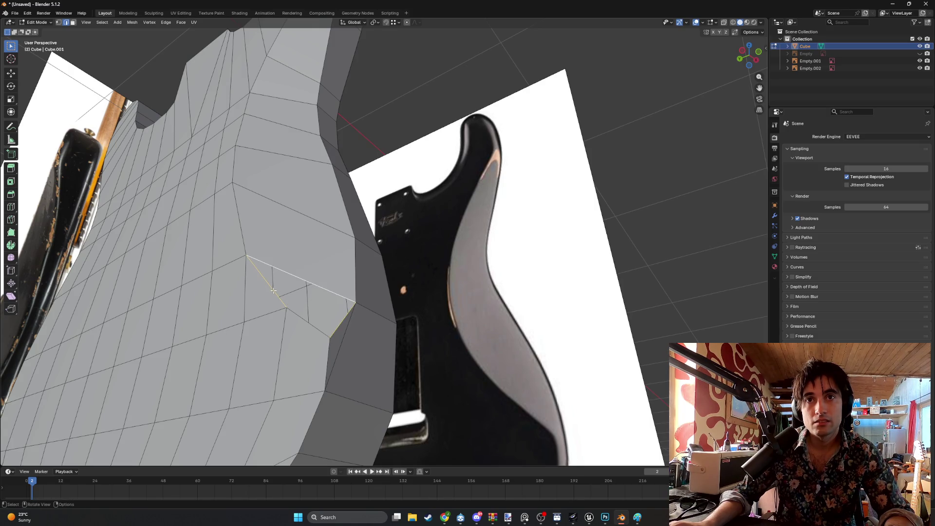
middle_drag(302, 286, 279, 315)
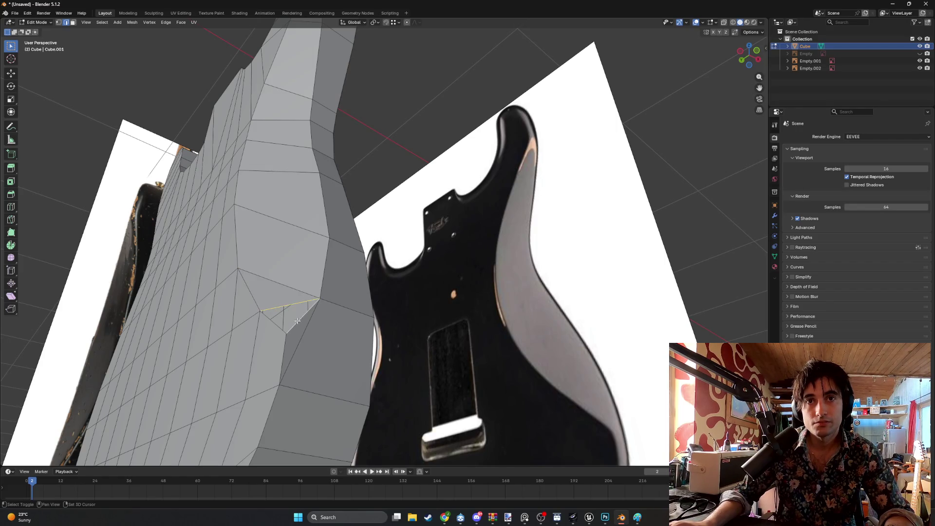
mouse_move(299, 320)
middle_down()
mouse_move(281, 254)
mouse_move(225, 257)
mouse_move(282, 261)
mouse_move(341, 327)
mouse_move(265, 284)
mouse_move(309, 277)
mouse_move(296, 290)
mouse_move(277, 286)
mouse_move(370, 273)
mouse_move(436, 290)
mouse_move(407, 254)
mouse_move(378, 274)
middle_up()
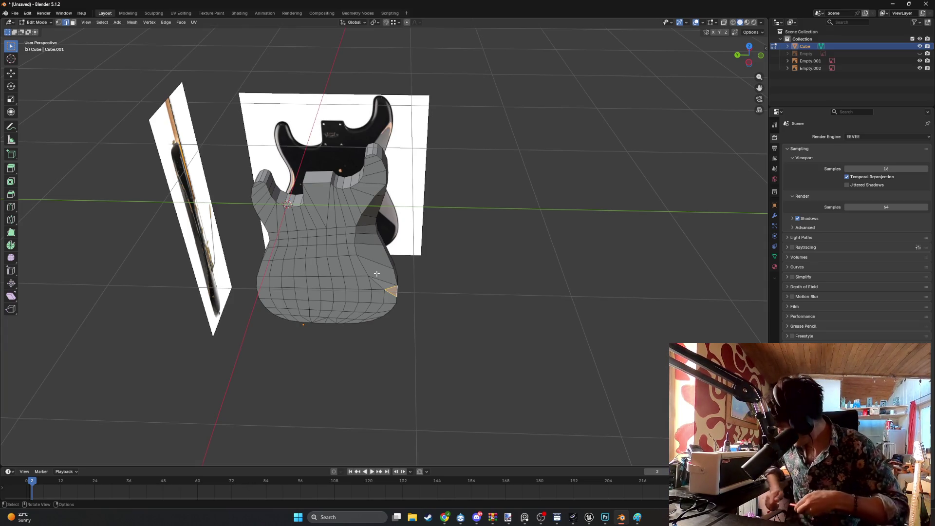
- Hide the Empty.001 and Empty.002 reference images, including the back-view body photo
mouse_move(365, 242)
middle_down()
mouse_move(331, 221)
mouse_move(454, 213)
mouse_move(413, 177)
mouse_move(375, 209)
mouse_move(291, 229)
mouse_move(344, 162)
mouse_move(375, 199)
mouse_move(355, 208)
middle_up()
mouse_move(415, 127)
middle_down()
mouse_move(351, 146)
mouse_move(390, 143)
mouse_move(347, 152)
mouse_move(297, 307)
mouse_move(404, 310)
mouse_move(407, 288)
middle_up()
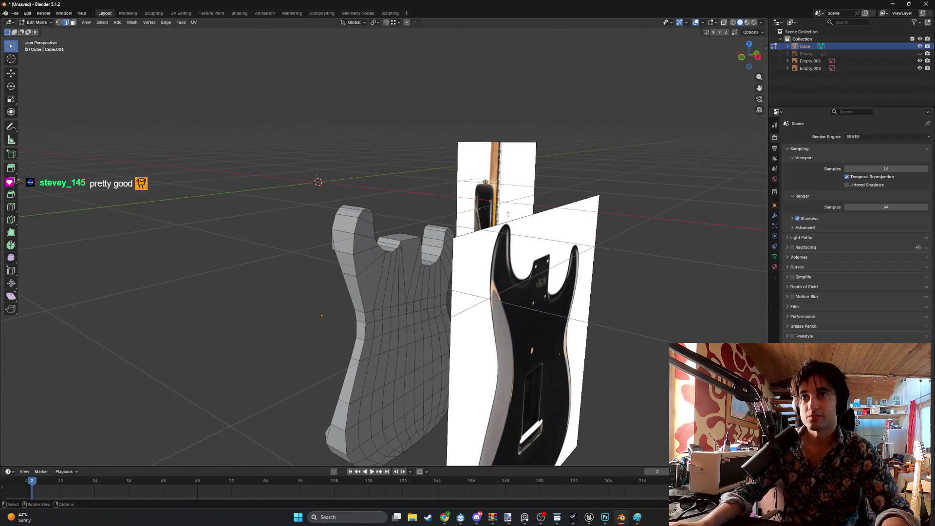
click(920, 61)
click(920, 69)
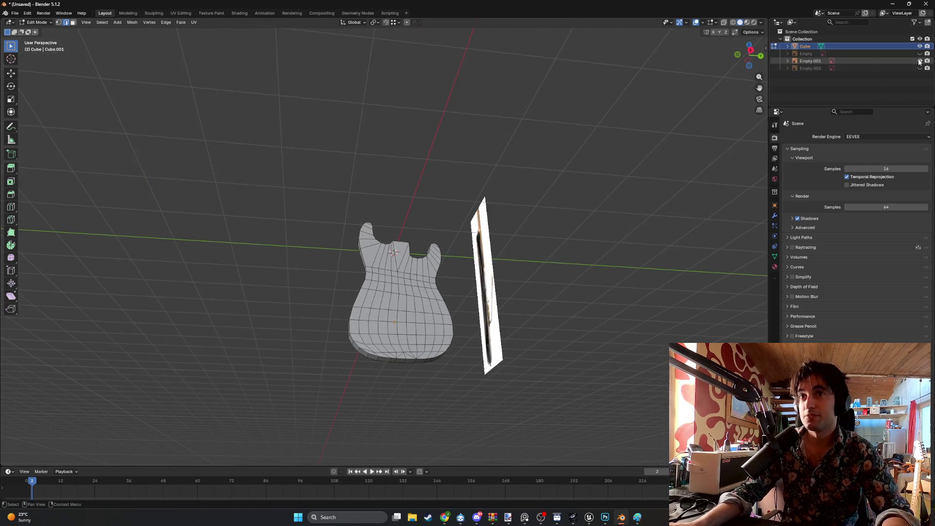
- Check the body's edge thickness against the side photo from the front and other angles
middle_drag(641, 157, 506, 235)
key(KP_1)
mouse_move(414, 267)
middle_down()
mouse_move(389, 267)
mouse_move(362, 306)
middle_up()
mouse_move(391, 348)
middle_down()
mouse_move(366, 321)
mouse_move(356, 327)
mouse_move(322, 253)
mouse_move(331, 309)
mouse_move(320, 298)
middle_up()
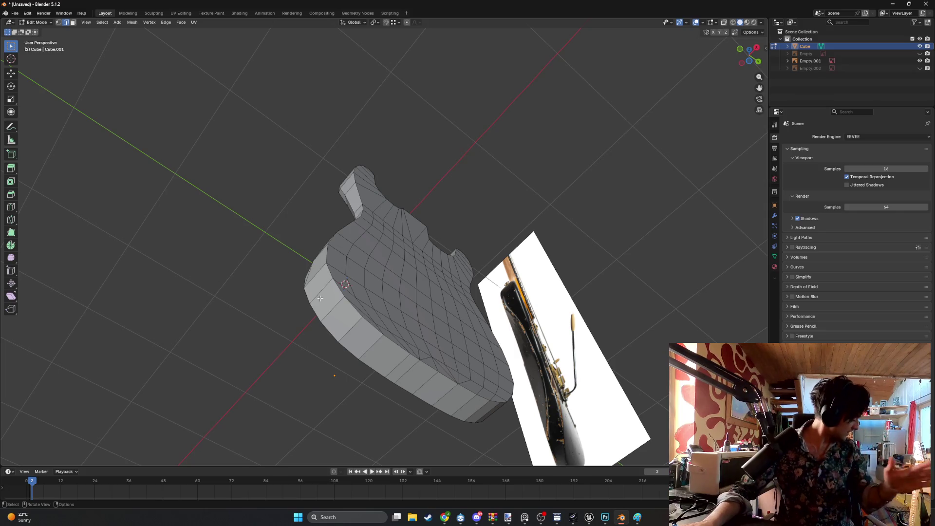
mouse_move(320, 298)
middle_down()
mouse_move(380, 281)
mouse_move(334, 218)
middle_up()
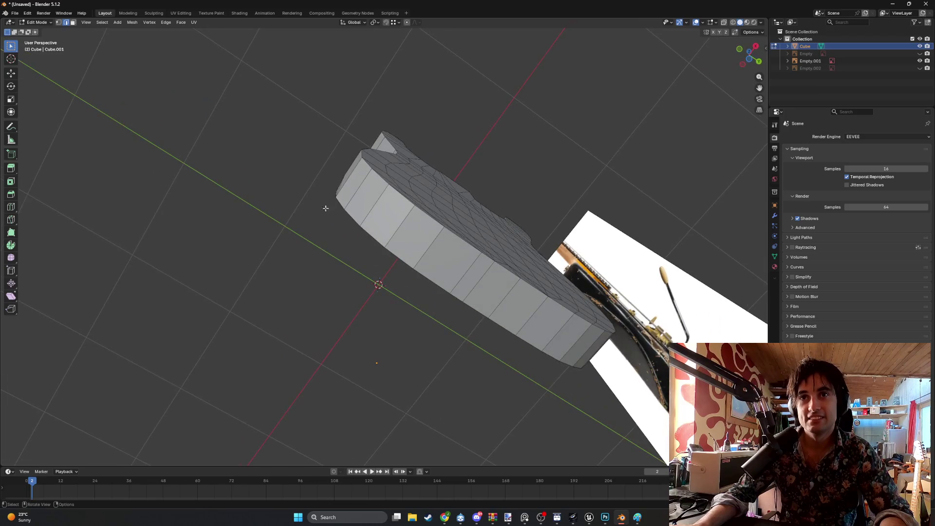
mouse_move(400, 194)
middle_down()
mouse_move(382, 198)
mouse_move(413, 282)
mouse_move(445, 295)
middle_up()
- Switch the viewport to wireframe shading and frame the body's bottom in front view
key(z)
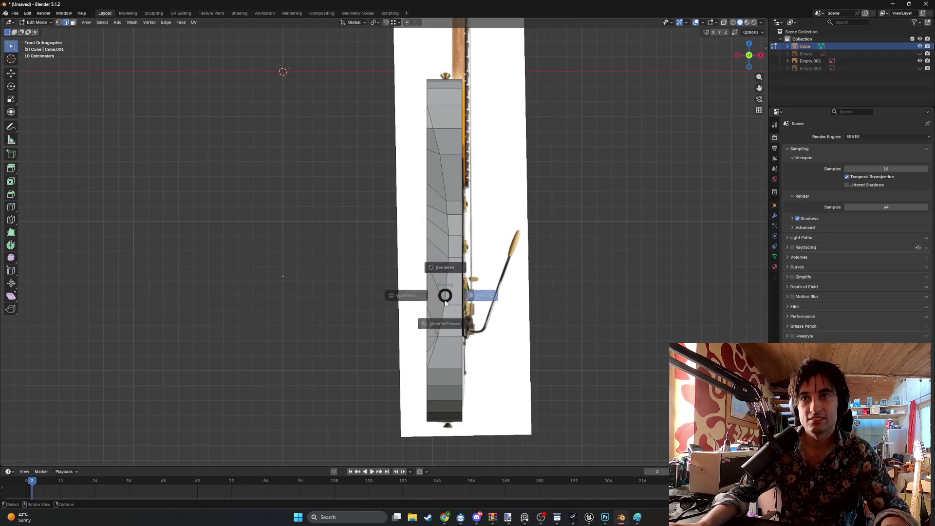
click(369, 297)
shift+middle_drag(440, 379, 410, 323)
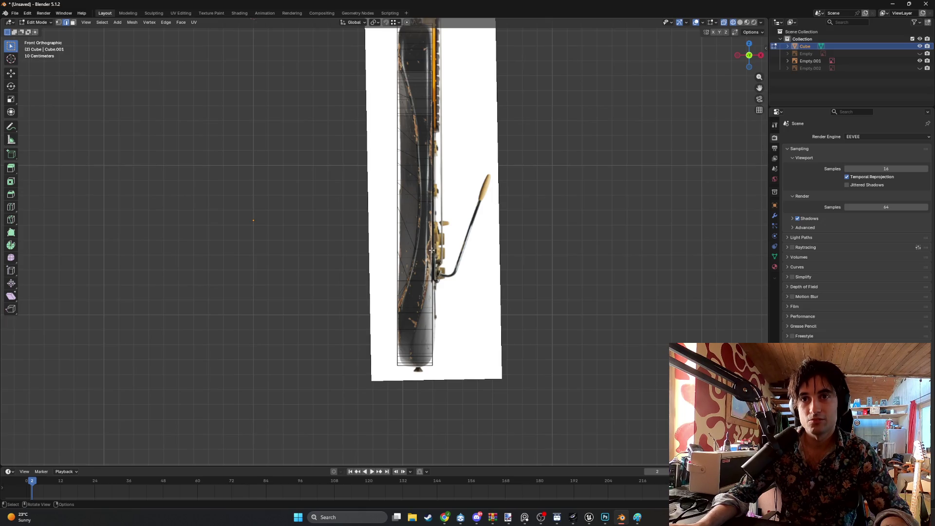
mouse_move(429, 257)
middle_down()
mouse_move(407, 271)
mouse_move(397, 255)
mouse_move(442, 242)
mouse_move(418, 246)
mouse_move(403, 235)
mouse_move(397, 245)
mouse_move(413, 252)
middle_up()
key(KP_1)
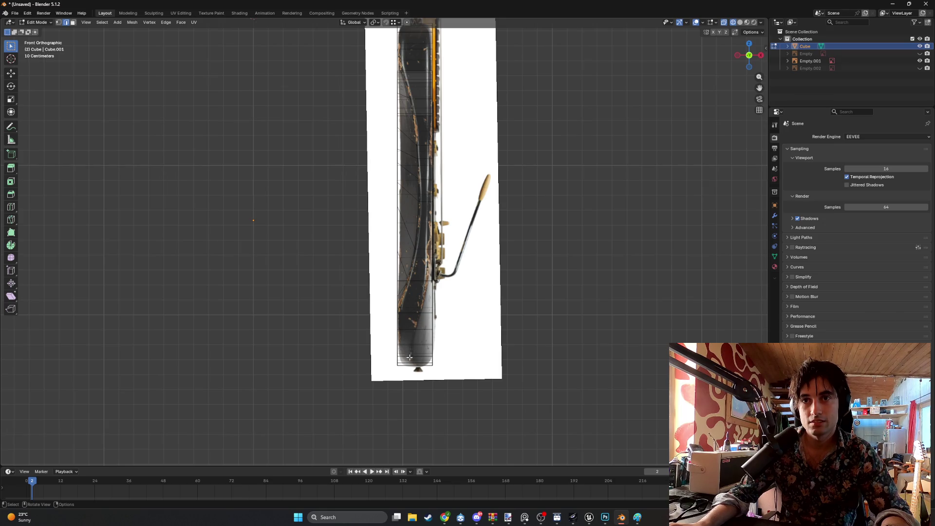
scroll(416, 349, up, 3)
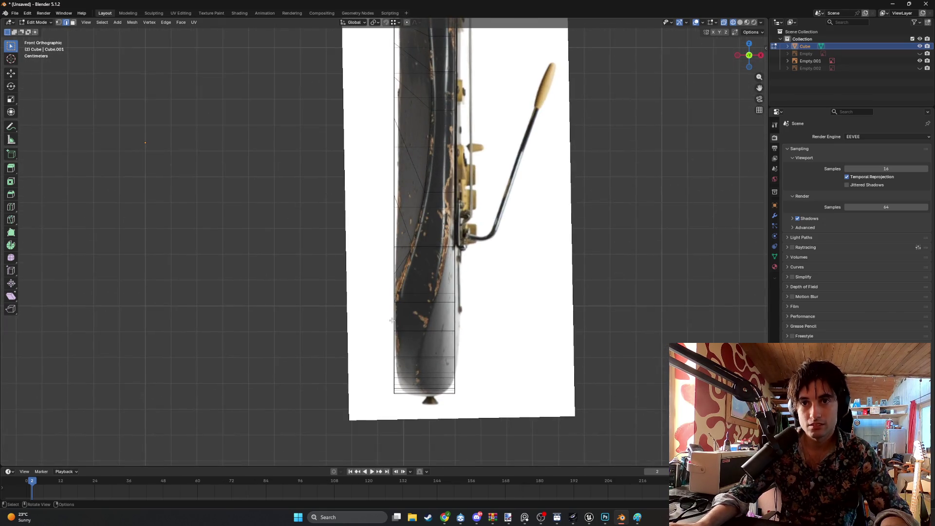
shift+middle_drag(415, 349, 409, 310)
scroll(409, 310, up, 8)
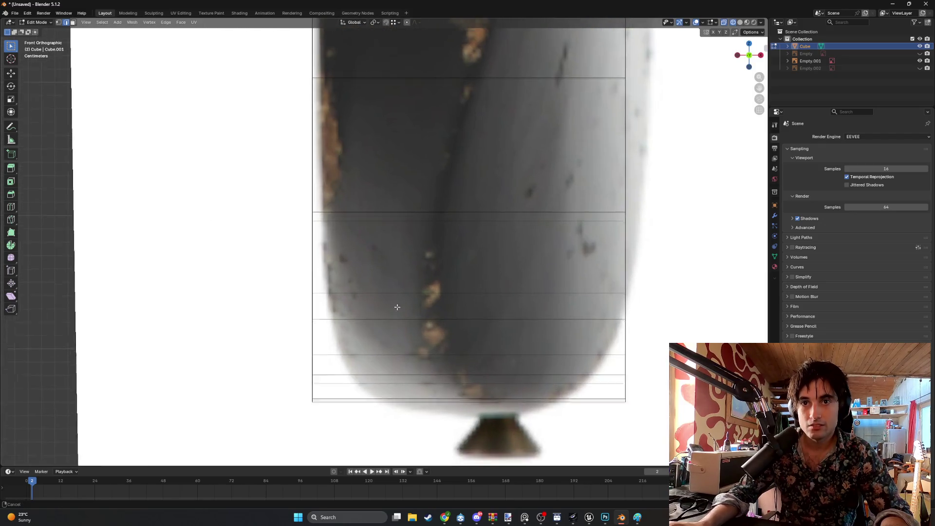
scroll(402, 375, down, 6)
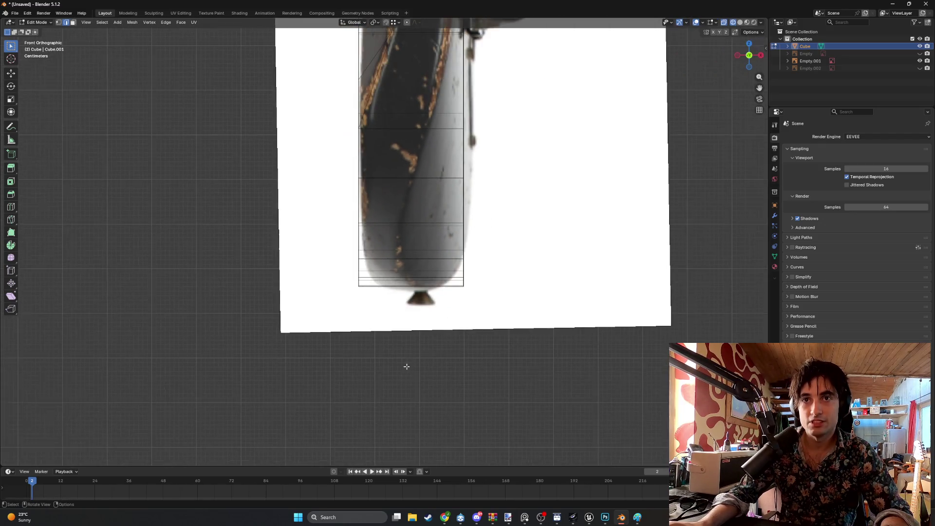
shift+middle_drag(413, 264, 396, 308)
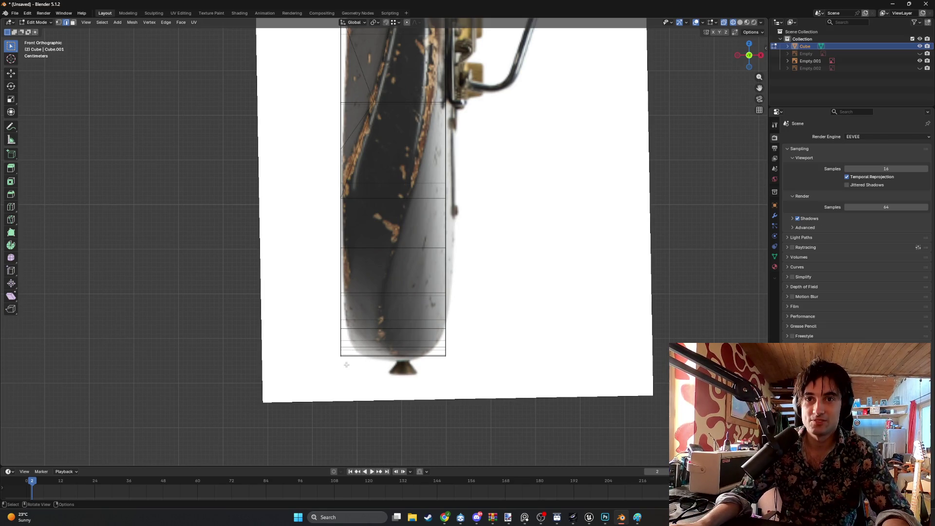
- Box-select the mesh's bottom edge row and view it from Right Orthographic
key(Tab)
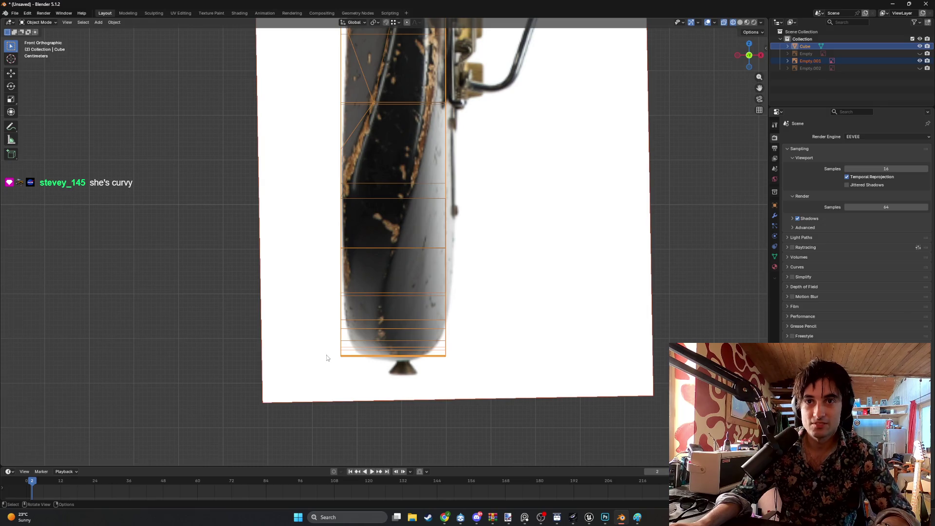
key(Tab)
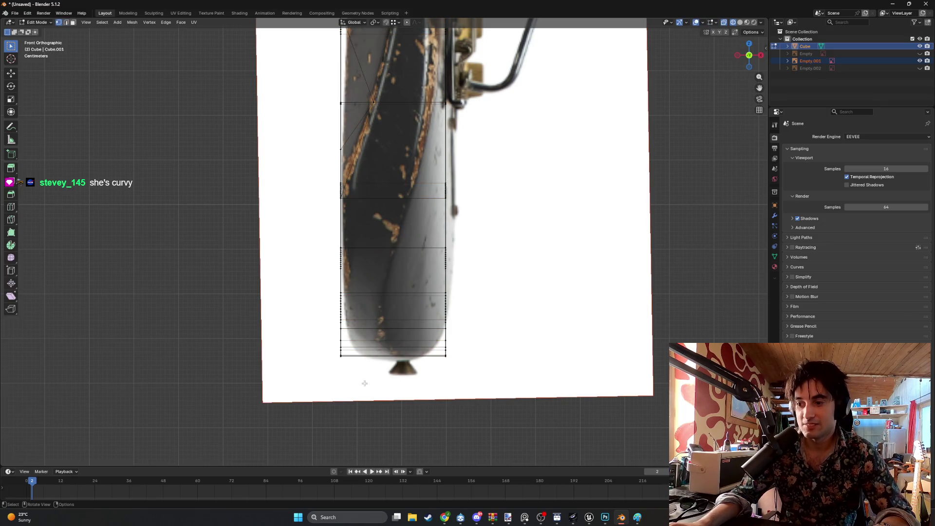
drag(329, 354, 365, 376)
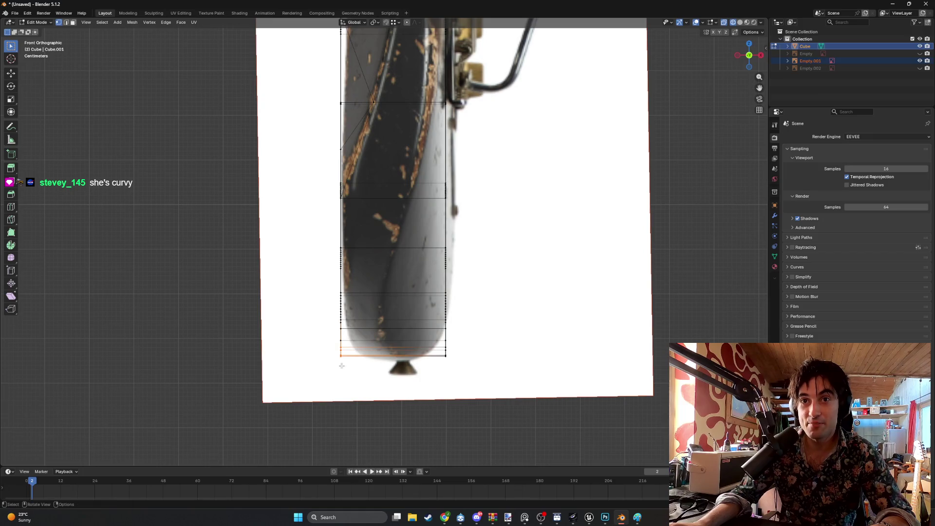
middle_drag(339, 364, 361, 367)
key(KP_3)
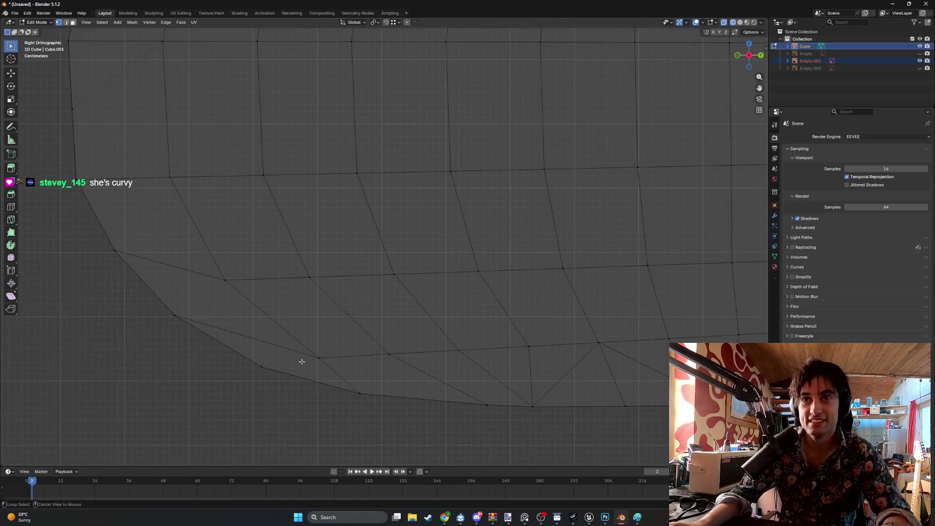
- Delete the cluttered vertices along the body's curved bottom edge
shift+middle_drag(405, 345, 357, 323)
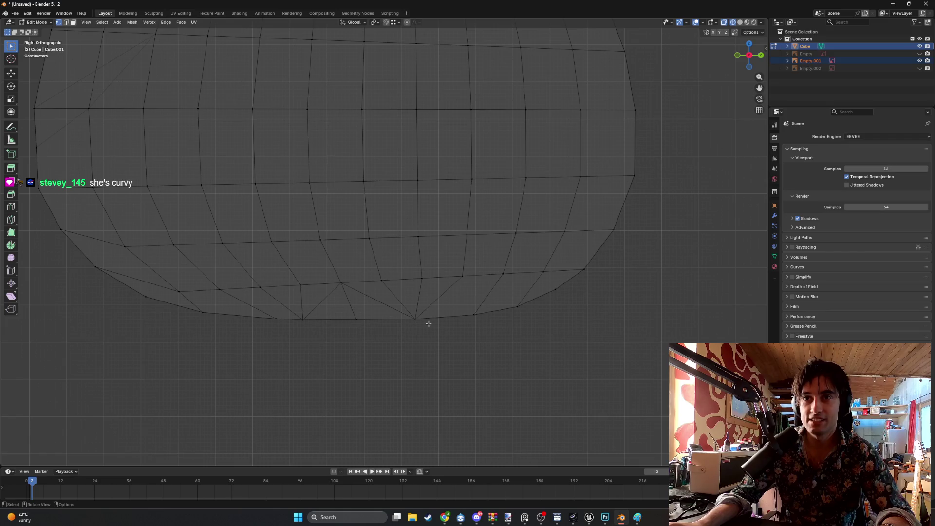
drag(429, 331, 269, 308)
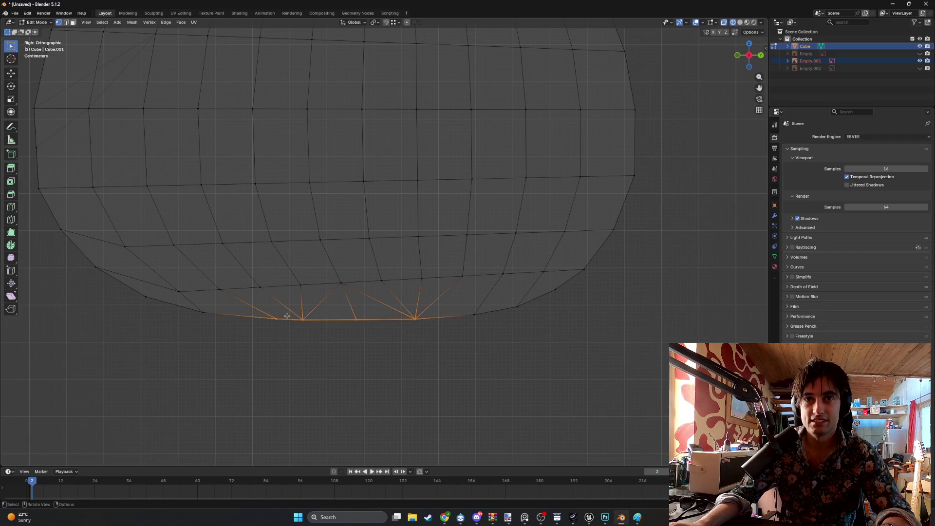
key(x)
click(253, 317)
drag(313, 329, 256, 316)
key(x)
key(Escape)
key(x)
click(265, 326)
drag(482, 335, 414, 314)
key(x)
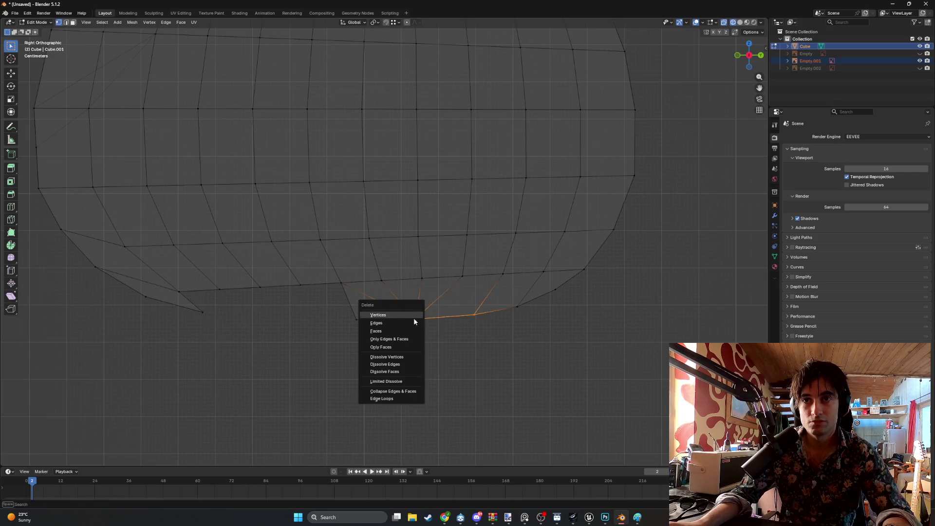
click(408, 317)
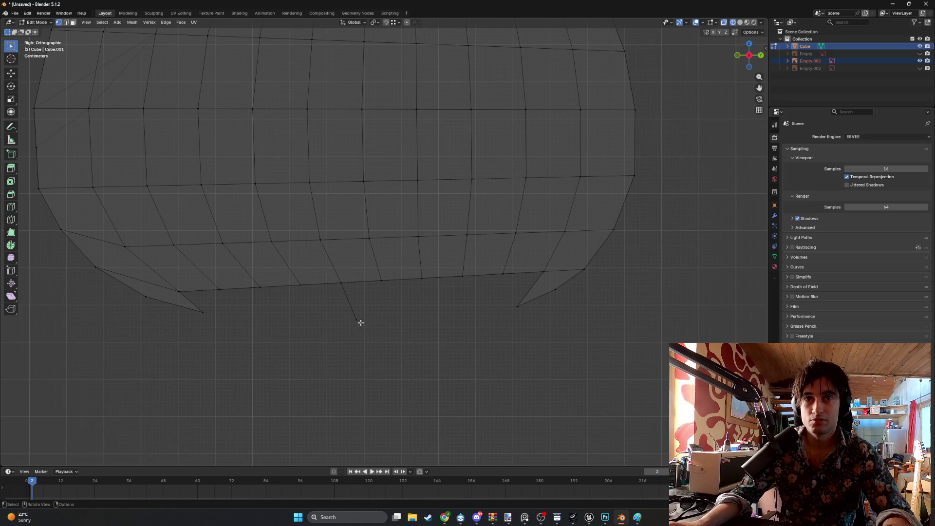
- Fill the bottom gap with new faces joining the left and right edges
drag(412, 327, 340, 314)
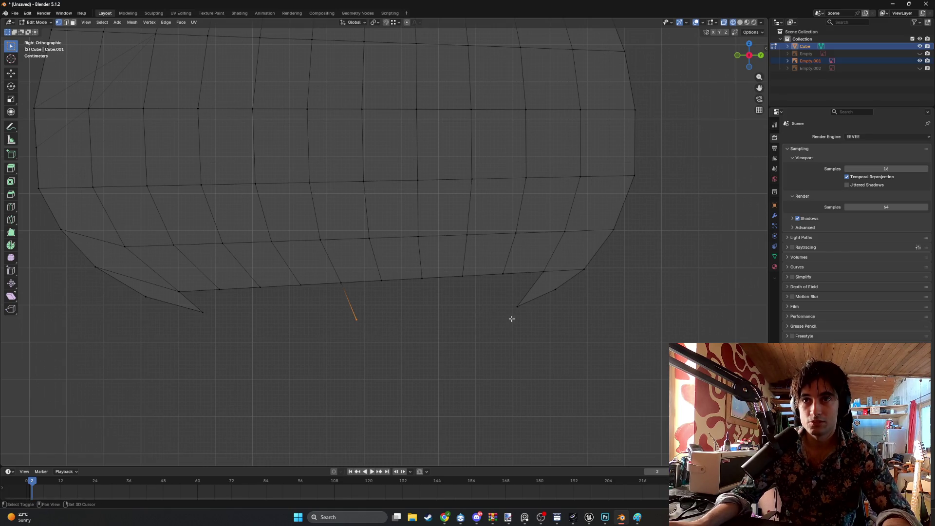
shift+drag(528, 301, 528, 302)
mouse_move(439, 323)
middle_down()
mouse_move(449, 319)
mouse_move(419, 318)
mouse_move(362, 338)
mouse_move(334, 308)
mouse_move(316, 320)
middle_up()
key(f)
shift+drag(216, 335, 166, 302)
key(f)
mouse_move(265, 327)
middle_down()
mouse_move(247, 321)
mouse_move(306, 299)
mouse_move(254, 290)
mouse_move(221, 307)
mouse_move(292, 324)
mouse_move(231, 324)
mouse_move(280, 331)
mouse_move(291, 319)
mouse_move(284, 307)
mouse_move(334, 311)
mouse_move(291, 313)
middle_up()
middle_drag(394, 296, 356, 298)
scroll(343, 279, up, 4)
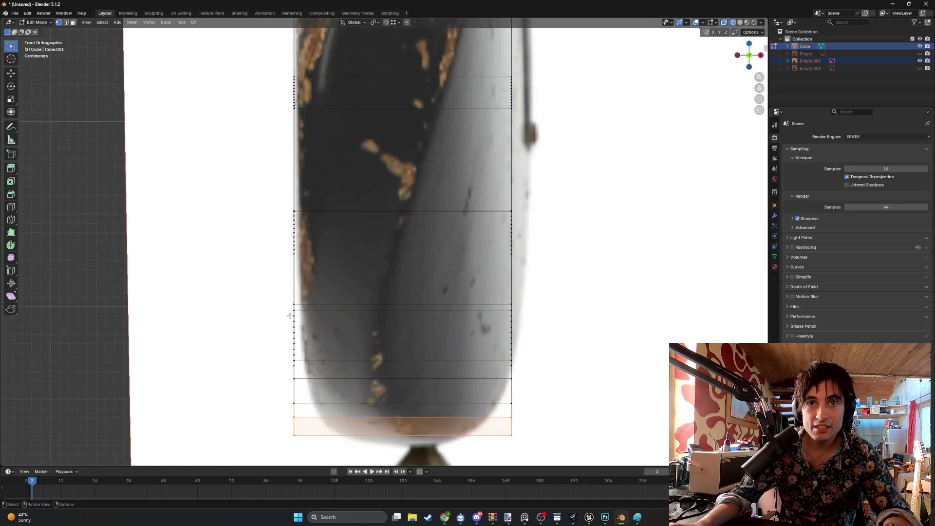
- Inspect the cleaned-up bottom against the side reference from front and angled views
scroll(293, 347, down, 5)
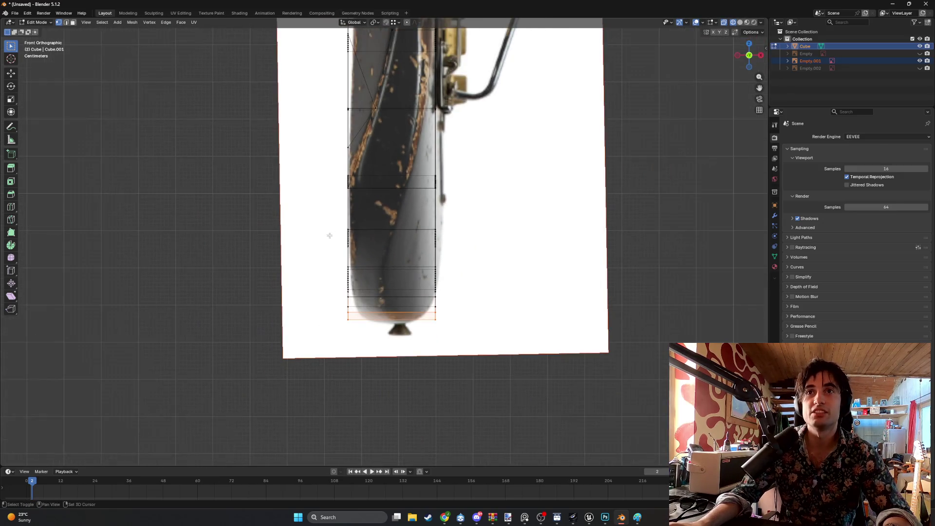
middle_drag(345, 185, 382, 281)
key(KP_1)
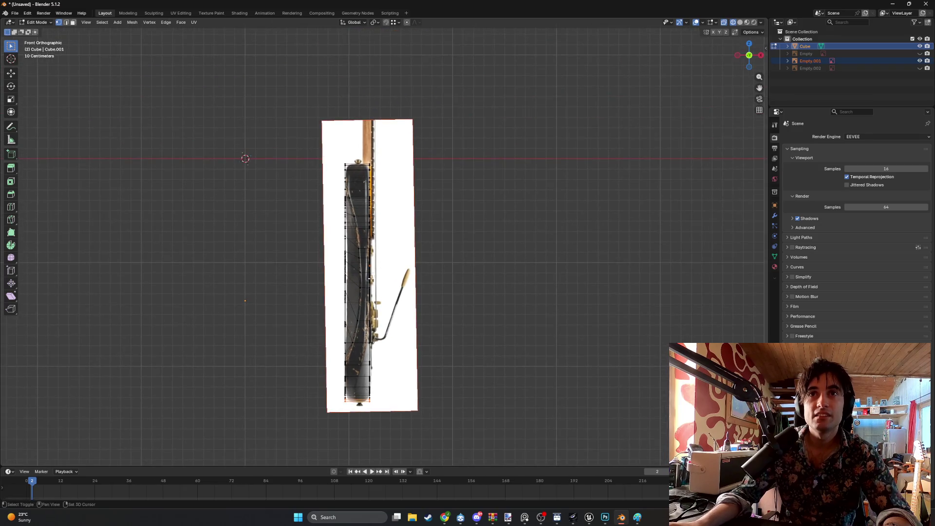
scroll(330, 301, up, 6)
scroll(330, 301, up, 5)
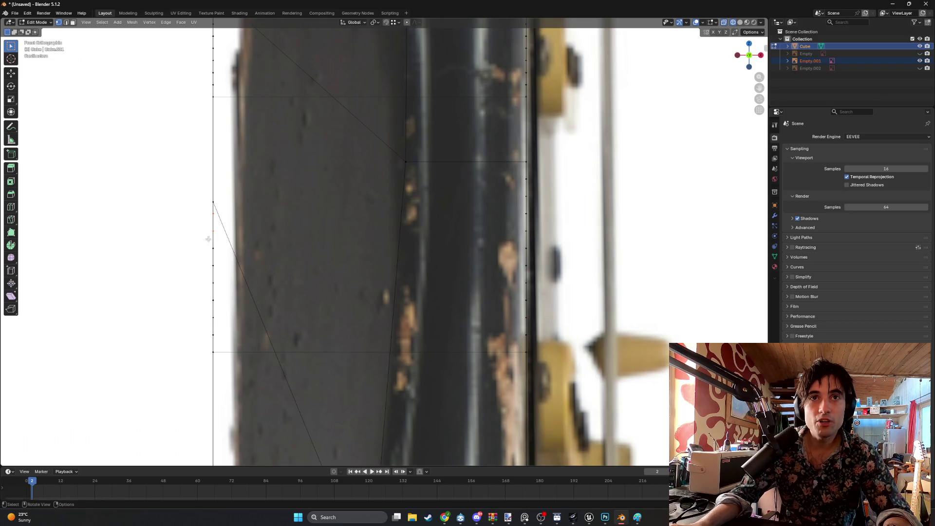
mouse_move(208, 239)
middle_down()
mouse_move(303, 252)
mouse_move(257, 259)
mouse_move(257, 270)
mouse_move(342, 284)
mouse_move(393, 259)
mouse_move(390, 244)
middle_up()
scroll(303, 252, down, 4)
scroll(343, 260, down, 2)
scroll(379, 260, up, 5)
mouse_move(351, 222)
middle_down()
mouse_move(351, 288)
mouse_move(282, 246)
mouse_move(246, 286)
mouse_move(304, 293)
mouse_move(323, 328)
mouse_move(319, 305)
mouse_move(321, 314)
middle_up()
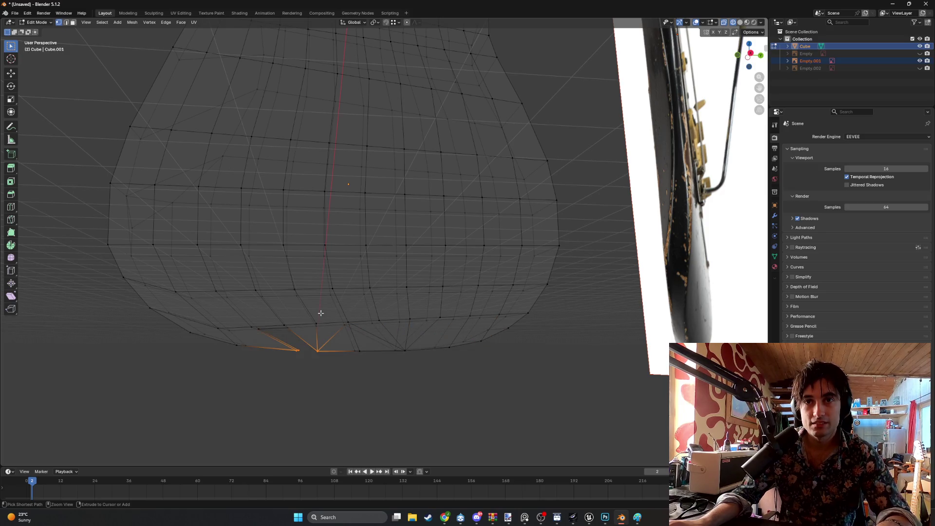
mouse_move(317, 384)
middle_down()
mouse_move(294, 373)
mouse_move(390, 379)
mouse_move(325, 378)
mouse_move(383, 369)
middle_up()
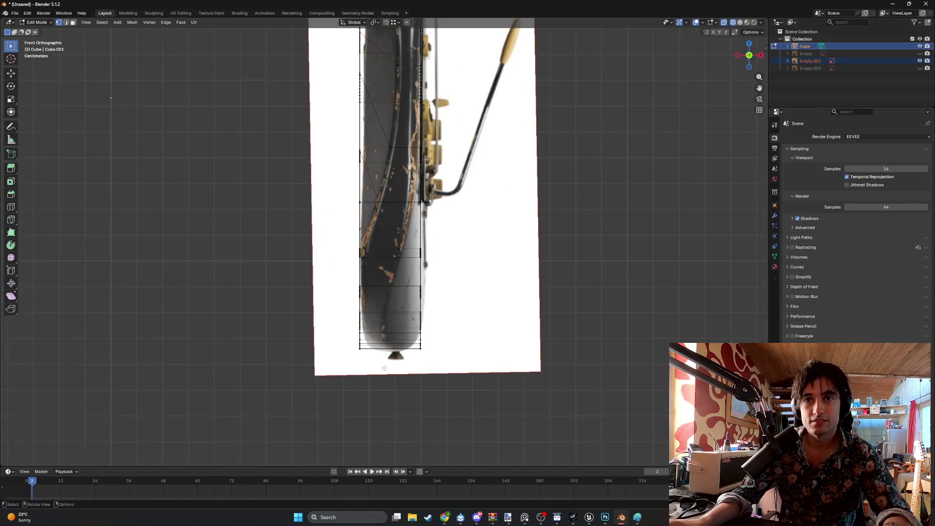
mouse_move(400, 330)
middle_down()
mouse_move(373, 311)
mouse_move(350, 326)
mouse_move(358, 333)
mouse_move(355, 323)
middle_up()
- Switch to face select mode and zoom in on the mesh
key(3)
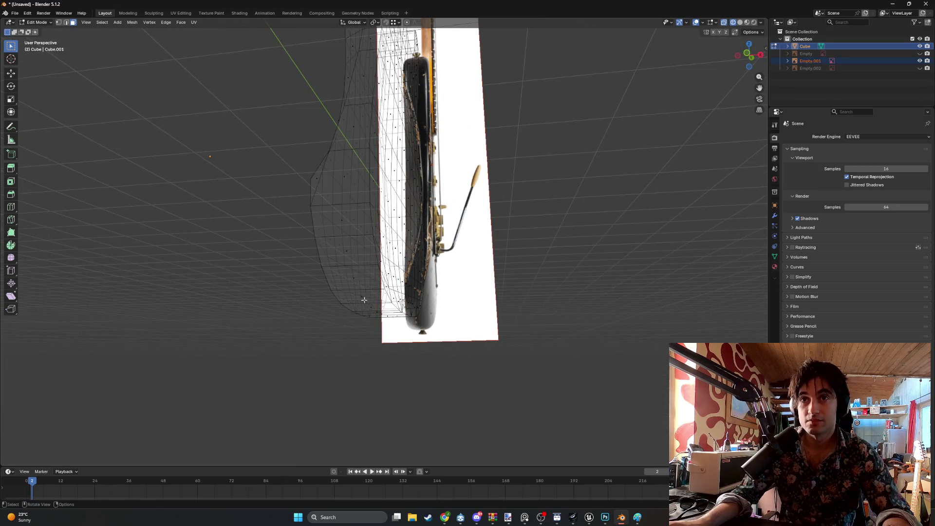
scroll(362, 298, up, 1)
scroll(367, 322, up, 1)
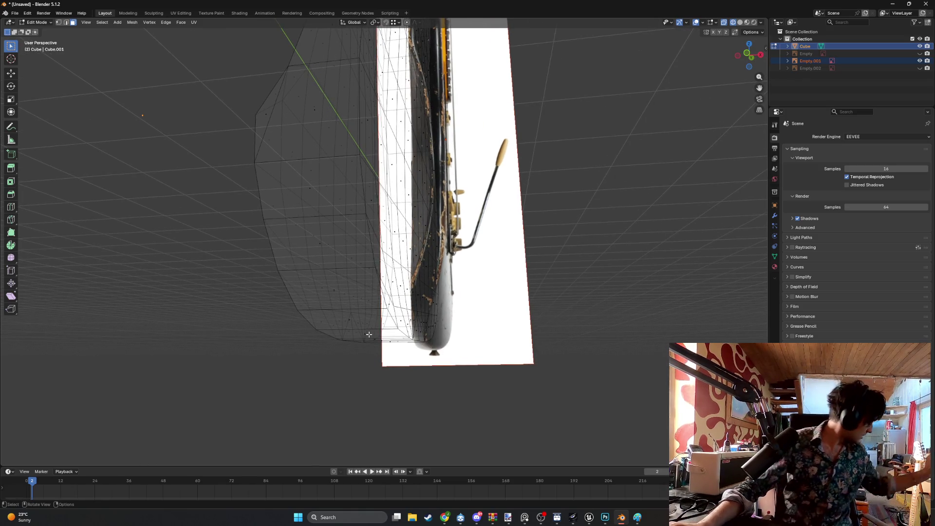
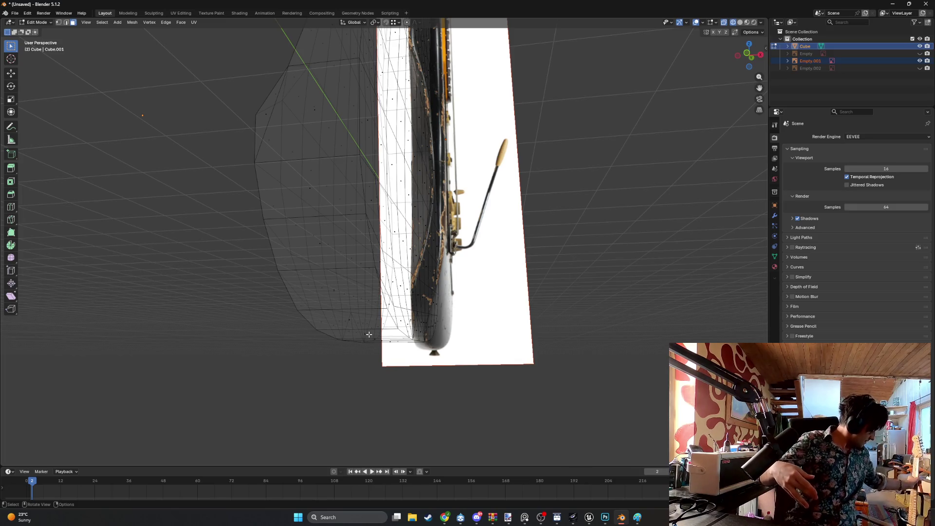
- Switch to solid shading and select several side faces along the body's lower edge
mouse_move(372, 330)
middle_down()
mouse_move(352, 309)
mouse_move(323, 308)
mouse_move(284, 319)
mouse_move(278, 338)
mouse_move(282, 302)
mouse_move(309, 304)
middle_up()
click(287, 323)
key(z)
click(334, 301)
click(278, 308)
shift+click(252, 305)
shift+click(156, 293)
mouse_move(156, 292)
middle_down()
mouse_move(204, 283)
mouse_move(240, 320)
mouse_move(269, 331)
mouse_move(322, 318)
middle_up()
- Extend the face selection up the side, dropping the thin face and adding the larger face above
scroll(317, 319, up, 3)
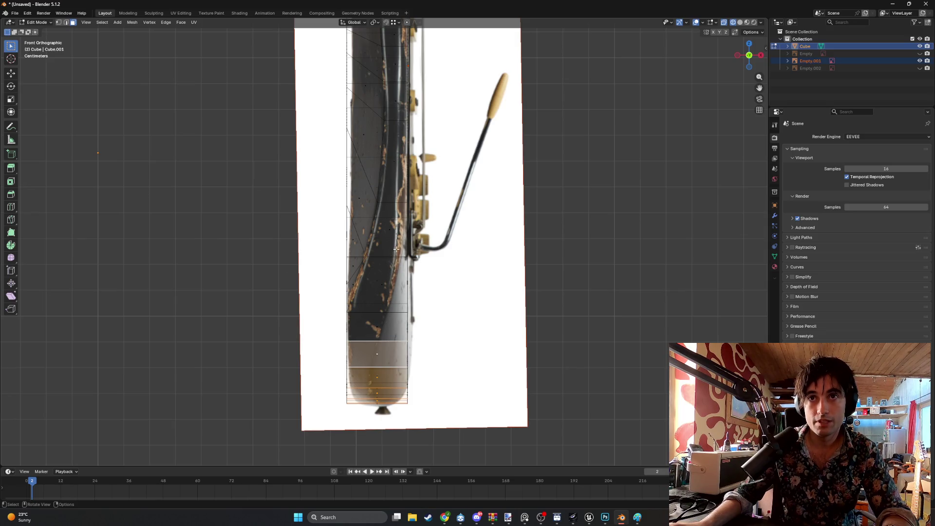
middle_drag(395, 255, 380, 290)
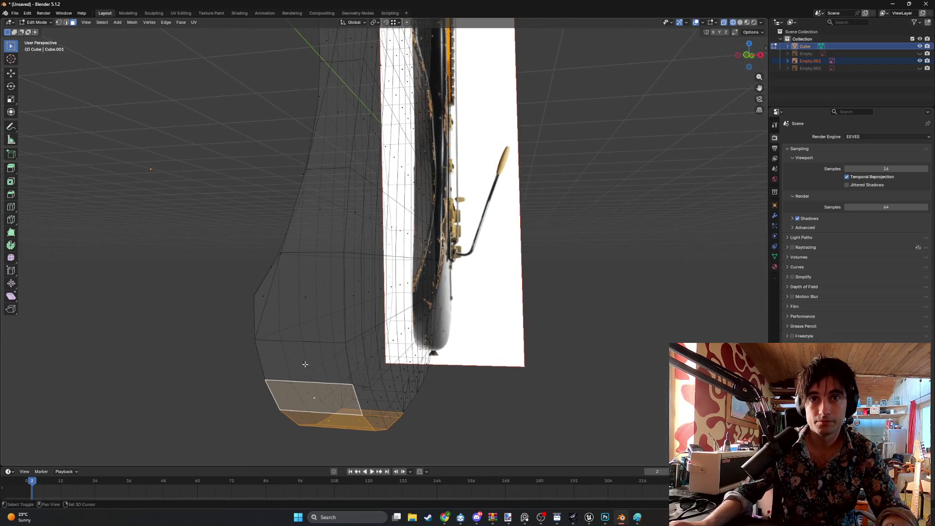
shift+click(301, 336)
shift+click(303, 287)
shift+click(322, 228)
shift+click(324, 230)
shift+click(322, 217)
mouse_move(323, 216)
middle_down()
mouse_move(353, 270)
mouse_move(344, 199)
middle_up()
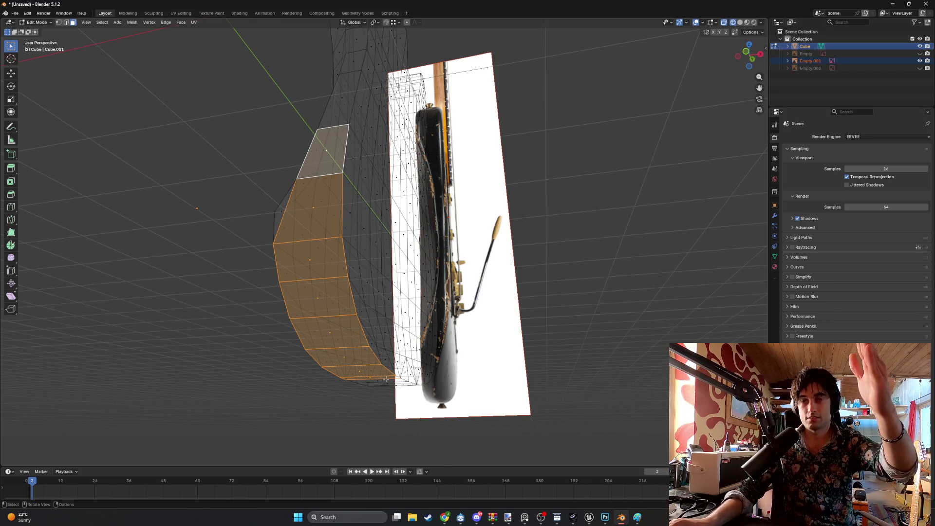
- In Front Orthographic view, box-select the side faces along the lower body edge
scroll(386, 380, down, 1)
mouse_move(386, 379)
middle_down()
mouse_move(292, 306)
mouse_move(249, 324)
mouse_move(400, 374)
mouse_move(380, 376)
mouse_move(378, 390)
mouse_move(374, 367)
middle_up()
key(KP_1)
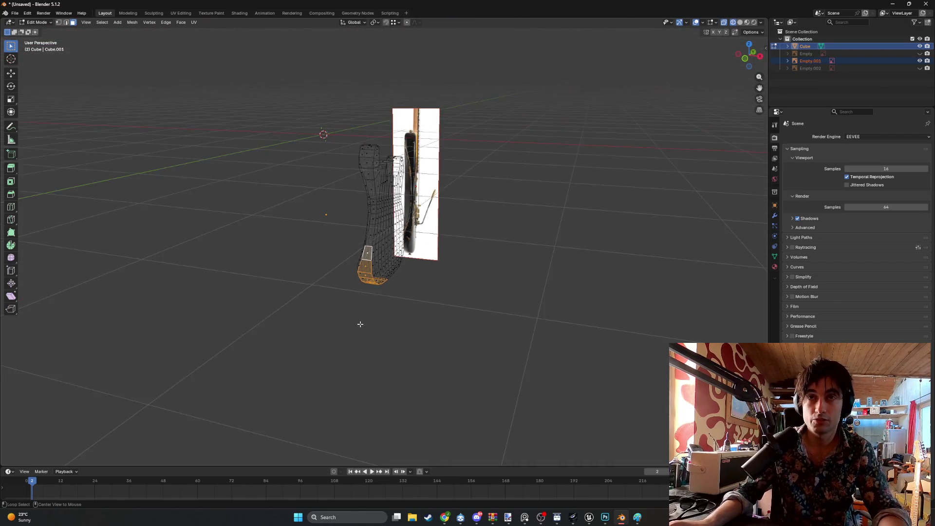
scroll(302, 328, up, 4)
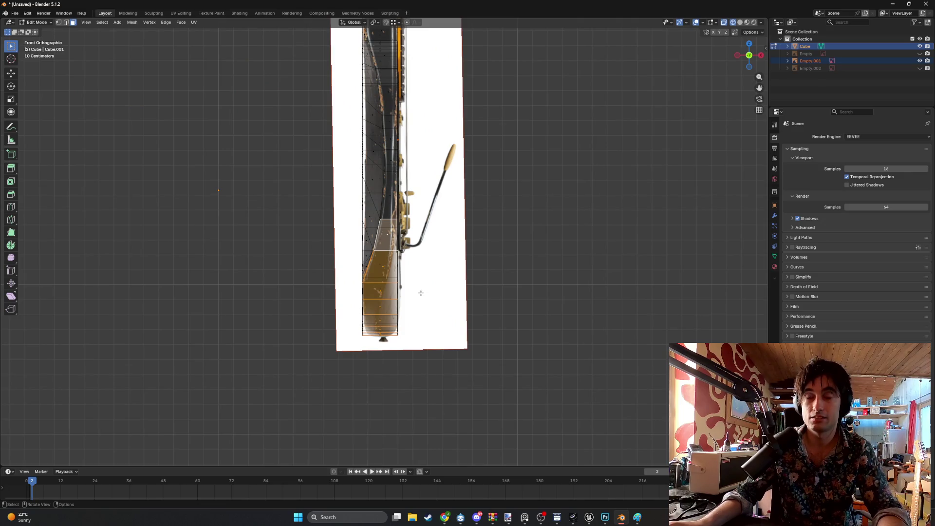
shift+middle_drag(419, 294, 402, 338)
scroll(409, 346, down, 1)
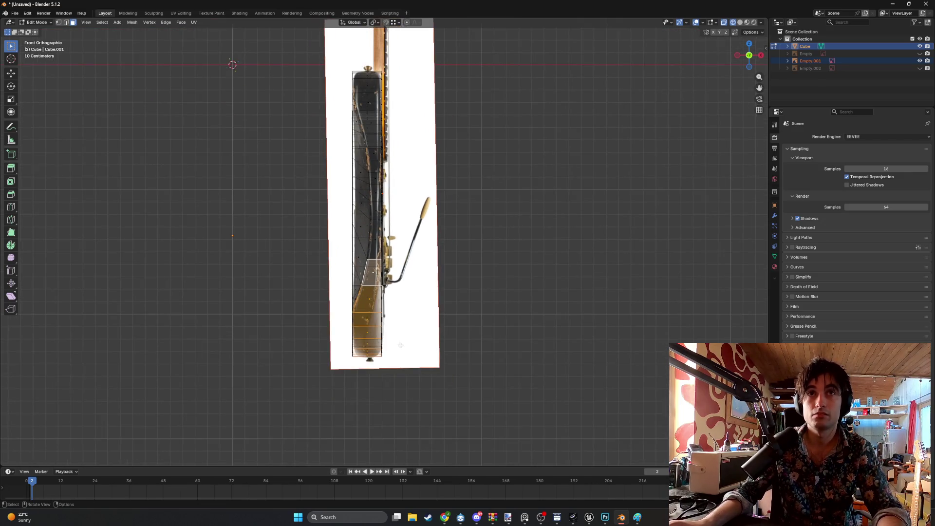
drag(395, 363, 368, 127)
drag(374, 71, 374, 71)
mouse_move(374, 72)
middle_down()
mouse_move(404, 215)
mouse_move(392, 232)
middle_up()
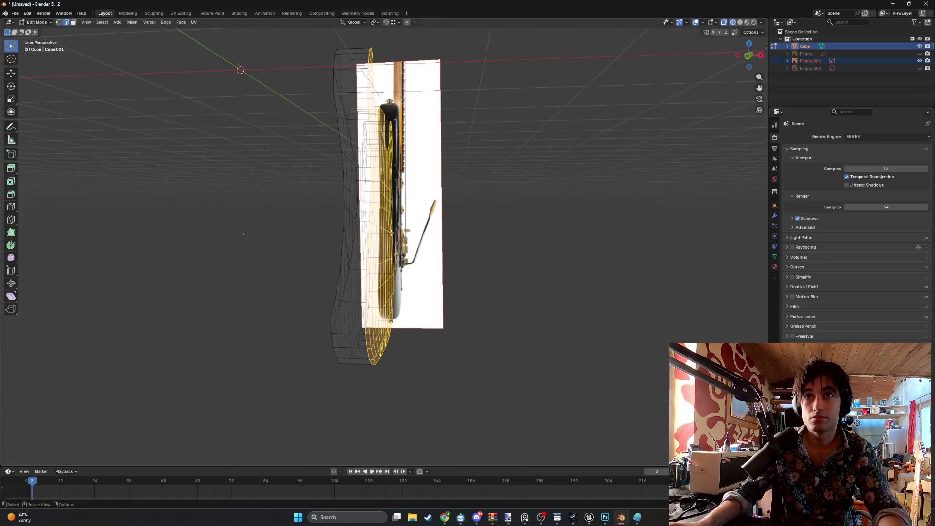
- Hide the reference image, nudge the selected faces along X, then show the reference again
click(920, 61)
mouse_move(457, 236)
alt+middle_down()
mouse_move(390, 242)
mouse_move(478, 223)
alt+middle_up()
key(g)
key(x)
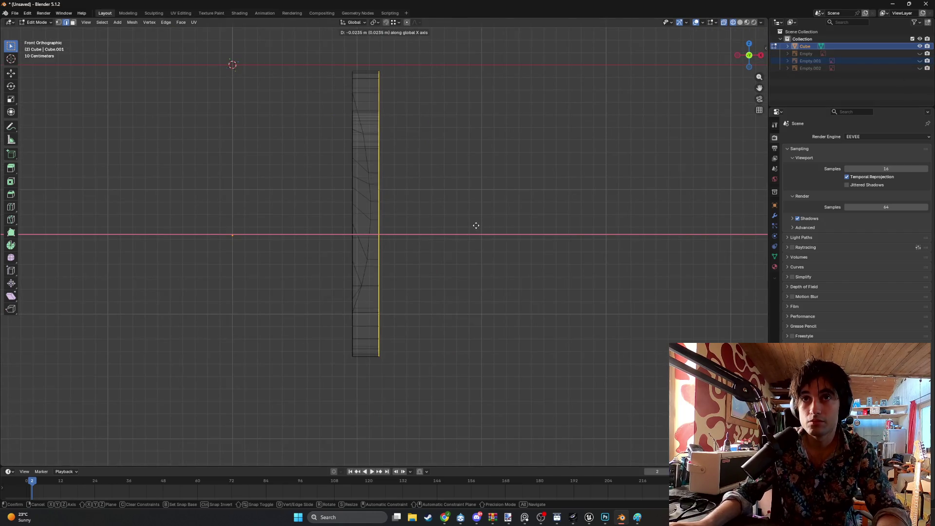
click(475, 226)
middle_drag(470, 240, 434, 246)
click(920, 60)
alt+middle_drag(546, 165, 519, 184)
- Switch to face select, turn off X-ray, and return the viewport to wireframe shading
mouse_move(477, 231)
middle_down()
mouse_move(394, 253)
mouse_move(395, 217)
mouse_move(422, 216)
mouse_move(380, 208)
mouse_move(355, 248)
mouse_move(334, 251)
mouse_move(382, 259)
mouse_move(370, 270)
mouse_move(347, 236)
middle_up()
key(3)
key(alt+z)
mouse_move(339, 203)
middle_down()
mouse_move(378, 206)
mouse_move(370, 207)
mouse_move(397, 220)
mouse_move(323, 227)
middle_up()
key(z)
click(350, 221)
alt+middle_drag(441, 241, 501, 246)
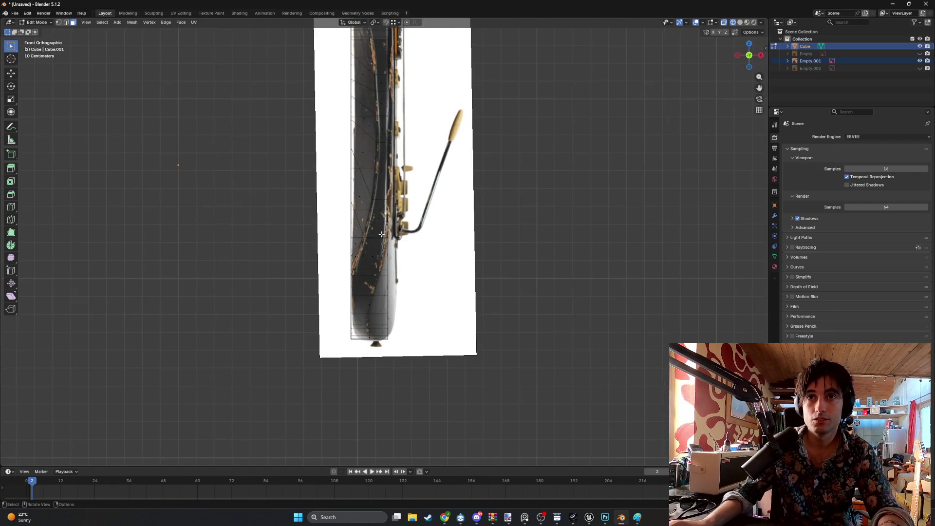
middle_drag(383, 228, 335, 226)
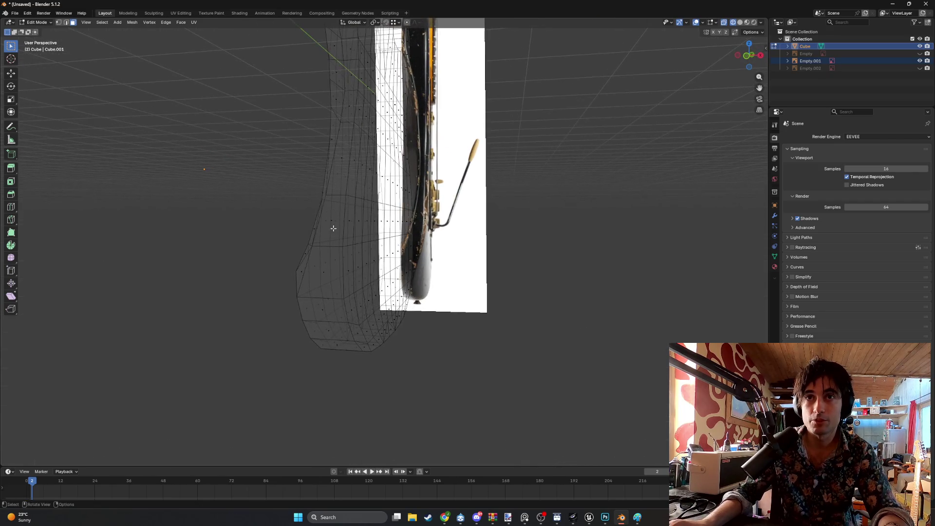
- In solid shading, select the lower side faces of the guitar body
shift+click(328, 226)
shift+click(329, 270)
mouse_move(329, 270)
middle_down()
mouse_move(290, 180)
mouse_move(307, 198)
middle_up()
shift+click(287, 172)
key(z)
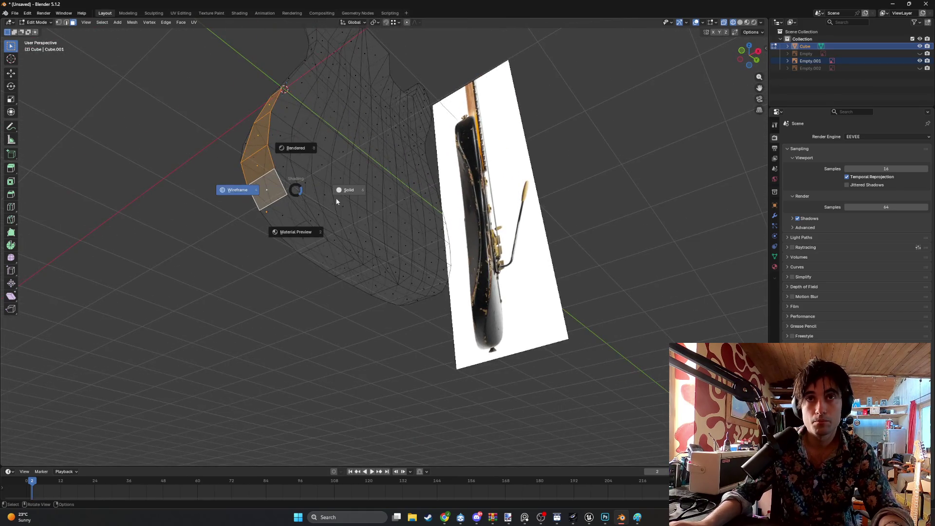
click(348, 198)
shift+click(302, 229)
shift+click(303, 231)
shift+click(325, 254)
- Invert the selection so the rest of the body mesh is selected instead of the strip
middle_drag(349, 265, 281, 209)
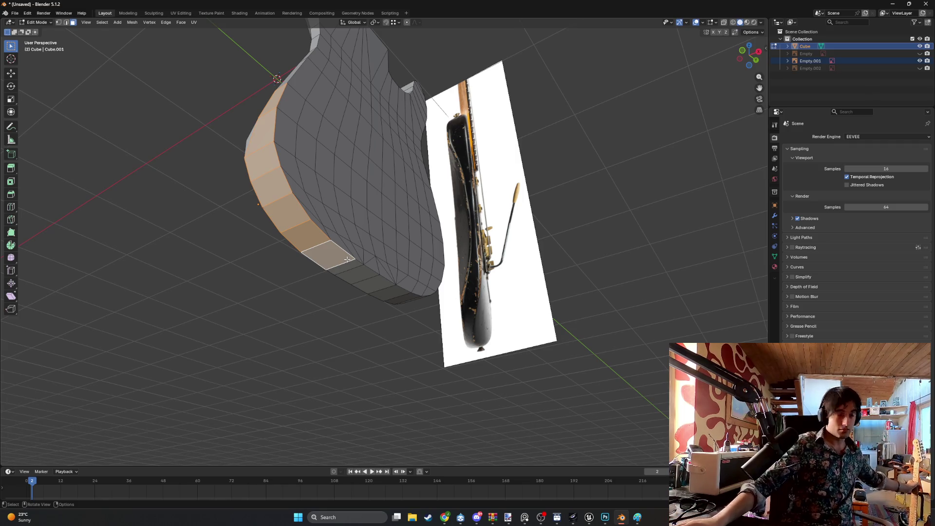
scroll(347, 259, up, 5)
mouse_move(347, 259)
middle_down()
mouse_move(302, 293)
mouse_move(323, 307)
mouse_move(327, 244)
mouse_move(342, 299)
mouse_move(317, 242)
mouse_move(325, 258)
mouse_move(336, 234)
mouse_move(313, 225)
mouse_move(341, 220)
mouse_move(299, 192)
middle_up()
key(a)
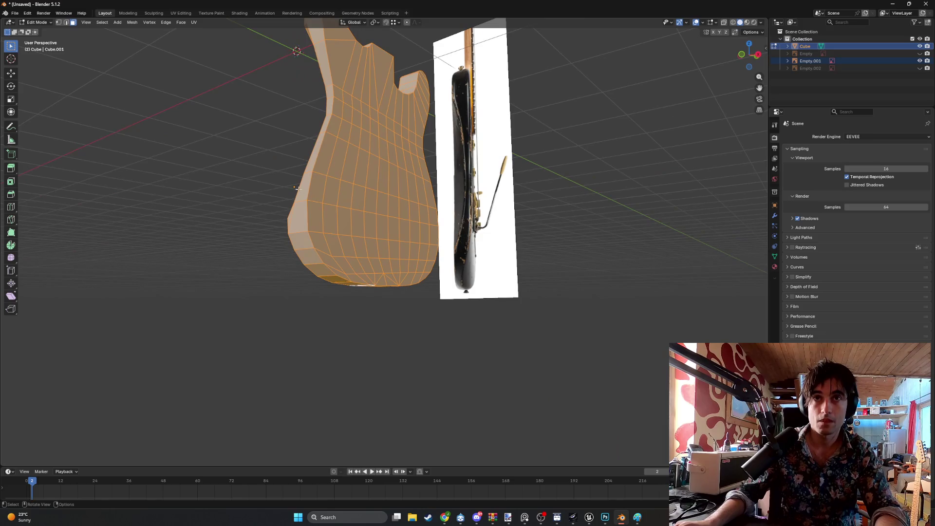
middle_drag(313, 263, 310, 240)
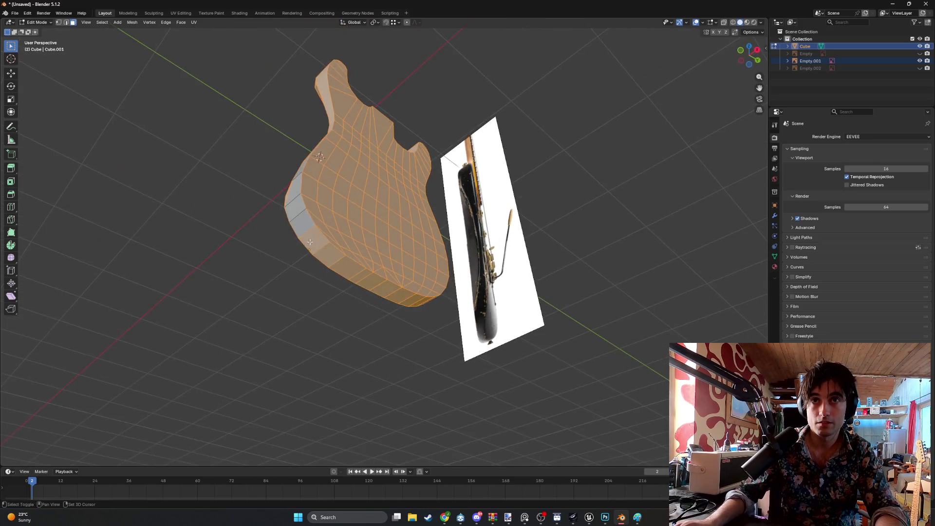
mouse_move(361, 276)
middle_down()
mouse_move(331, 258)
mouse_move(342, 244)
middle_up()
- Hide the rest of the body, switch to wireframe and frame the guitar's bottom in front view
key(h)
key(z)
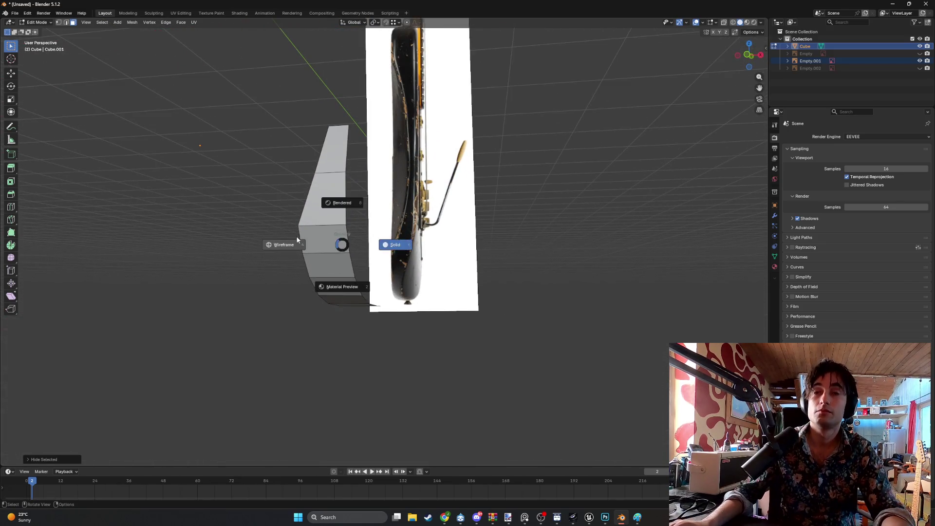
click(299, 239)
key(KP_1)
shift+middle_drag(383, 202, 384, 235)
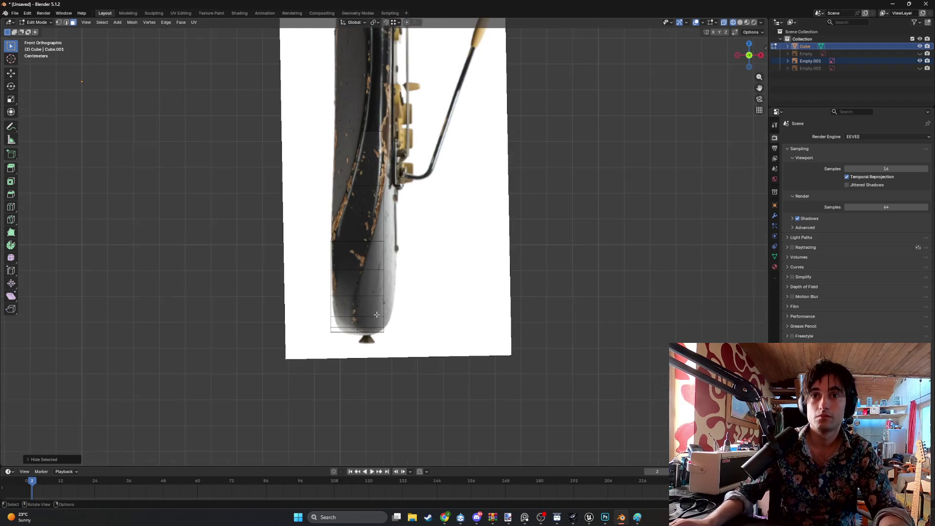
scroll(381, 334, up, 2)
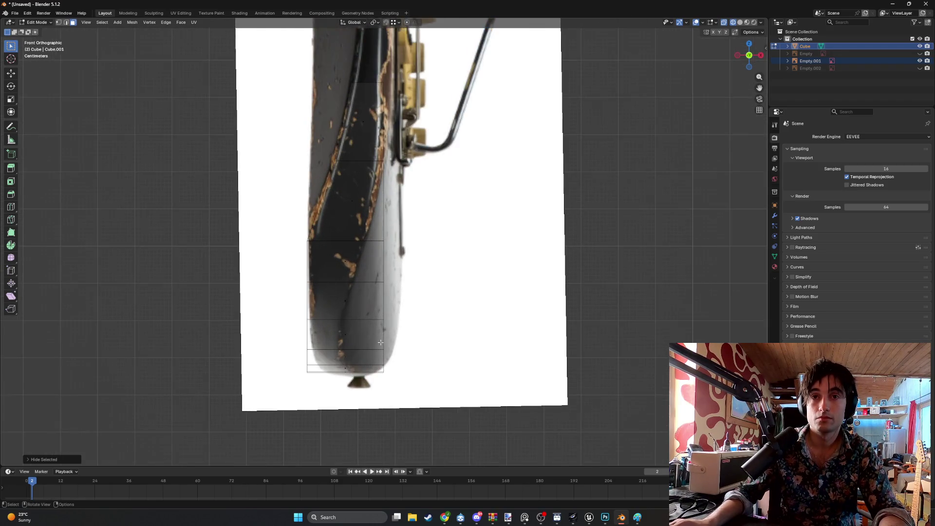
middle_drag(372, 365, 358, 319)
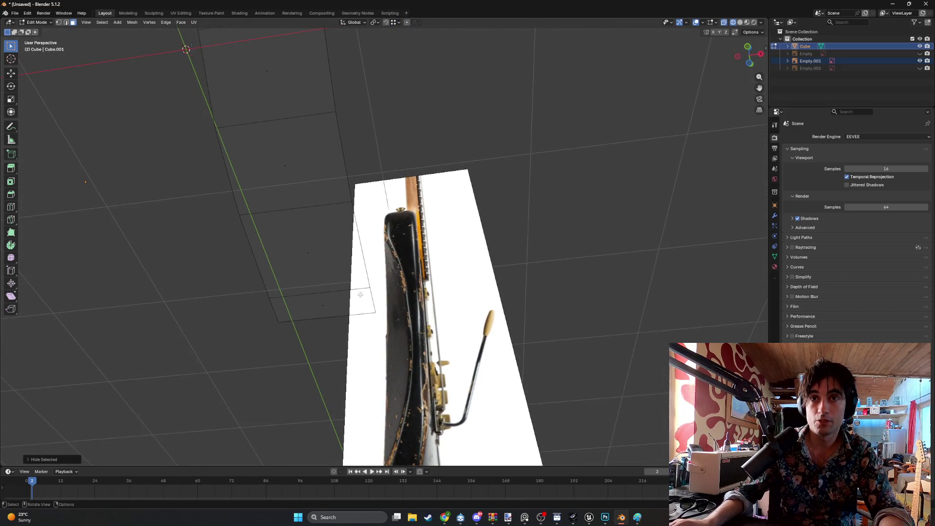
- Knife a cut across the strip's bottom face to its corner and check it in front view
key(alt+h)
middle_drag(369, 307, 350, 305)
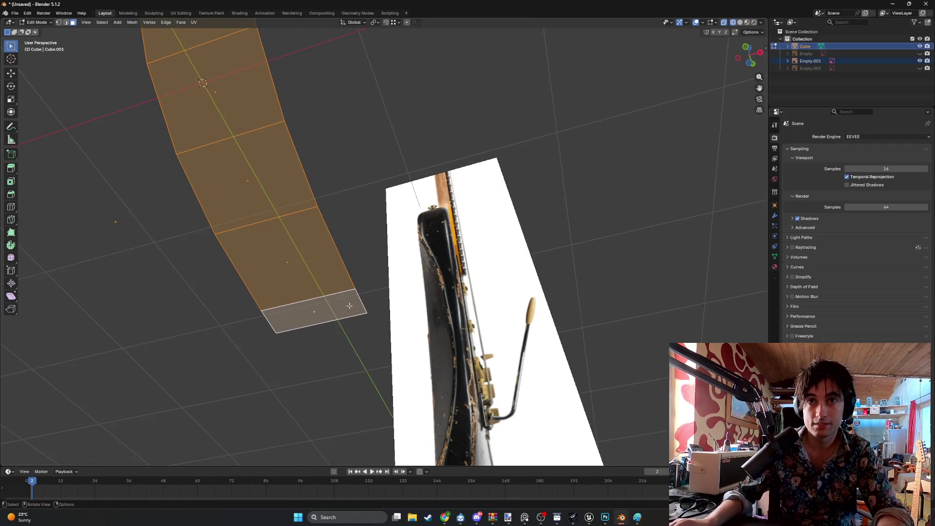
key(k)
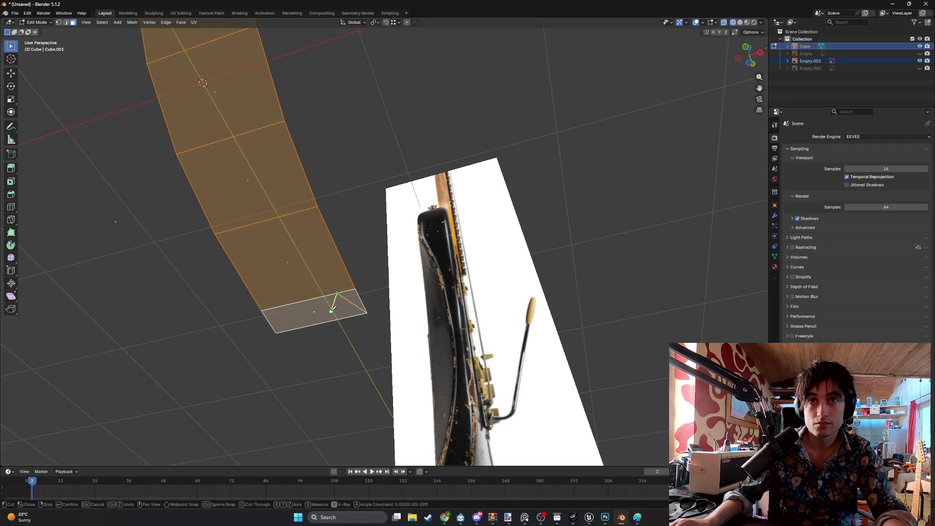
key(Return)
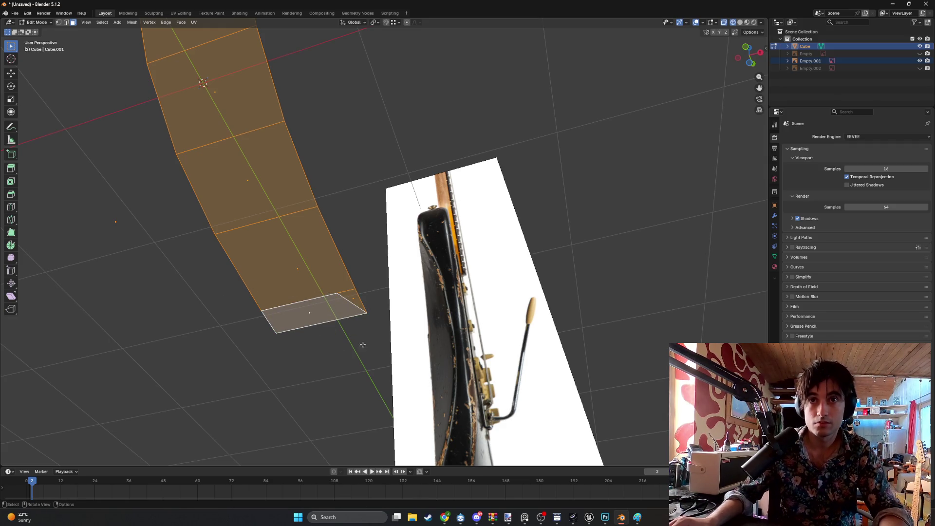
key(KP_1)
scroll(304, 346, up, 5)
scroll(367, 369, up, 5)
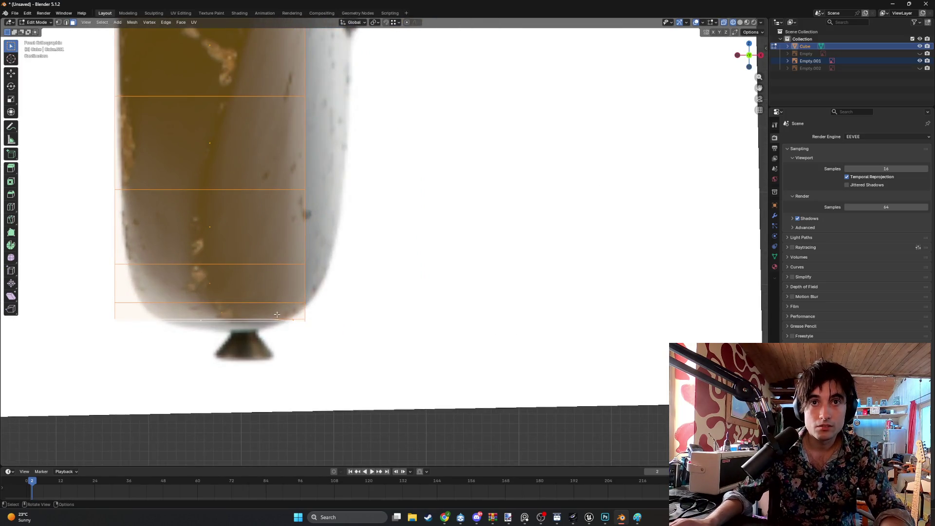
scroll(253, 313, down, 4)
mouse_move(253, 313)
middle_down()
mouse_move(250, 286)
mouse_move(275, 280)
middle_up()
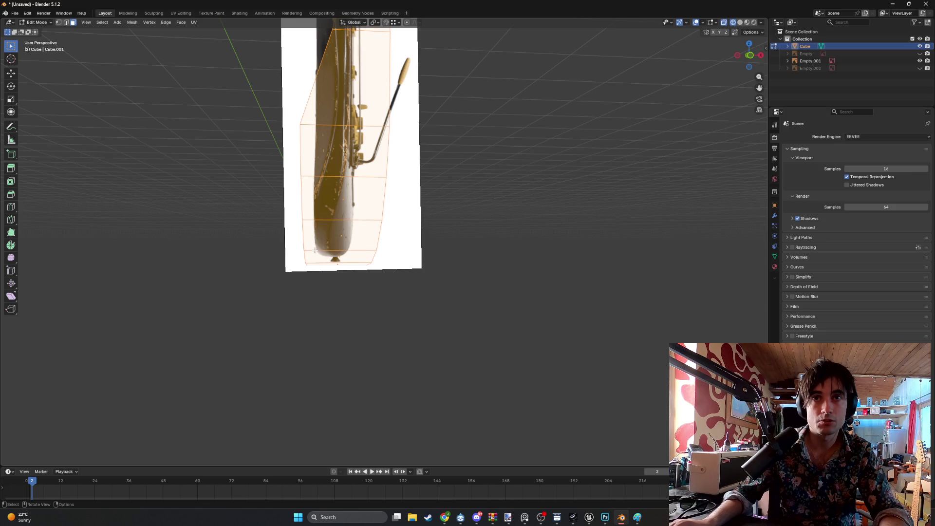
middle_drag(368, 225, 342, 192)
- Knife a diagonal cut on the bottom face ending at its corner, splitting off a triangle
key(k)
click(322, 207)
click(342, 230)
key(Return)
shift+middle_drag(289, 191, 332, 270)
scroll(332, 275, up, 2)
- Attempt a knife cut on the strip's lower edge in vertex mode, then undo and abandon it
key(1)
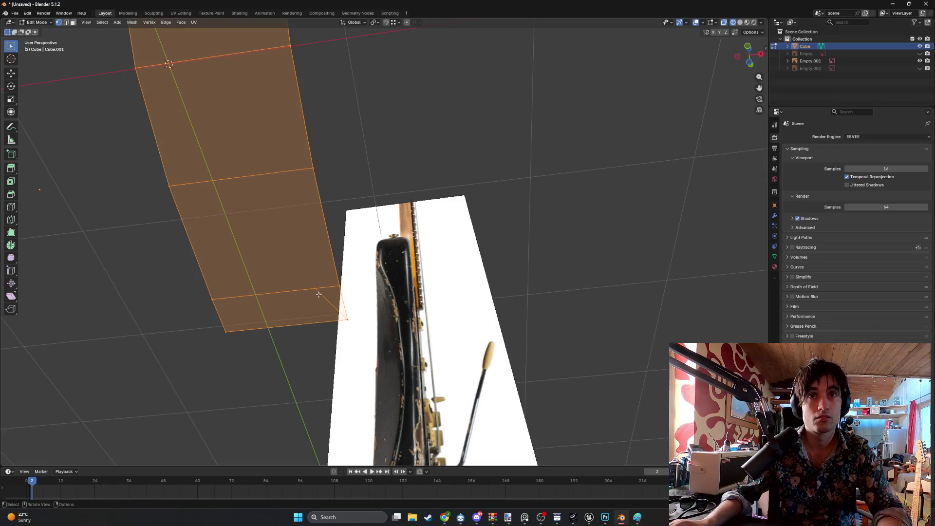
key(k)
click(315, 288)
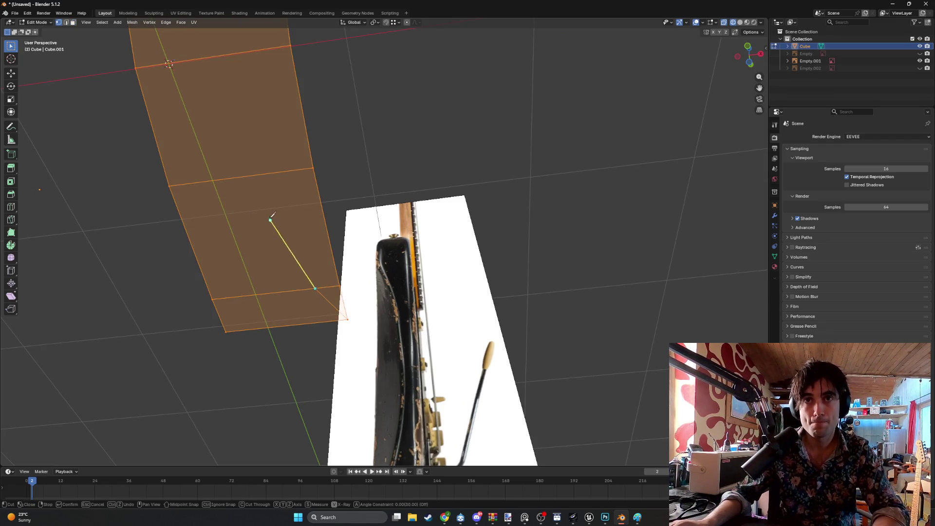
mouse_move(242, 176)
middle_down()
mouse_move(294, 273)
mouse_move(310, 247)
middle_up()
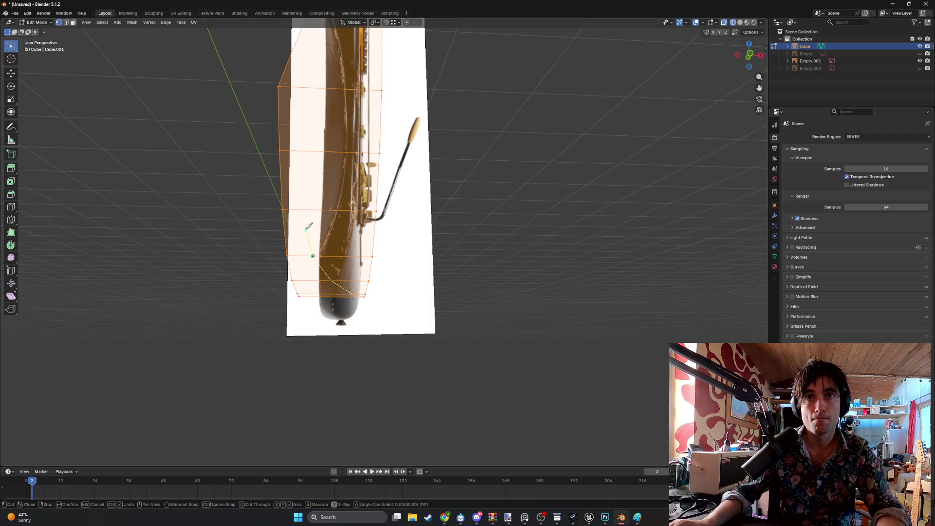
key(ctrl+z)
key(ctrl+z)
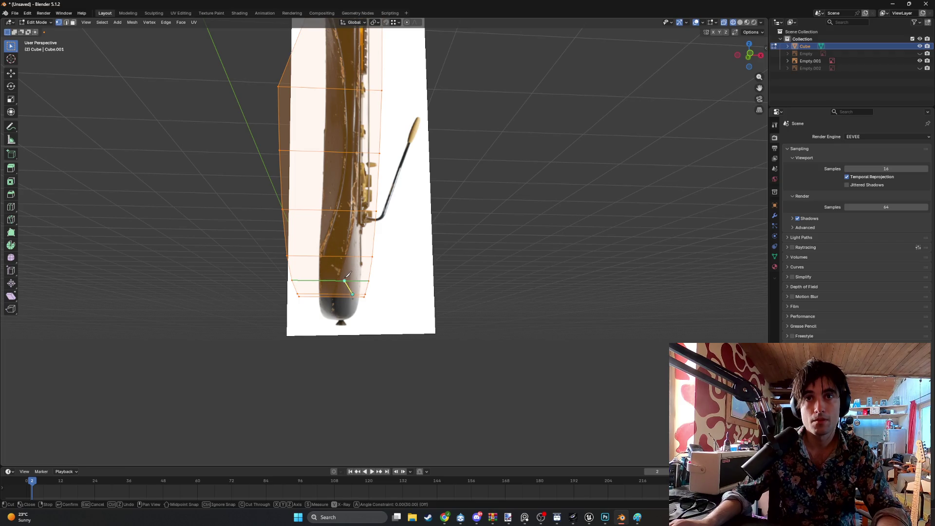
key(Escape)
scroll(346, 275, up, 5)
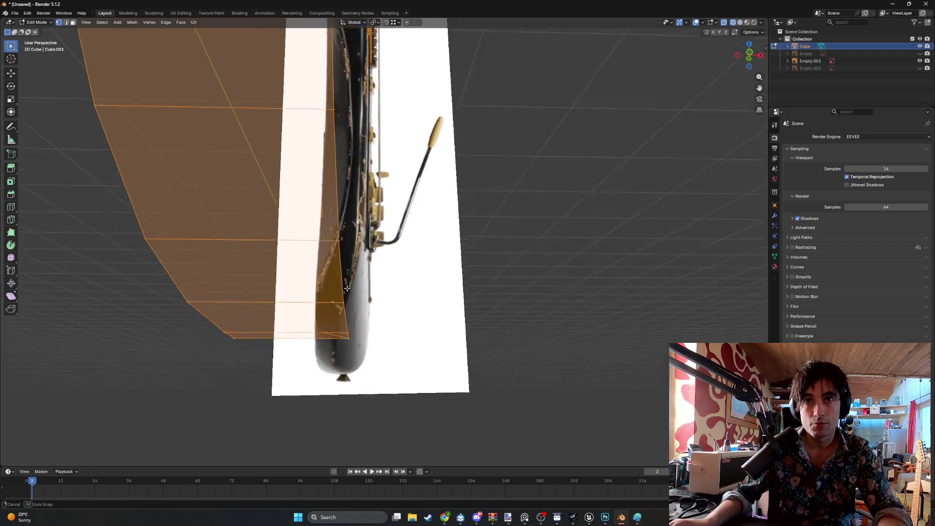
key(3)
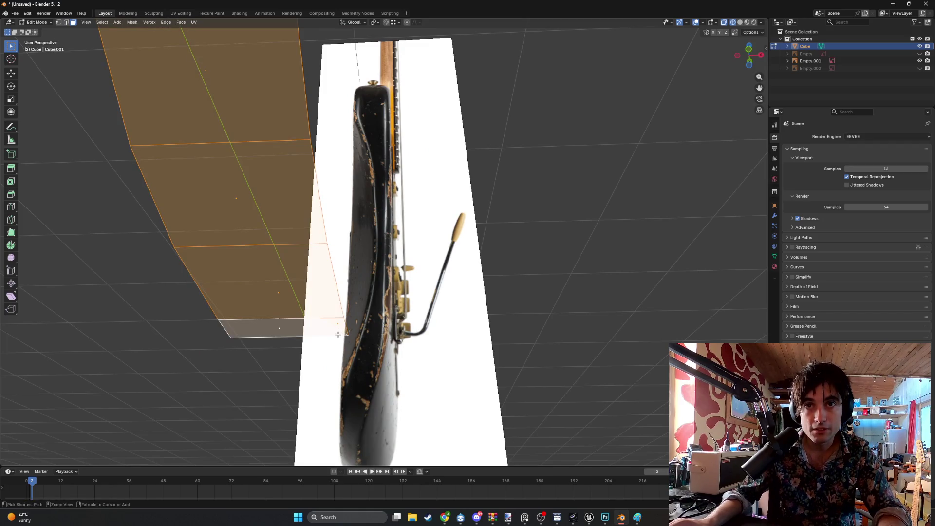
- Knife a diagonal edge from the strip's bottom corner up across the strip
key(k)
click(348, 335)
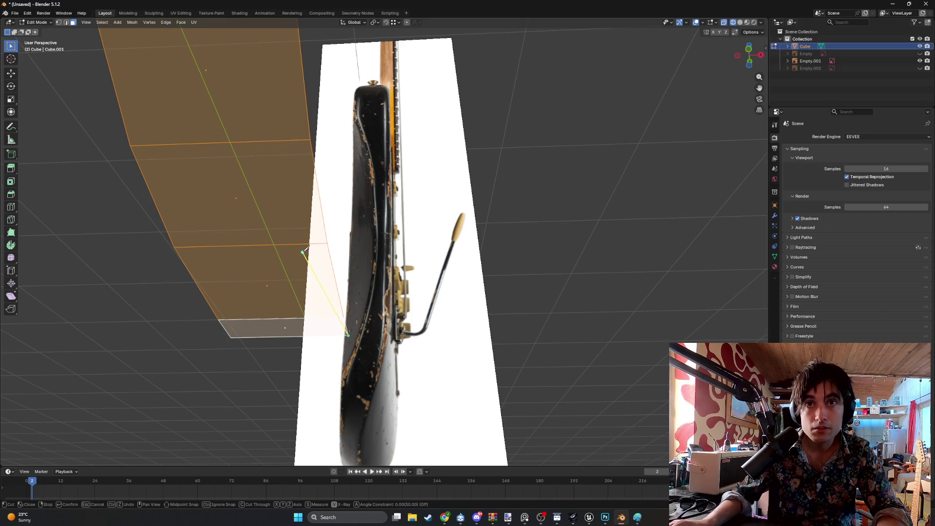
scroll(341, 244, down, 5)
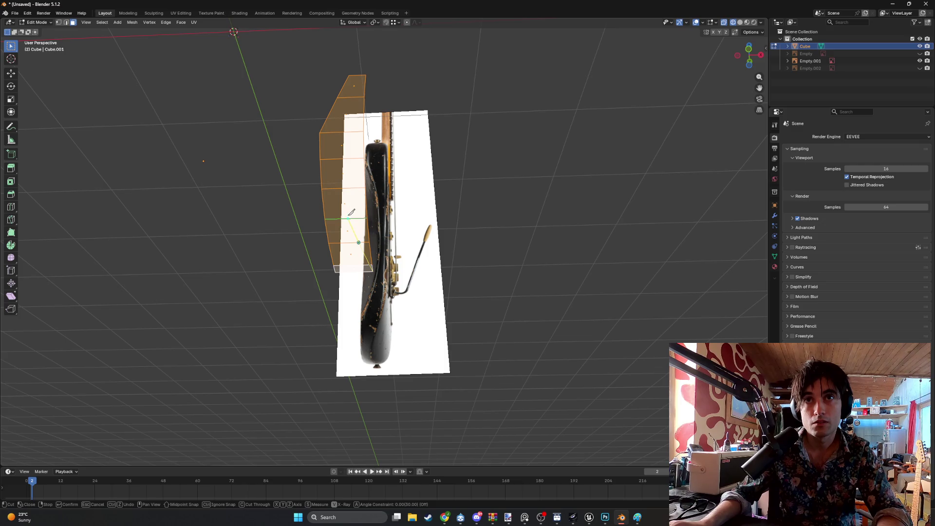
middle_drag(349, 205, 327, 215)
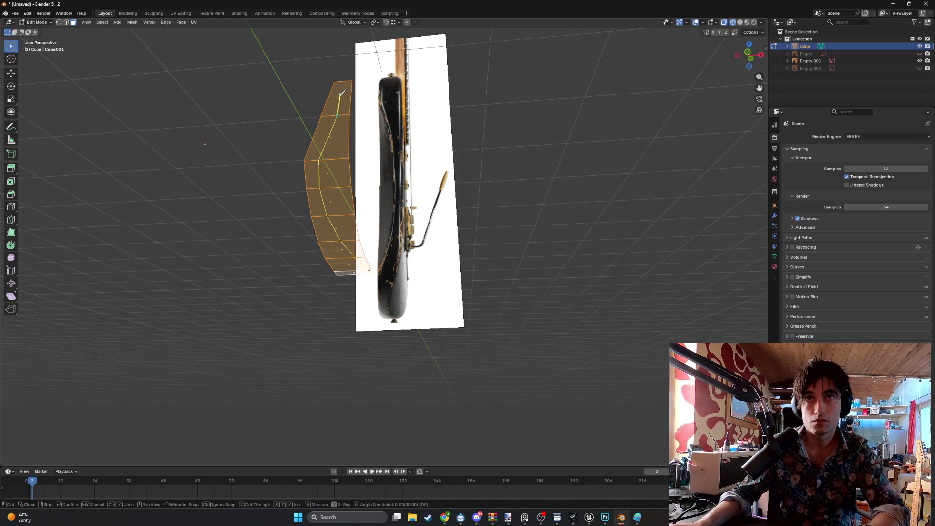
key(Return)
mouse_move(309, 94)
middle_down()
mouse_move(290, 109)
mouse_move(341, 136)
mouse_move(339, 207)
middle_up()
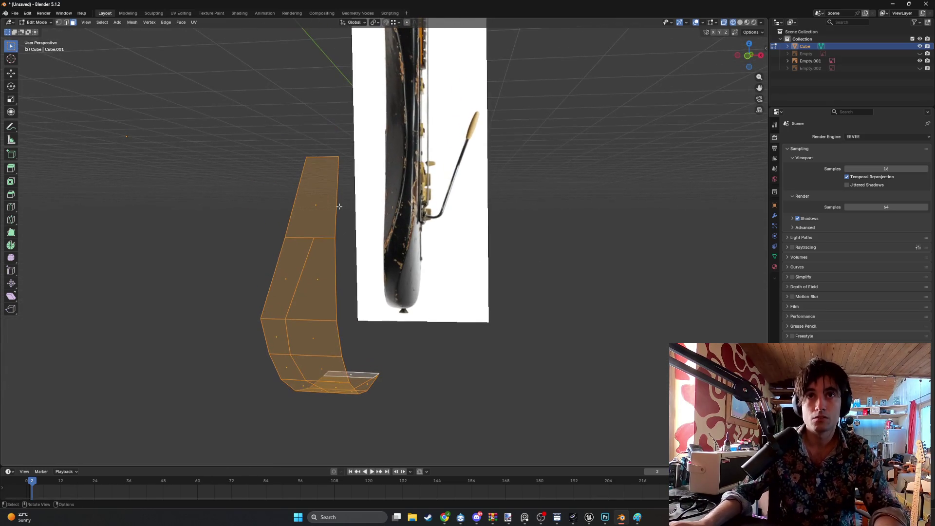
- Try two more knife cuts across the strip, cancelling both, and return to face select
key(1)
key(k)
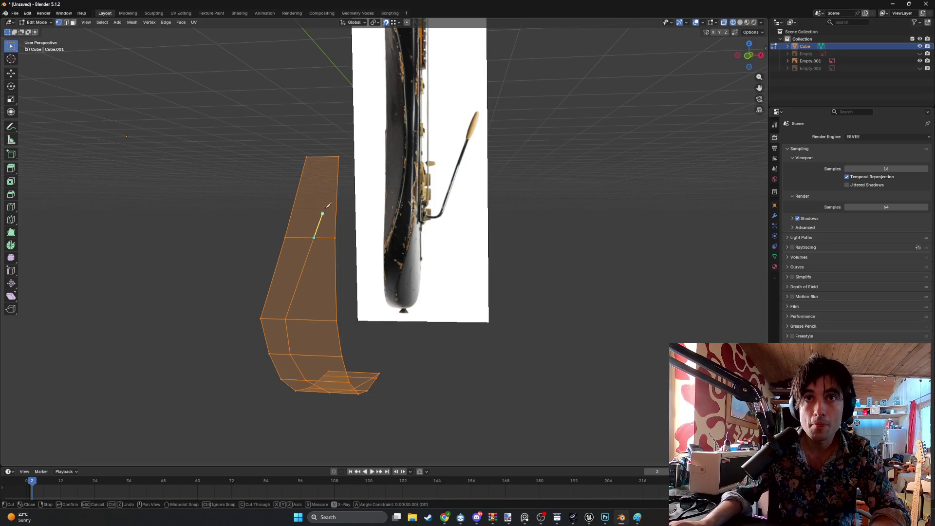
key(Escape)
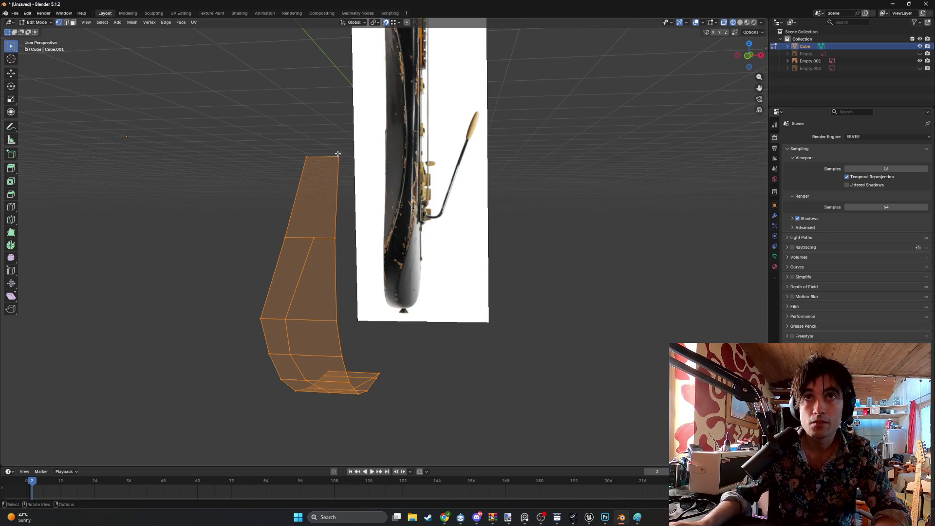
key(k)
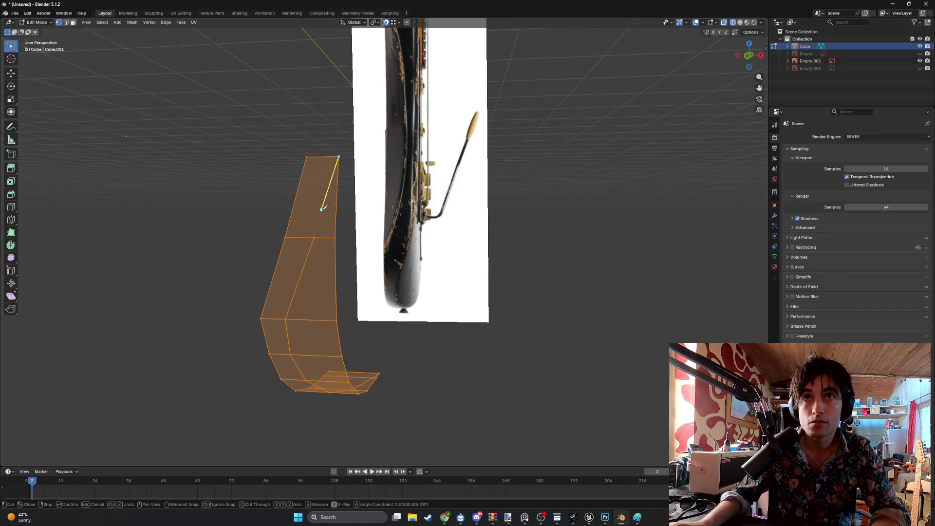
key(Escape)
mouse_move(326, 214)
middle_down()
mouse_move(278, 183)
mouse_move(297, 238)
mouse_move(365, 282)
middle_up()
scroll(365, 282, up, 3)
key(3)
middle_drag(403, 321, 344, 236)
- Switch to solid shading and unhide the whole guitar body, viewing the forearm bevel side
key(z)
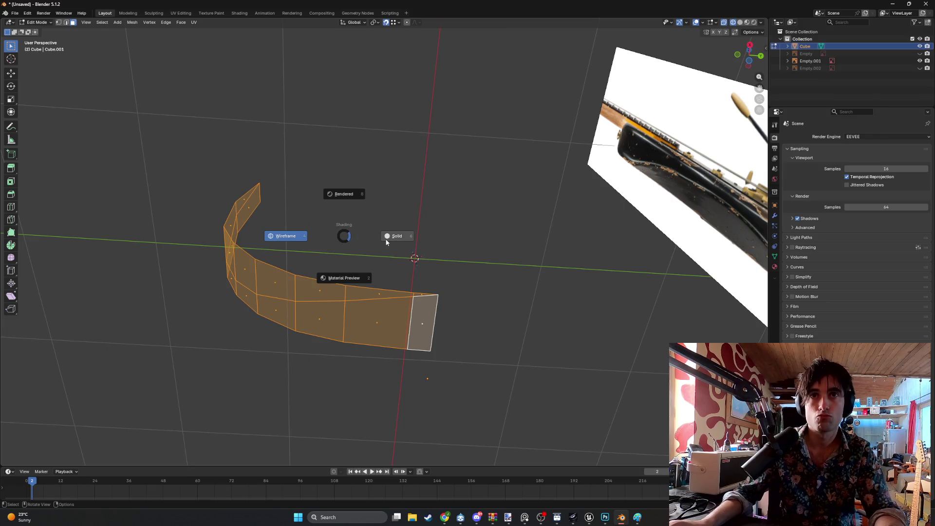
click(386, 242)
key(alt+h)
middle_drag(322, 235, 372, 336)
mouse_move(343, 295)
middle_down()
mouse_move(377, 318)
mouse_move(387, 304)
mouse_move(363, 290)
middle_up()
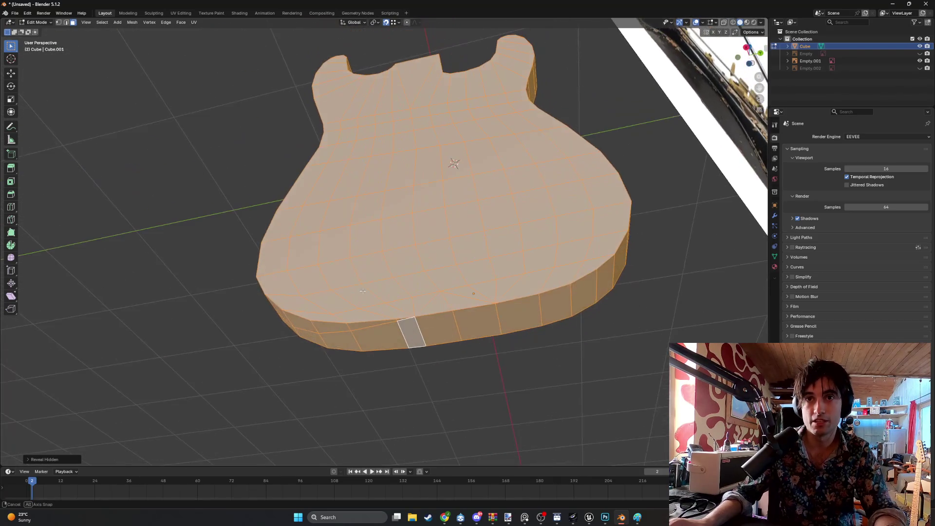
middle_drag(417, 313, 432, 301)
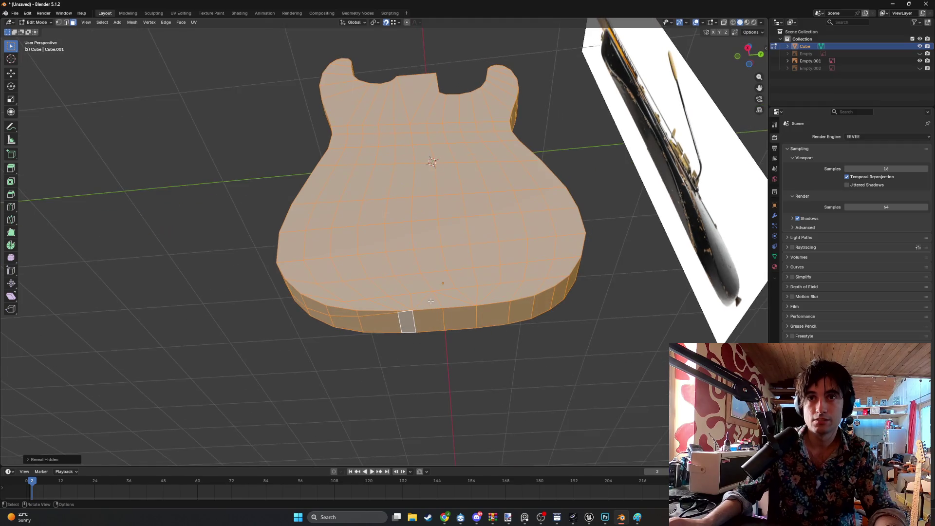
middle_drag(382, 273, 413, 275)
middle_drag(328, 205, 314, 244)
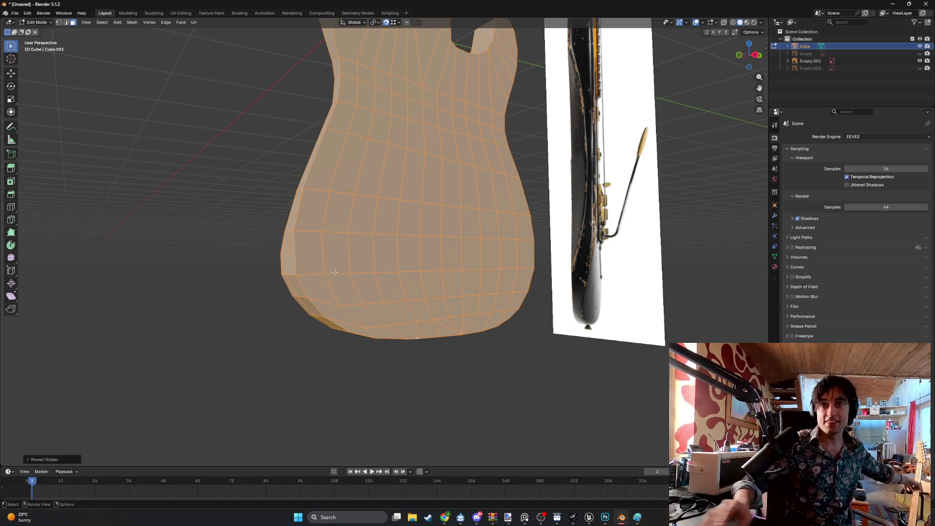
mouse_move(295, 184)
middle_down()
mouse_move(290, 175)
mouse_move(347, 212)
mouse_move(301, 195)
mouse_move(280, 208)
mouse_move(249, 205)
mouse_move(293, 155)
middle_up()
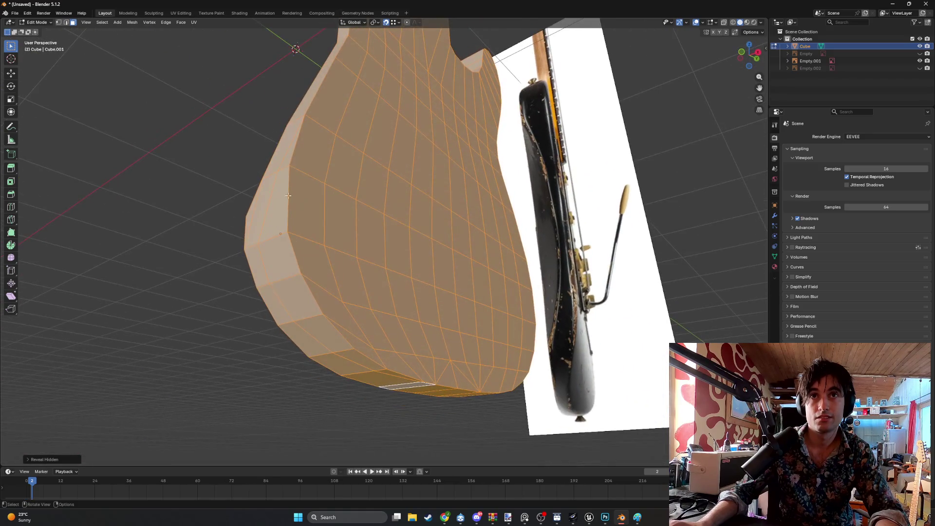
- Select two outline edges of the forearm bevel and scale them inward twice
key(2)
click(291, 229)
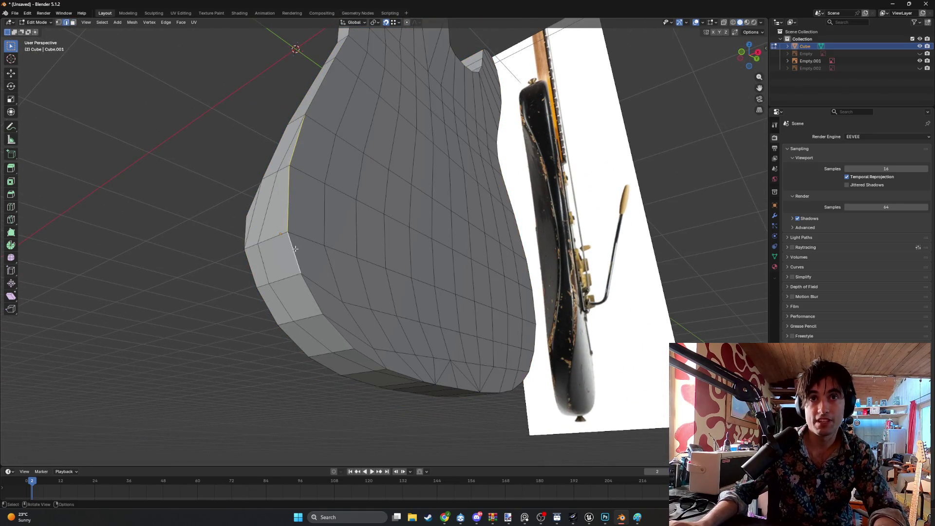
middle_drag(292, 230, 254, 236)
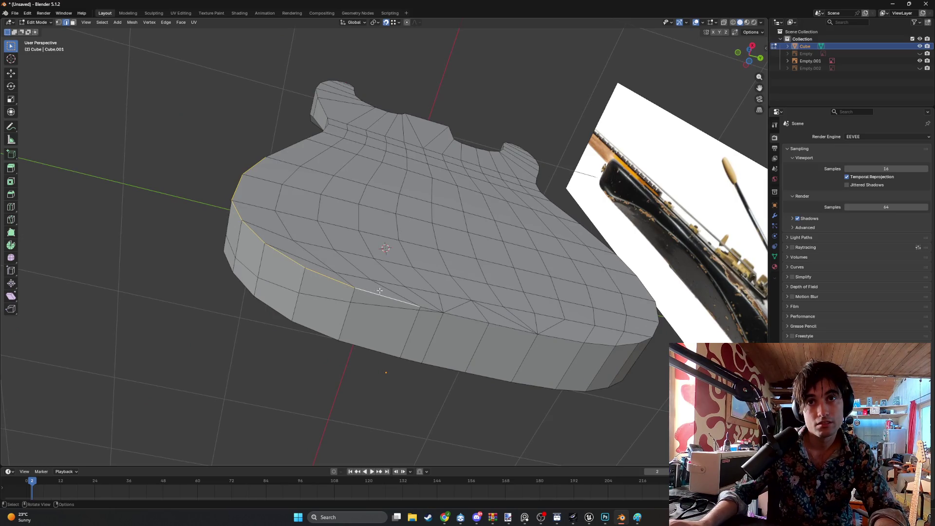
shift+click(426, 307)
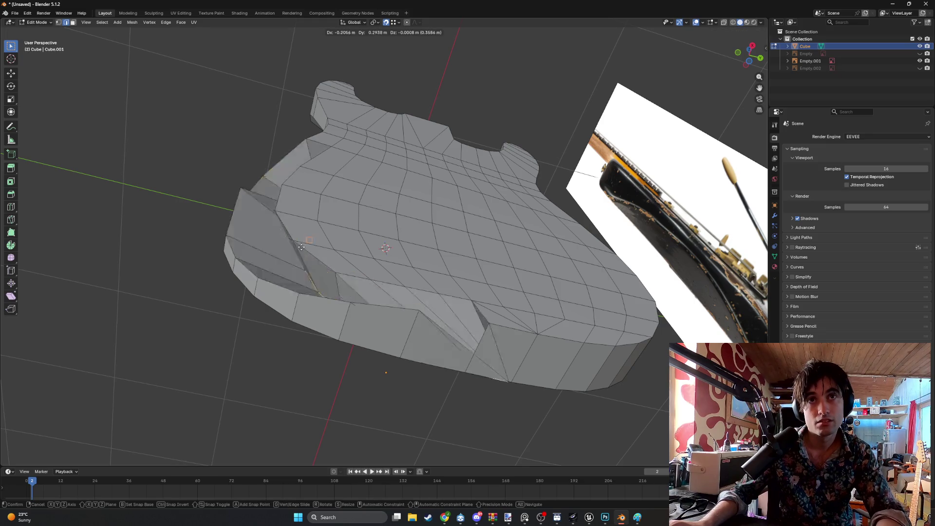
key(s)
click(357, 232)
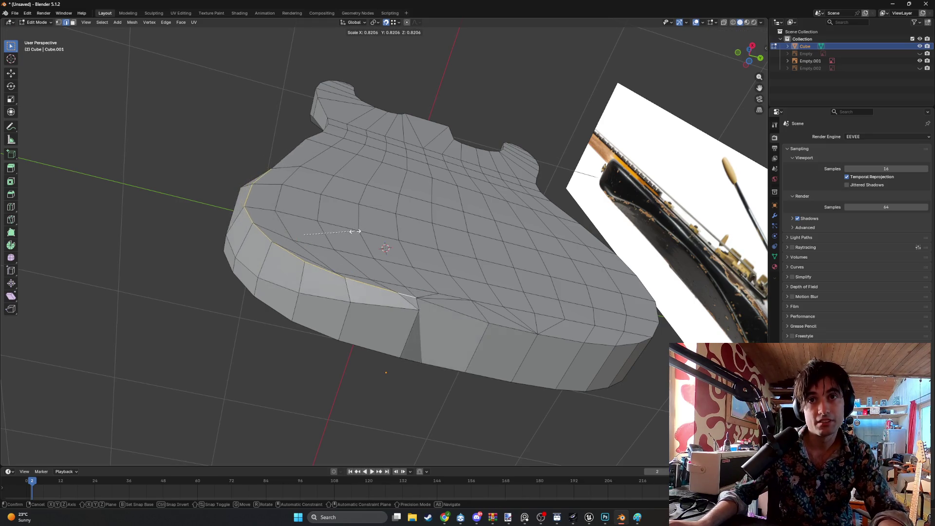
scroll(387, 246, up, 5)
scroll(388, 246, down, 6)
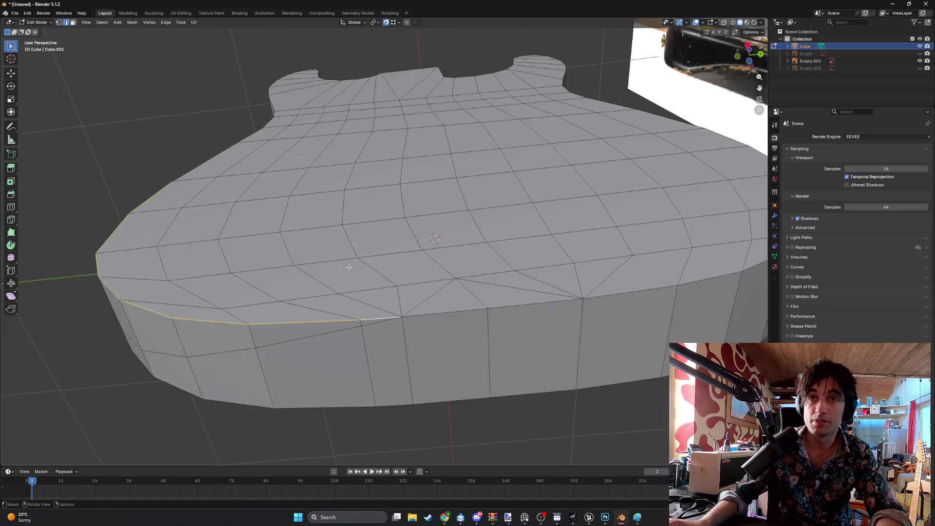
mouse_move(350, 268)
middle_down()
mouse_move(338, 277)
mouse_move(378, 274)
mouse_move(418, 299)
middle_up()
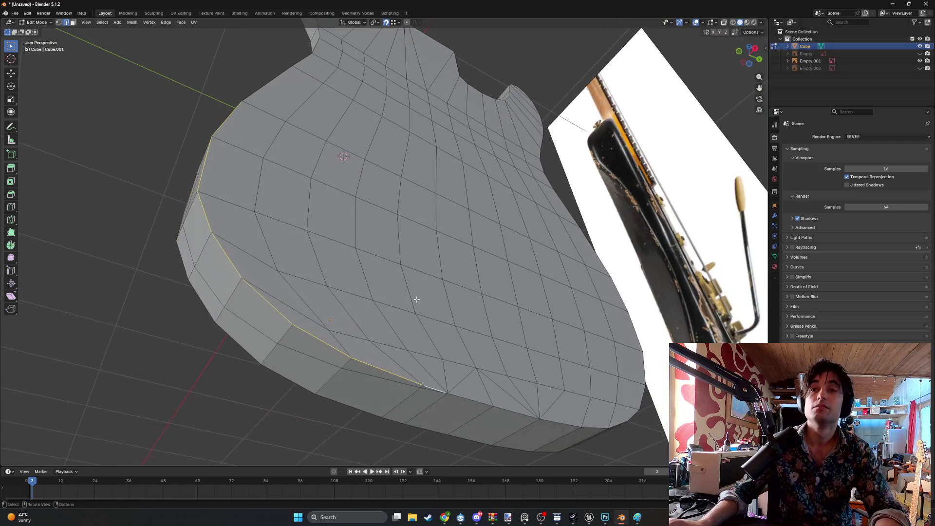
key(s)
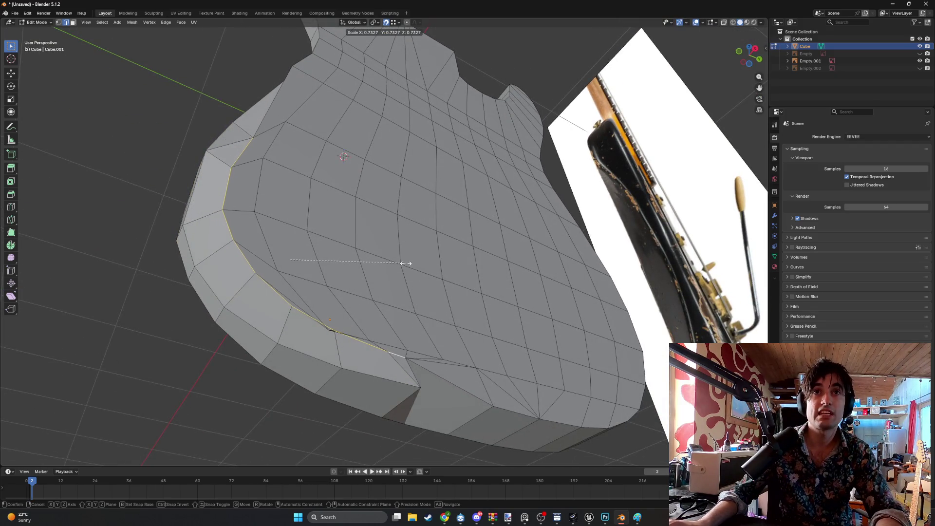
click(397, 263)
- Rescale the bevel outline edges once more and move them into place
mouse_move(396, 263)
middle_down()
mouse_move(369, 249)
mouse_move(380, 269)
mouse_move(374, 294)
mouse_move(279, 261)
mouse_move(465, 199)
middle_up()
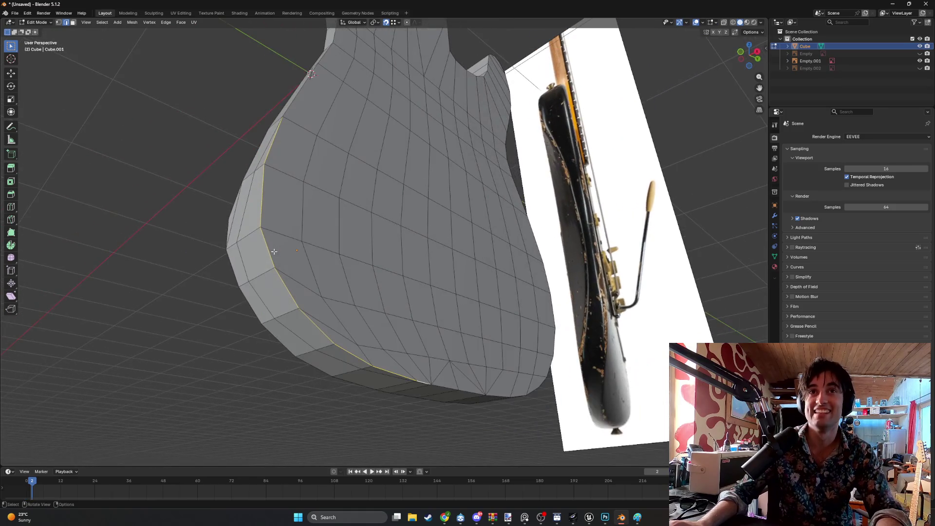
key(s)
key(Escape)
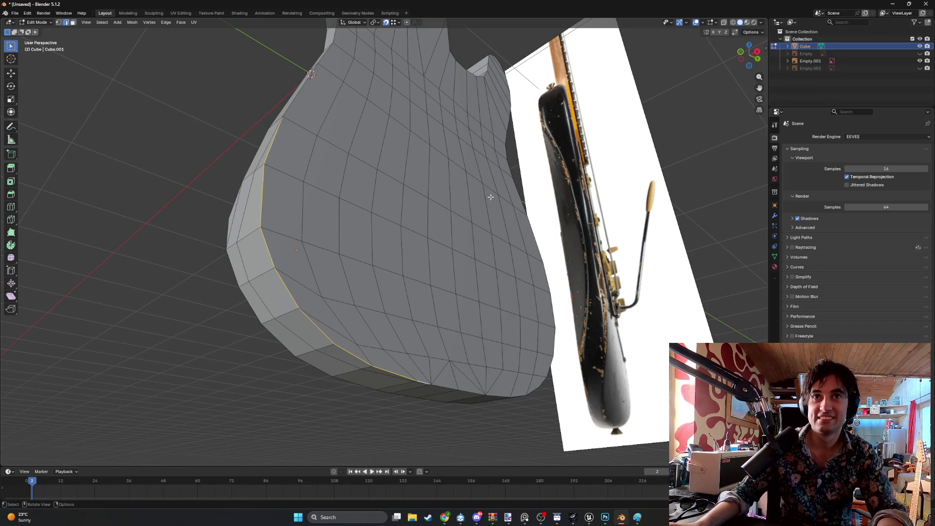
key(s)
click(383, 204)
mouse_move(382, 205)
middle_down()
mouse_move(416, 211)
mouse_move(355, 209)
mouse_move(351, 201)
mouse_move(307, 203)
mouse_move(329, 219)
mouse_move(311, 214)
middle_up()
key(g)
click(297, 204)
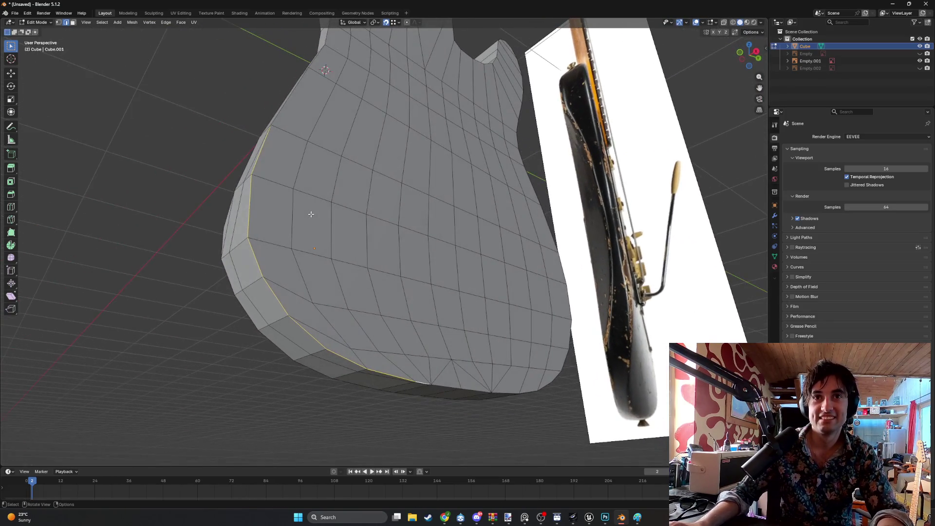
- In right side orthographic view, move a vertex on the lower bevel edge into position
key(1)
mouse_move(261, 194)
alt+middle_down()
mouse_move(298, 204)
mouse_move(285, 198)
mouse_move(302, 193)
alt+middle_up()
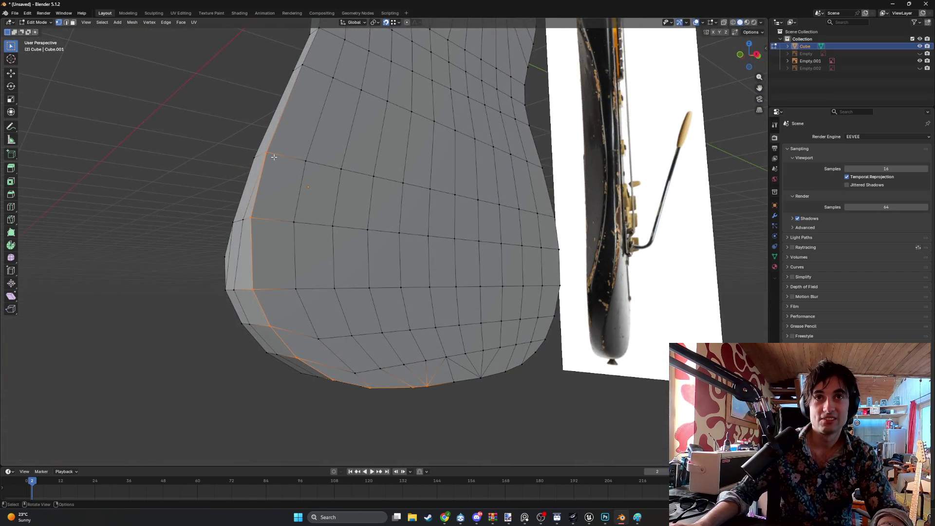
key(g)
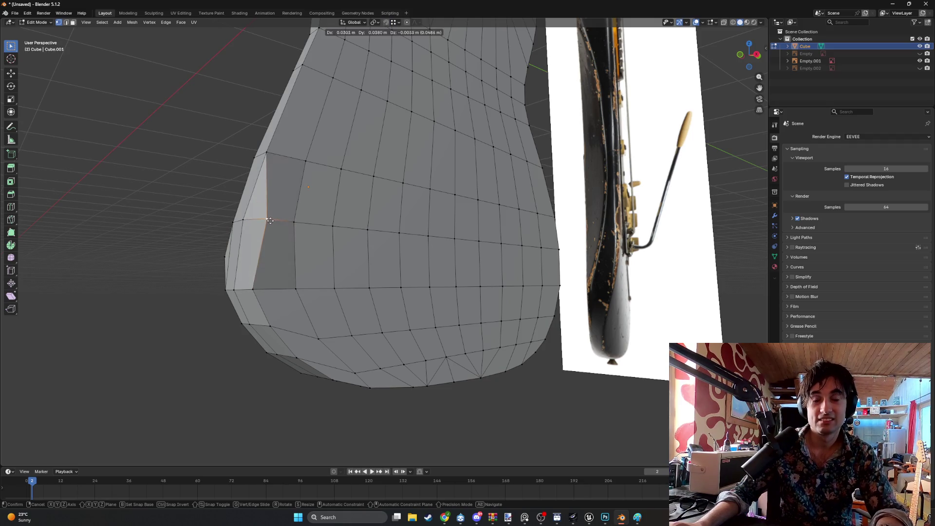
click(271, 222)
mouse_move(298, 235)
middle_down()
mouse_move(298, 184)
mouse_move(250, 198)
mouse_move(276, 196)
middle_up()
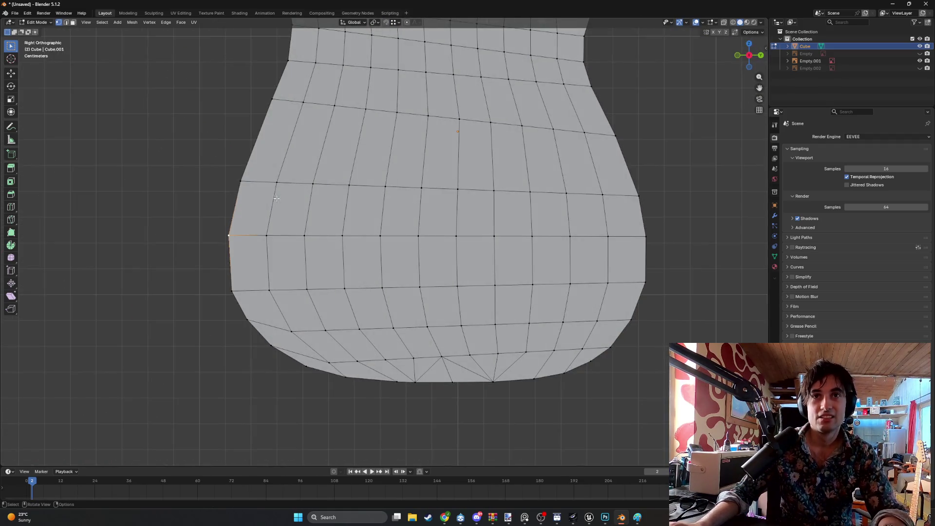
- Shift one edge vertex rightward, then select the lower-left edge vertex and reposition it
key(g)
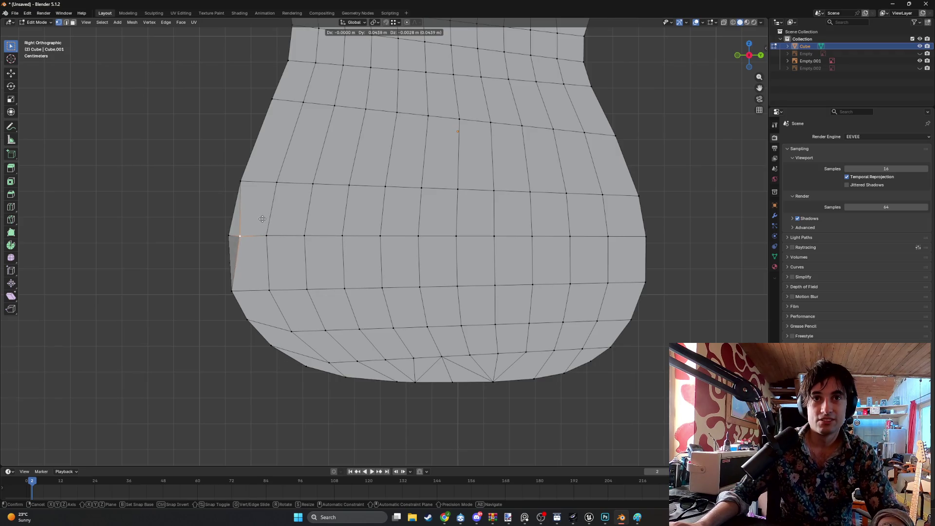
click(267, 220)
click(224, 287)
mouse_move(230, 287)
middle_down()
mouse_move(254, 273)
mouse_move(277, 277)
mouse_move(251, 271)
mouse_move(285, 259)
mouse_move(222, 235)
mouse_move(236, 227)
middle_up()
middle_drag(236, 227, 248, 221)
key(g)
click(252, 224)
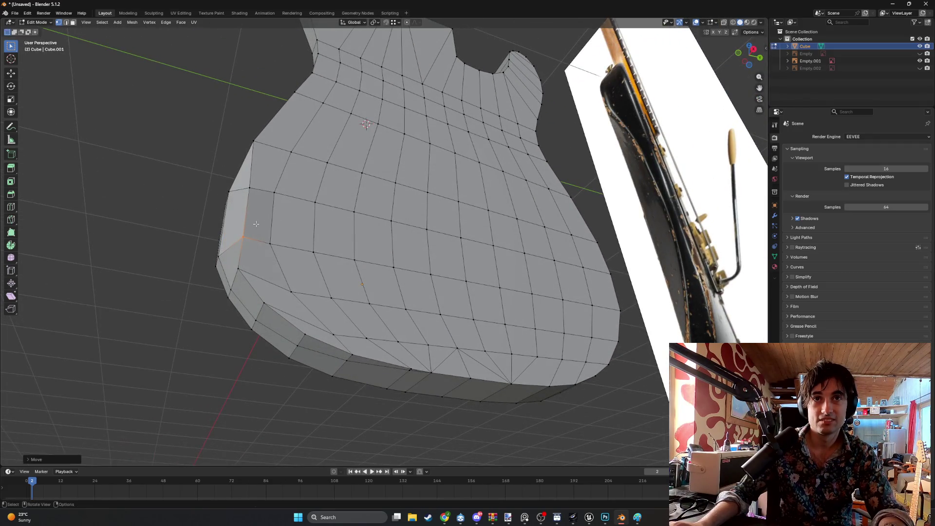
- In Front Ortho view, frame the body's lower edge and move the lower-left vertex into place
mouse_move(252, 224)
middle_down()
mouse_move(304, 248)
mouse_move(303, 226)
mouse_move(320, 225)
mouse_move(211, 211)
middle_up()
key(KP_1)
scroll(210, 211, up, 1)
shift+middle_drag(242, 249, 263, 179)
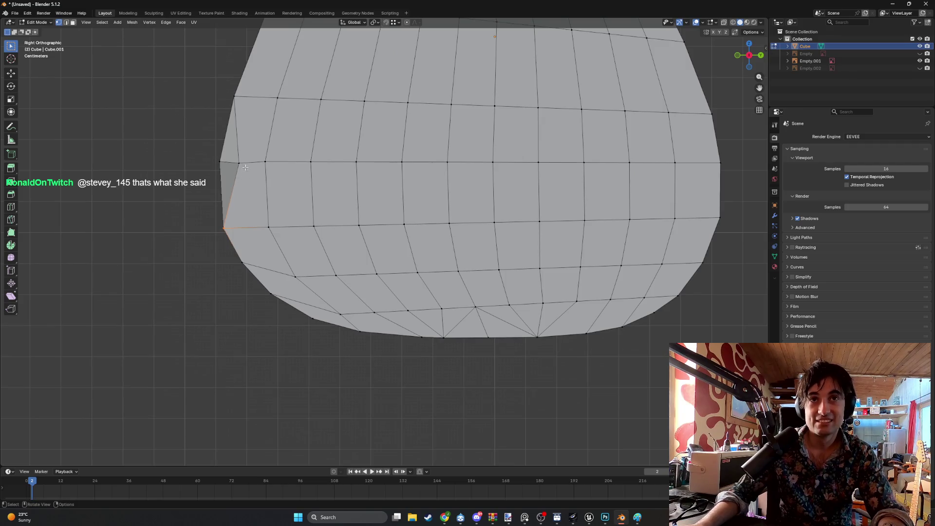
key(g)
click(246, 168)
- Pull the next three bevel vertices down the rim inward along the bevel curve
click(223, 227)
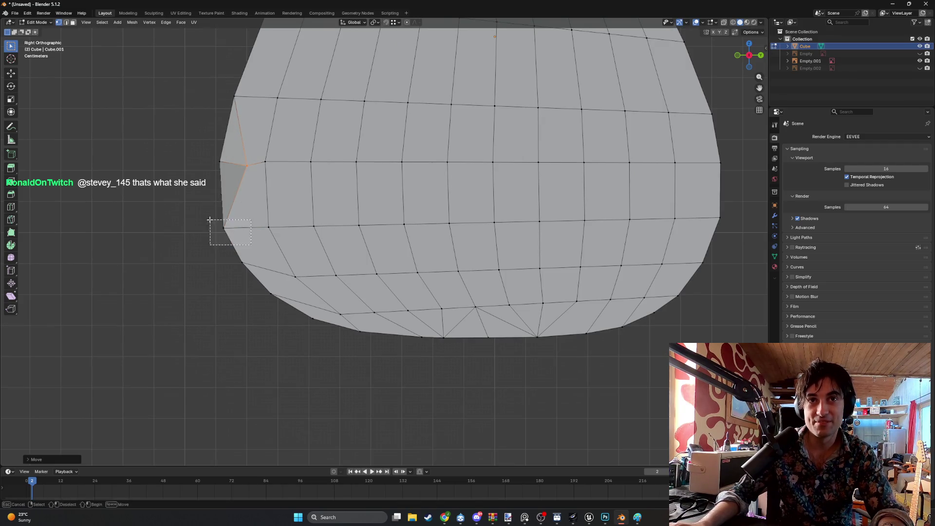
key(g)
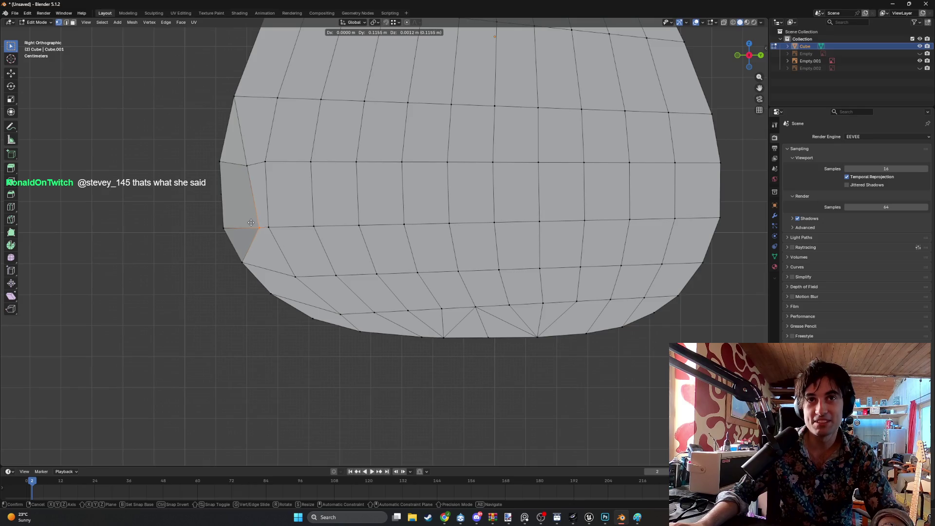
click(251, 223)
click(243, 263)
key(g)
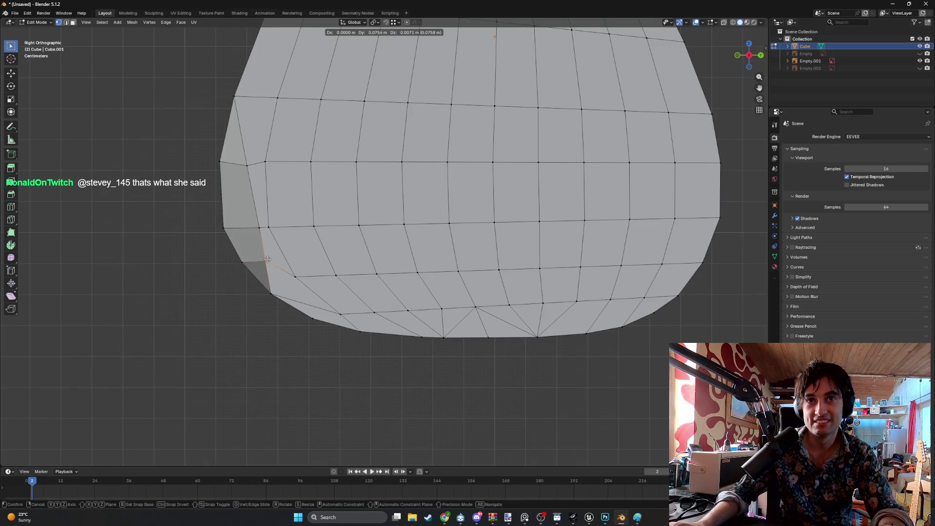
click(270, 259)
click(271, 293)
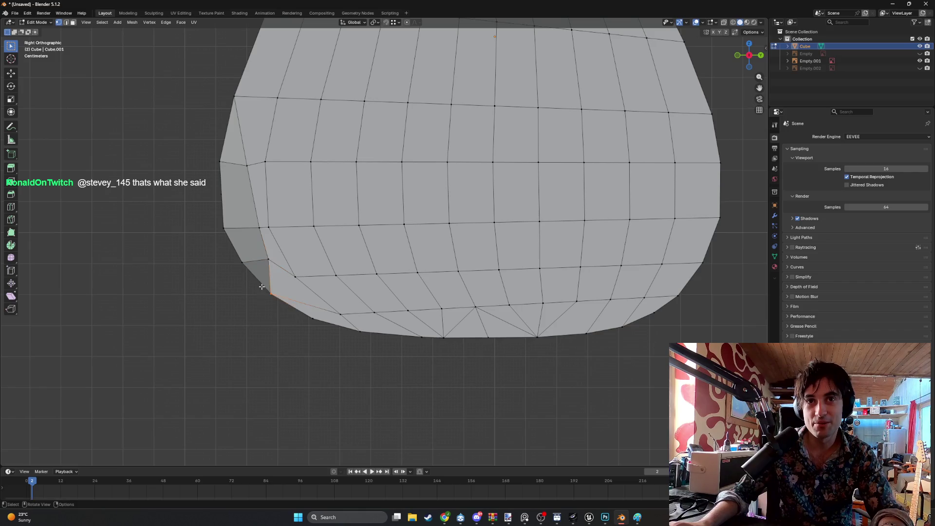
key(g)
click(285, 279)
- Move the last lower bevel vertex inward, then shift a bottom bevel edge slightly
click(311, 315)
key(g)
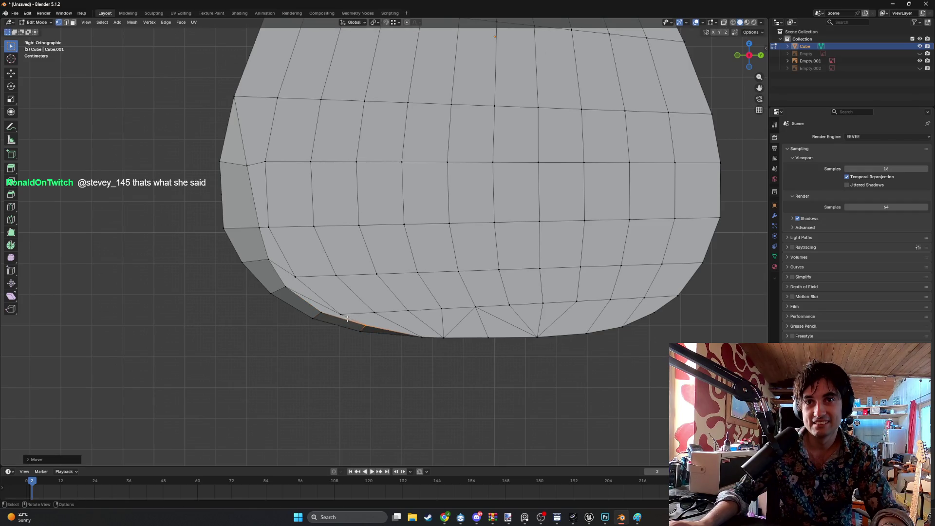
click(334, 292)
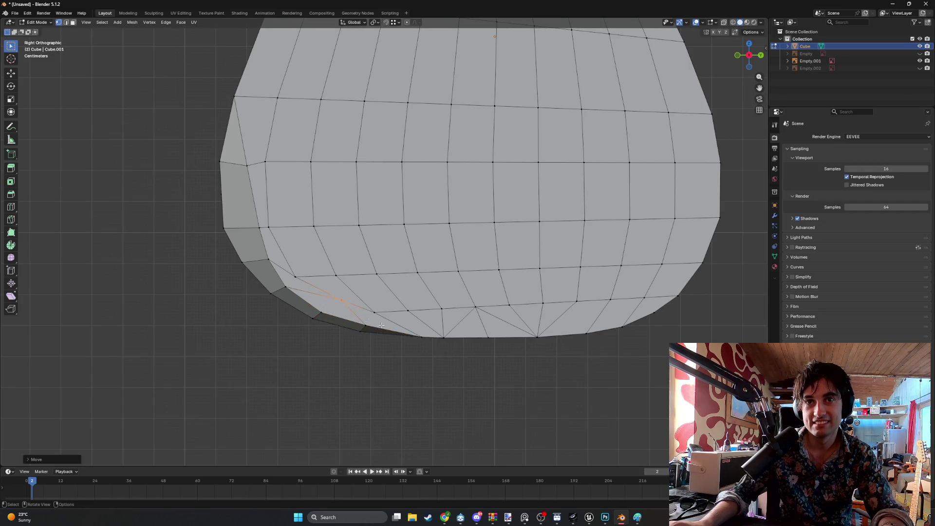
mouse_move(418, 339)
middle_down()
mouse_move(348, 239)
mouse_move(341, 209)
mouse_move(360, 185)
mouse_move(380, 224)
mouse_move(363, 234)
mouse_move(433, 290)
mouse_move(432, 317)
mouse_move(405, 319)
mouse_move(414, 316)
middle_up()
scroll(439, 295, up, 5)
click(419, 314)
key(g)
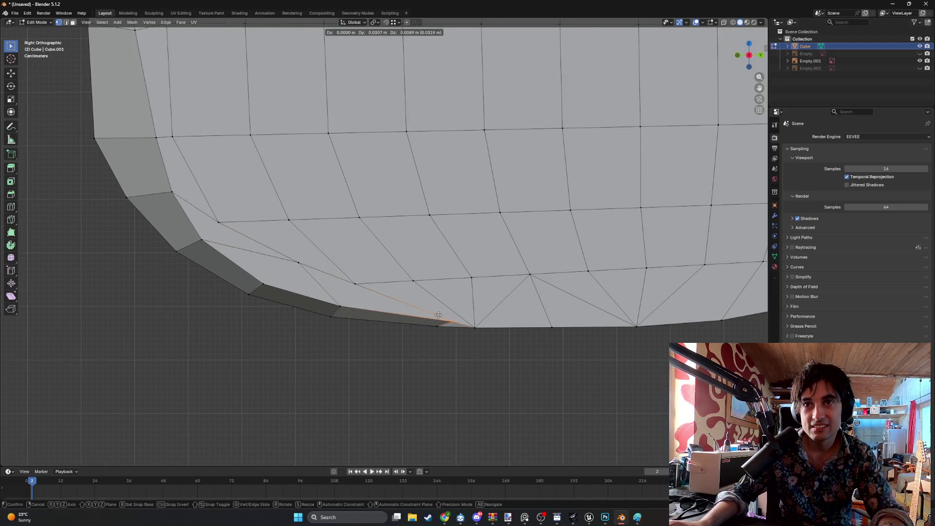
click(430, 317)
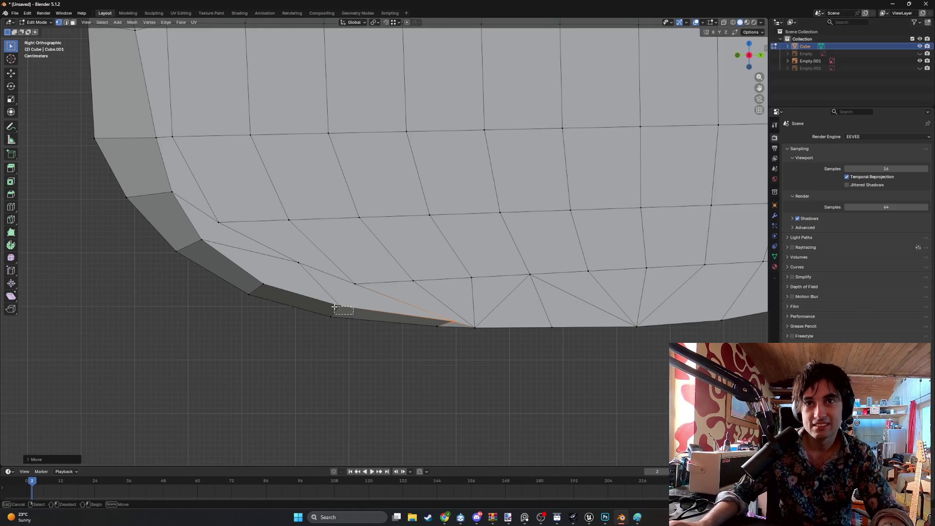
- Box-select the lower corner vertex, raise it, and check it from perspective and side views
click(230, 263)
key(g)
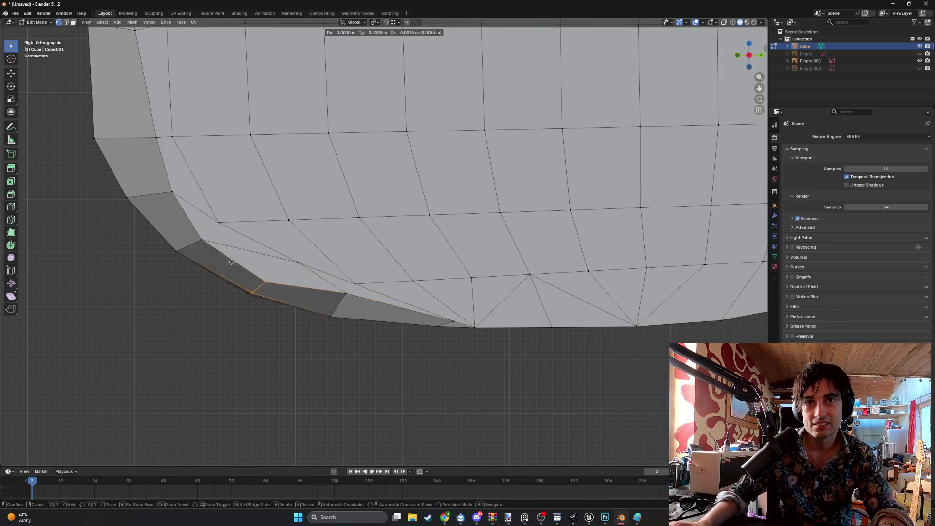
key(Escape)
key(b)
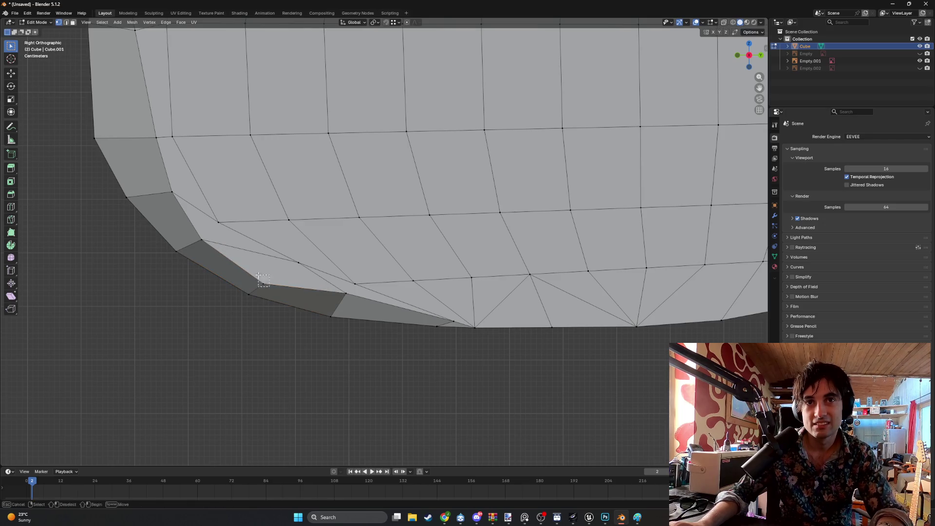
drag(261, 278, 271, 289)
key(g)
click(266, 255)
middle_drag(266, 256, 219, 230)
key(KP_3)
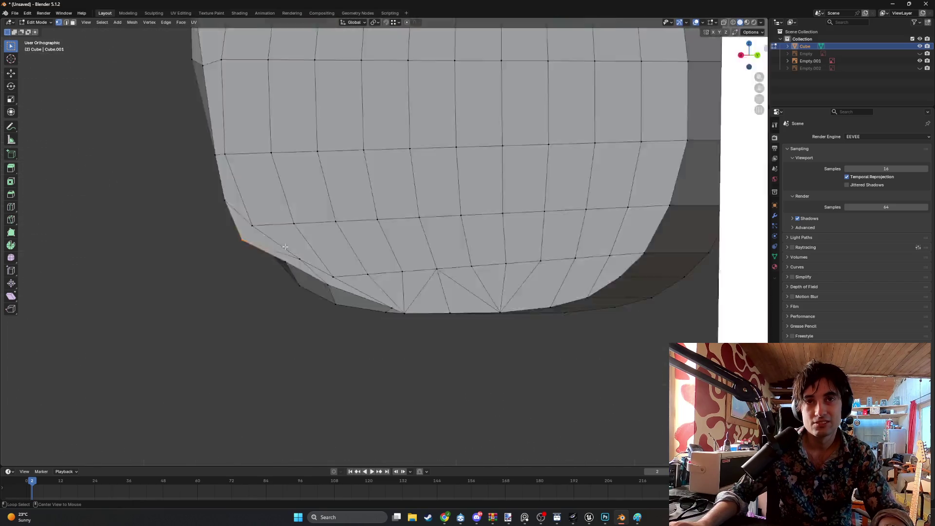
- Raise the lower-left corner vertices, undoing one bad move, to even out the bevel corner
key(g)
click(249, 200)
key(ctrl+z)
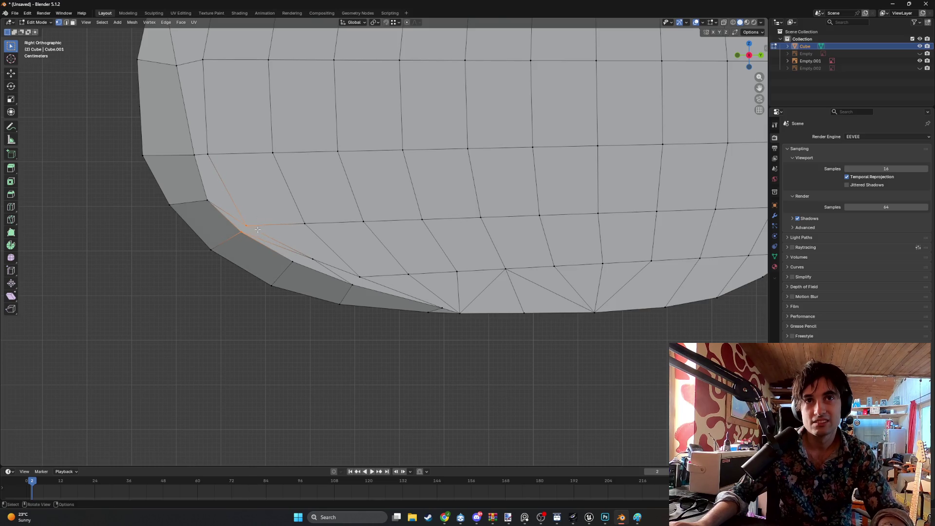
key(g)
click(266, 197)
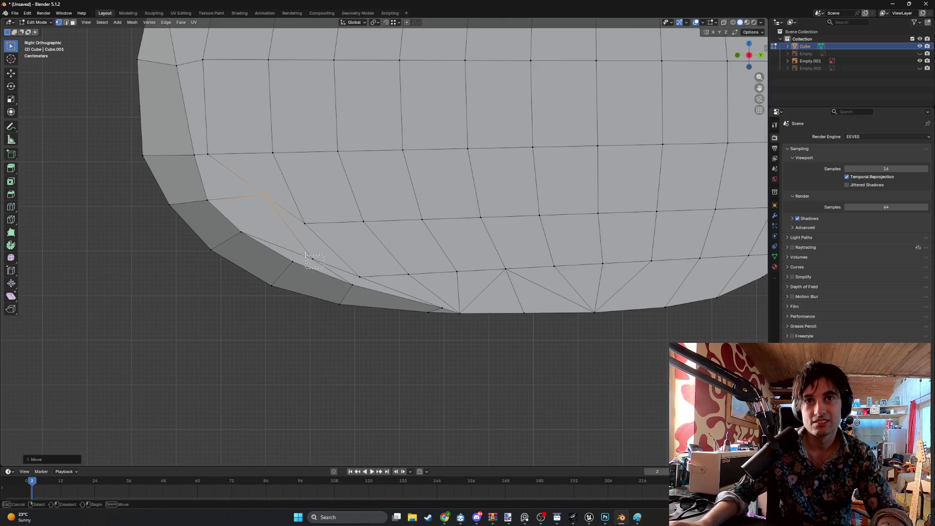
drag(306, 257, 306, 257)
key(g)
click(298, 239)
- Move another bevel rim vertex, undo to clear the stray lower edge, and orbit to inspect
scroll(253, 233, down, 1)
shift+middle_drag(243, 229, 277, 246)
drag(277, 247, 292, 255)
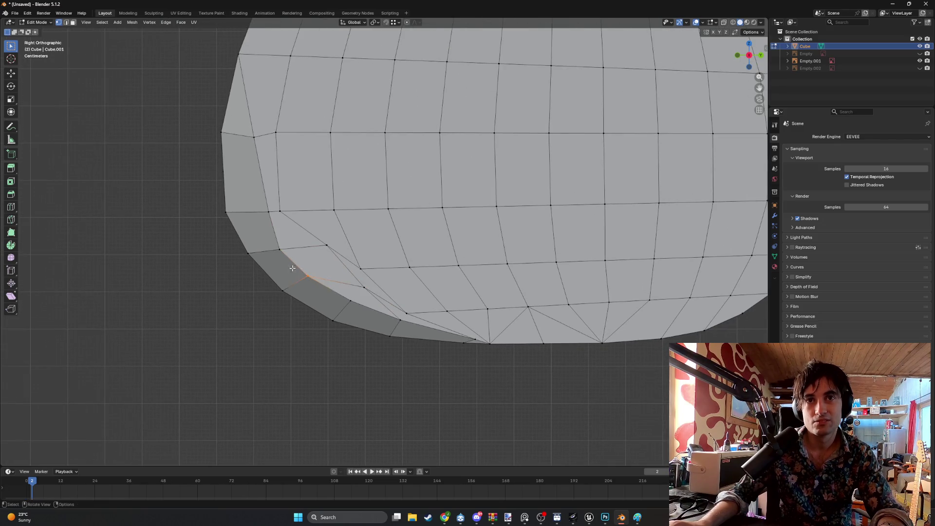
key(g)
click(313, 258)
mouse_move(313, 258)
middle_down()
mouse_move(328, 205)
mouse_move(264, 219)
mouse_move(278, 237)
mouse_move(368, 187)
mouse_move(368, 202)
mouse_move(468, 198)
mouse_move(362, 195)
mouse_move(475, 194)
mouse_move(370, 200)
mouse_move(309, 223)
mouse_move(394, 271)
mouse_move(375, 264)
middle_up()
key(ctrl+z)
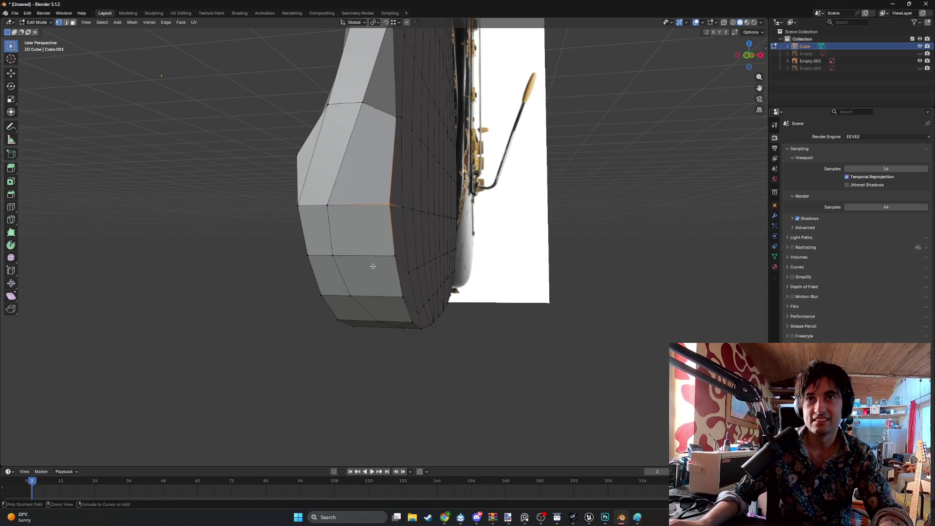
mouse_move(372, 265)
middle_down()
mouse_move(334, 257)
mouse_move(310, 202)
mouse_move(296, 199)
mouse_move(305, 114)
middle_up()
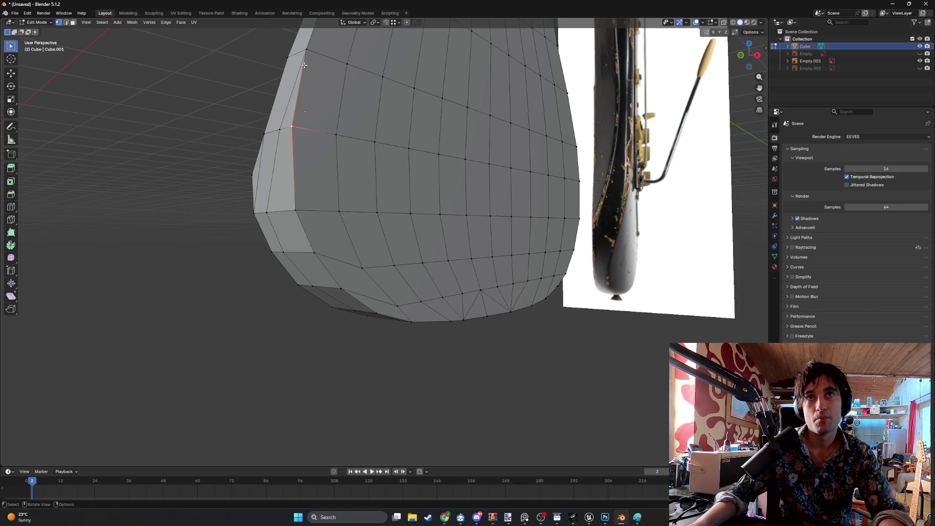
middle_drag(305, 67, 299, 56)
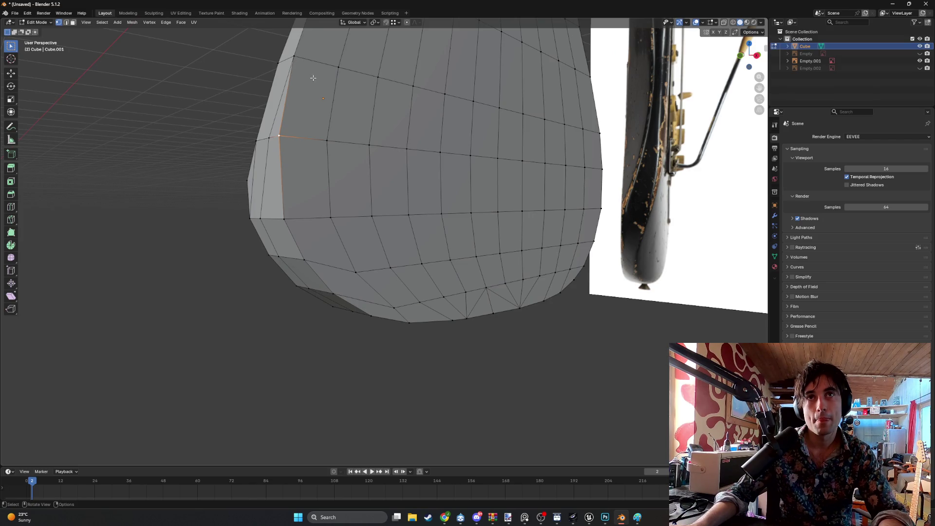
- In face mode, select the forearm column faces and the bottom faces beneath them
key(3)
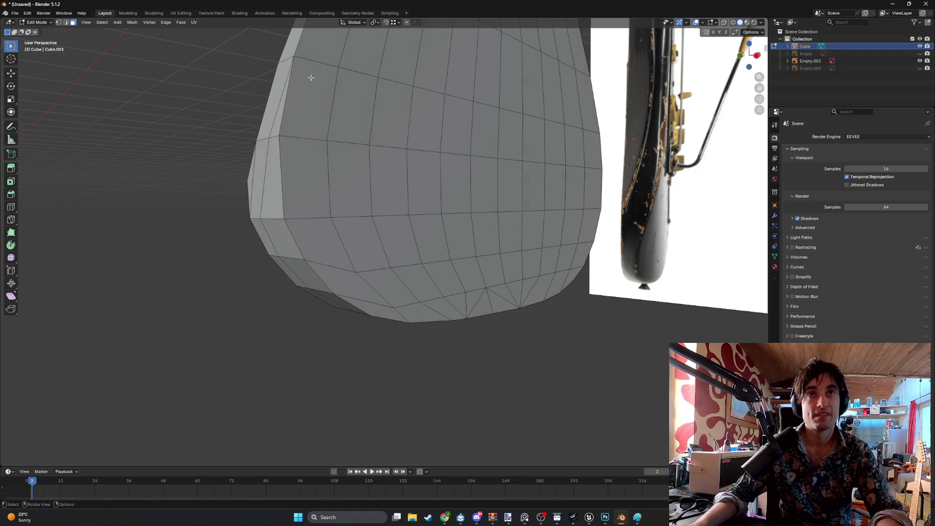
click(310, 80)
shift+click(320, 152)
shift+click(331, 254)
shift+click(371, 305)
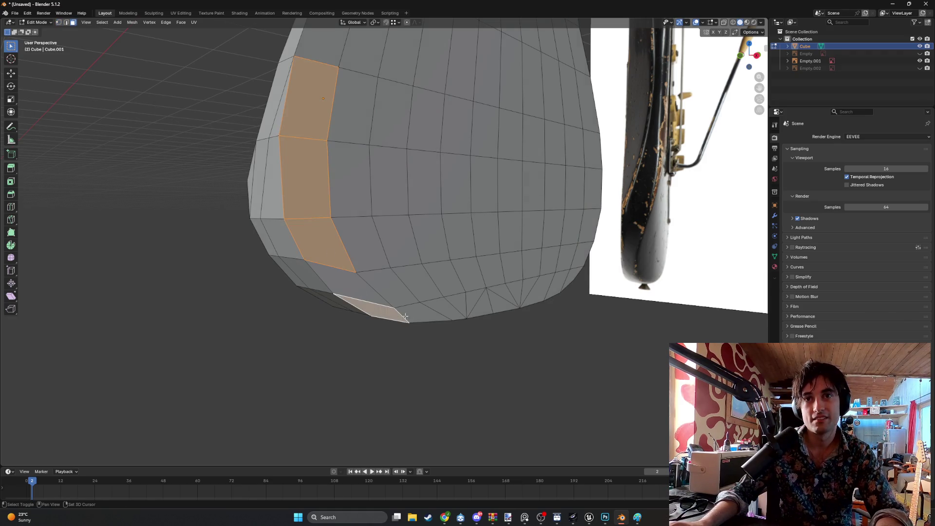
shift+click(447, 312)
shift+click(455, 314)
shift+click(346, 275)
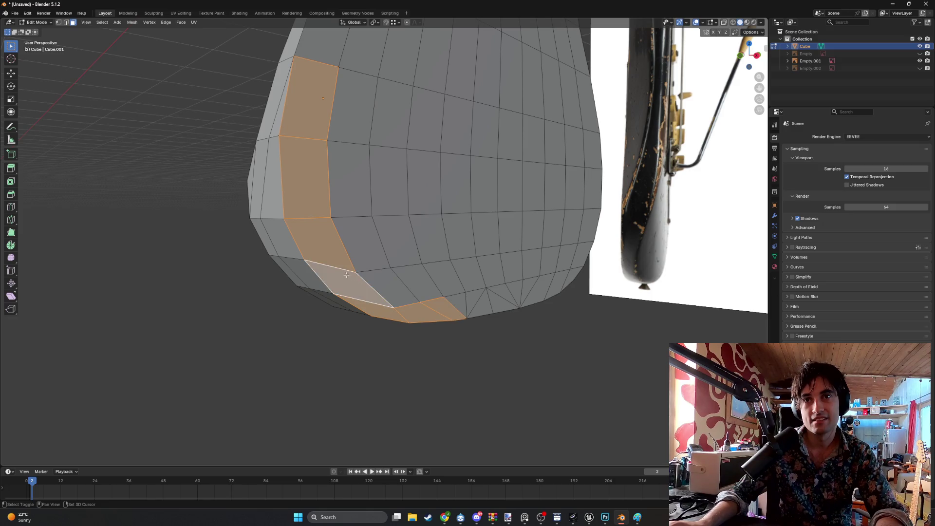
shift+click(378, 287)
shift+click(360, 242)
shift+click(413, 282)
shift+click(397, 239)
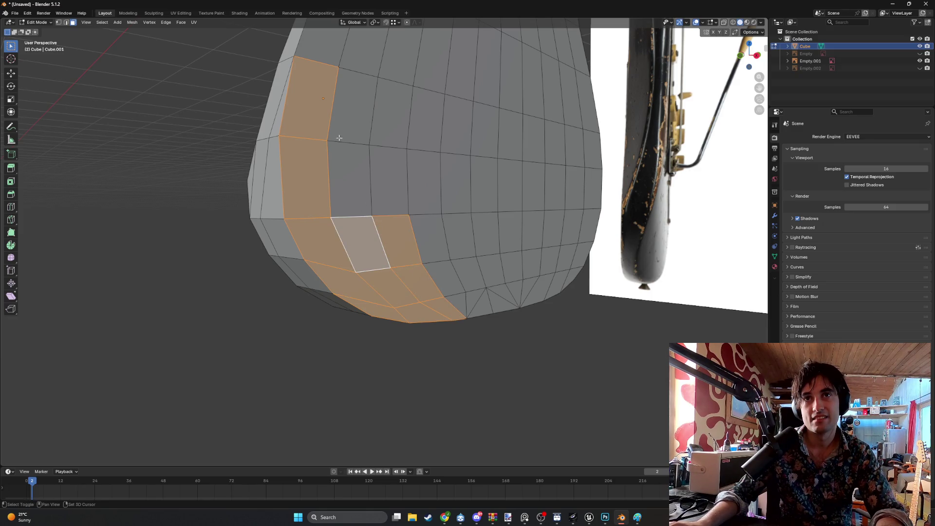
shift+click(353, 105)
shift+click(349, 179)
shift+click(388, 178)
shift+click(385, 122)
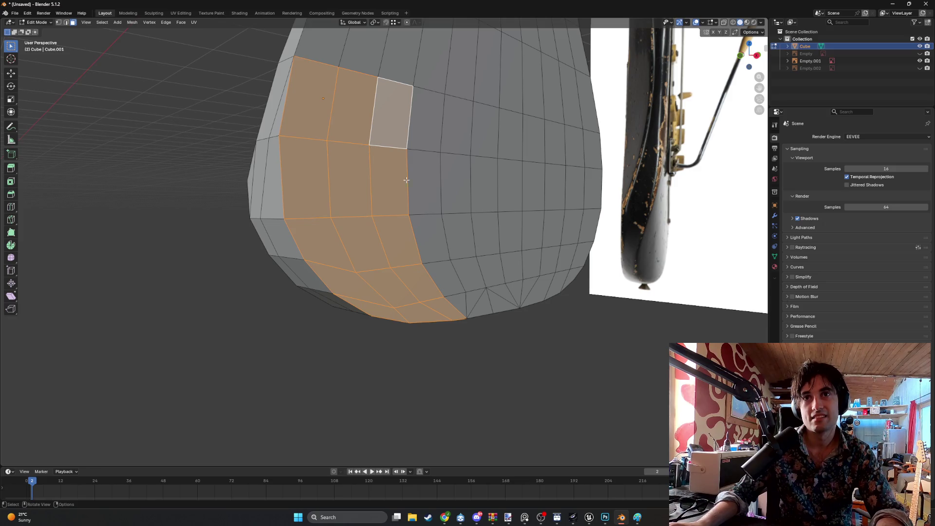
- Add three more forearm faces to the selection from a top-down angle
middle_drag(431, 232, 439, 253)
scroll(438, 253, up, 3)
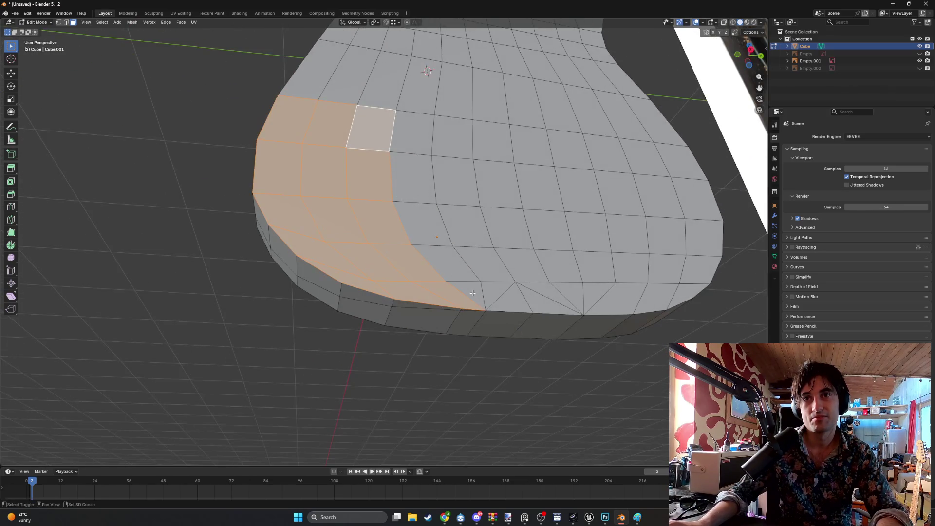
shift+click(445, 263)
shift+click(421, 224)
shift+click(414, 146)
middle_drag(414, 146, 374, 223)
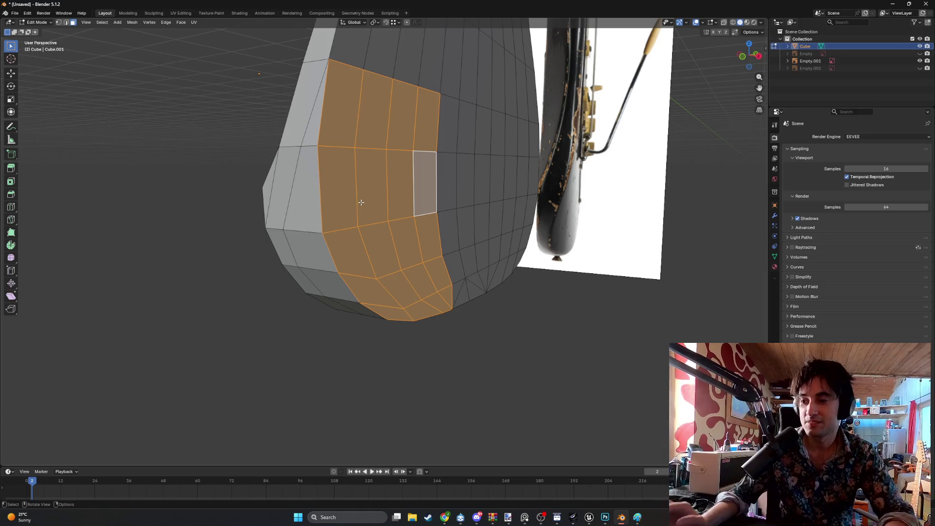
middle_drag(356, 172, 357, 169)
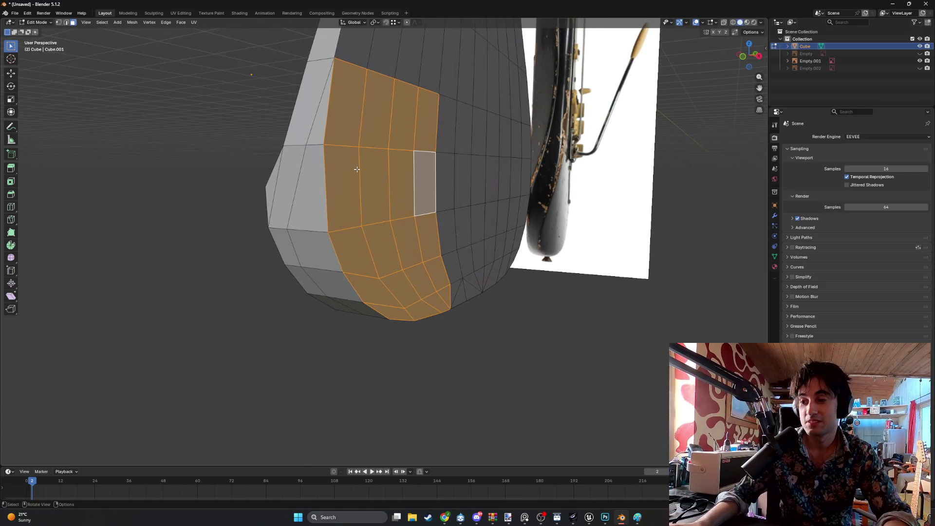
middle_drag(328, 151, 353, 137)
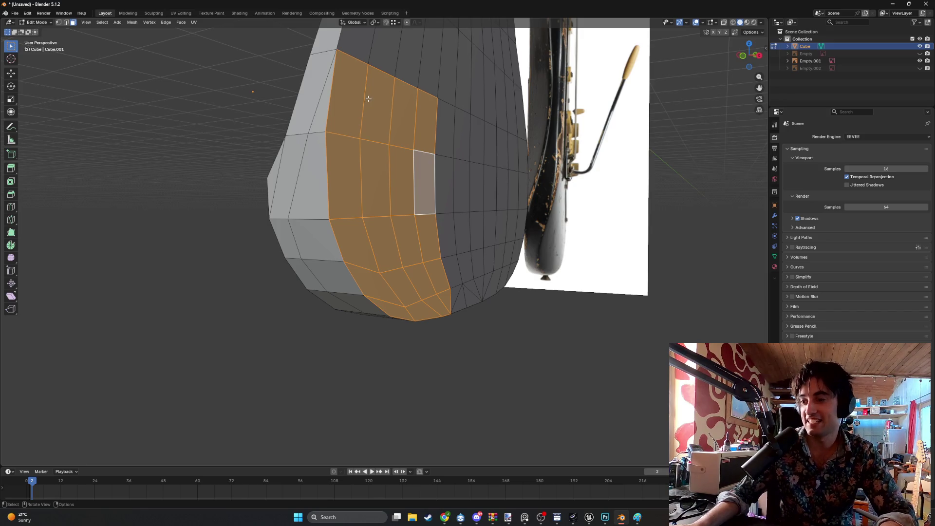
- Abandon the knife cut without cutting and unhide the front reference image
key(k)
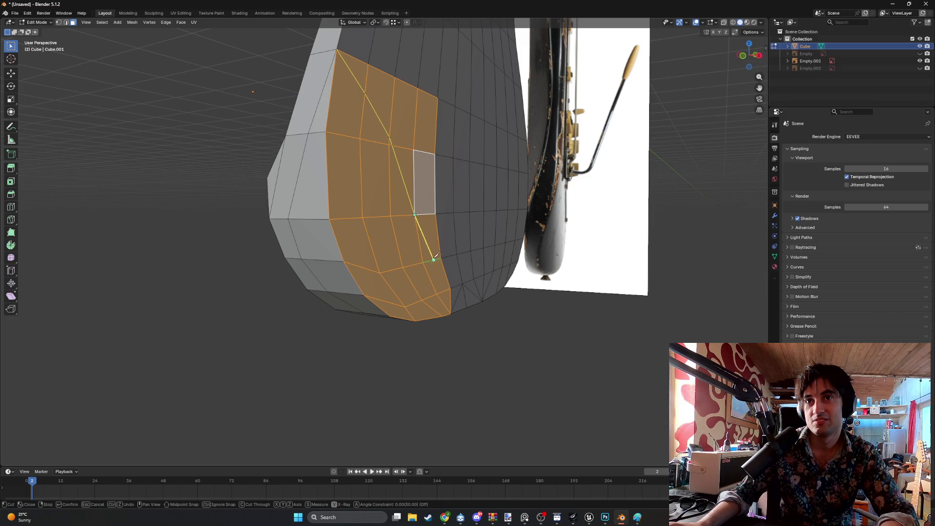
key(Escape)
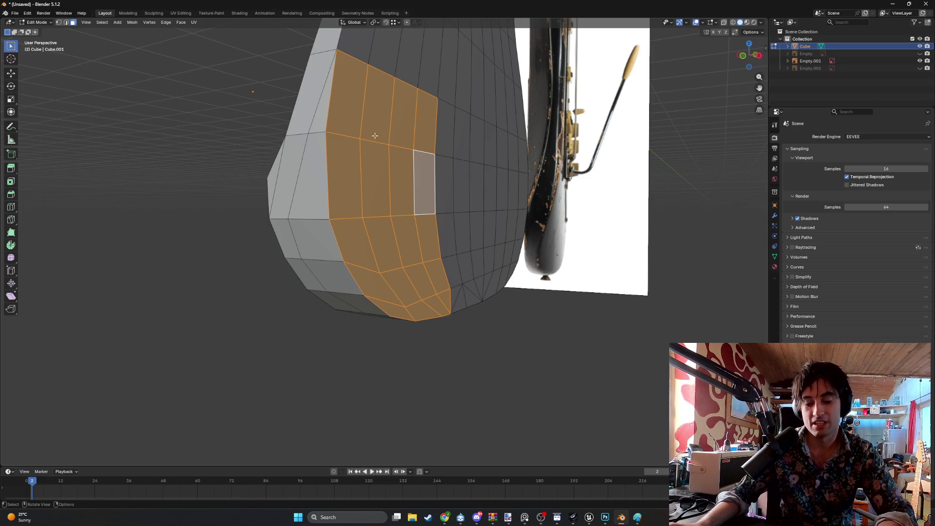
key(k)
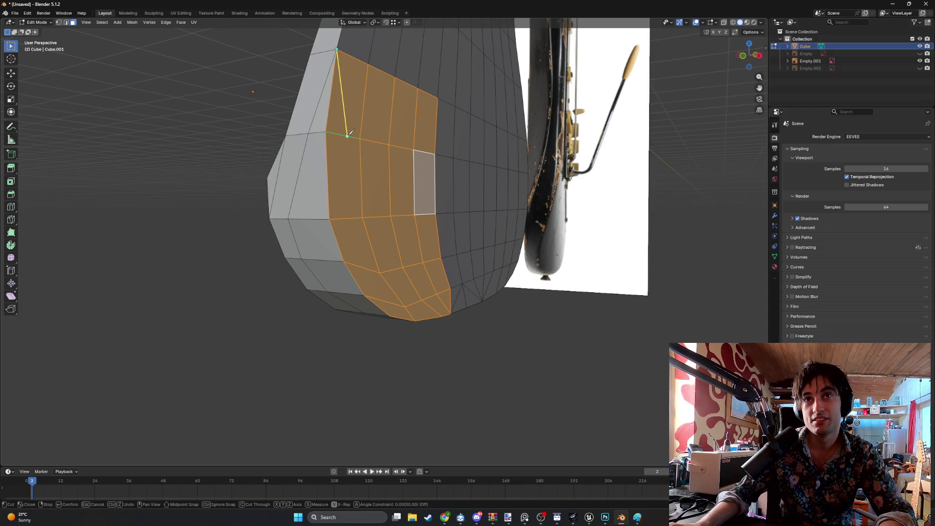
key(ctrl)
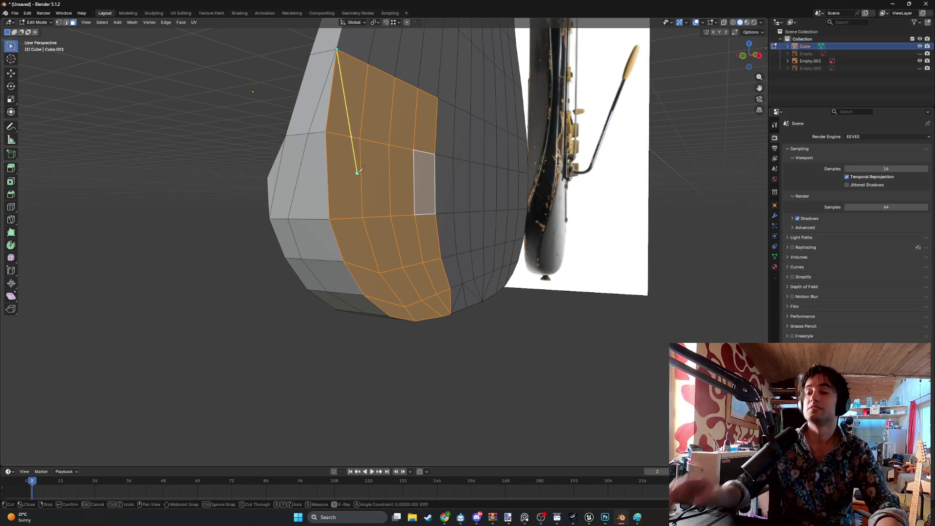
key(Escape)
click(919, 54)
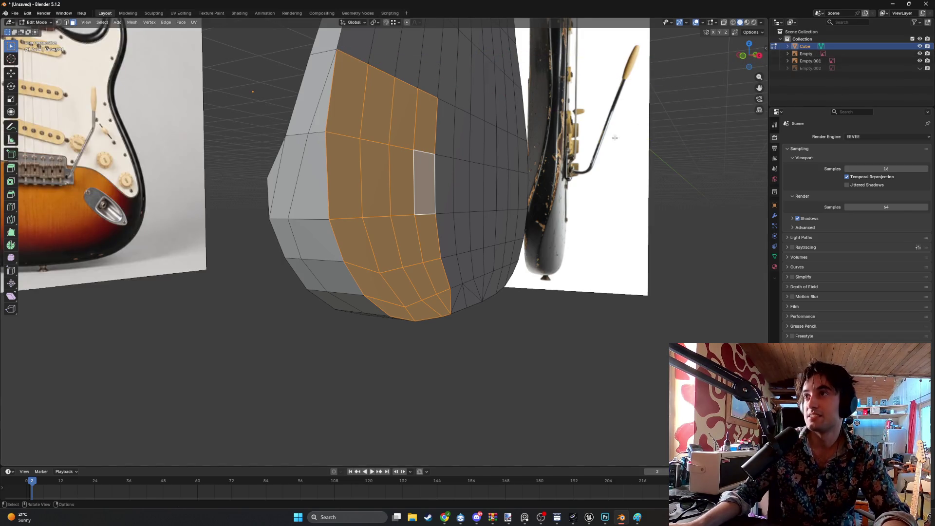
- Orbit to a side-on view and move the selected edge vertex into place
scroll(571, 134, up, 3)
middle_drag(567, 136, 570, 133)
scroll(159, 246, down, 3)
mouse_move(158, 246)
middle_down()
mouse_move(249, 210)
mouse_move(307, 171)
mouse_move(272, 147)
mouse_move(337, 184)
mouse_move(408, 165)
mouse_move(405, 202)
mouse_move(366, 207)
mouse_move(372, 242)
mouse_move(360, 222)
mouse_move(400, 222)
mouse_move(372, 306)
mouse_move(400, 191)
mouse_move(397, 212)
mouse_move(458, 184)
mouse_move(437, 183)
mouse_move(388, 214)
mouse_move(382, 192)
mouse_move(330, 239)
middle_up()
key(g)
click(361, 306)
- In Front Ortho view, slide the vertex along X only to match the reference
scroll(331, 238, up, 6)
key(KP_1)
scroll(331, 238, down, 6)
key(g)
key(x)
click(362, 248)
mouse_move(362, 248)
middle_down()
mouse_move(349, 244)
mouse_move(379, 221)
middle_up()
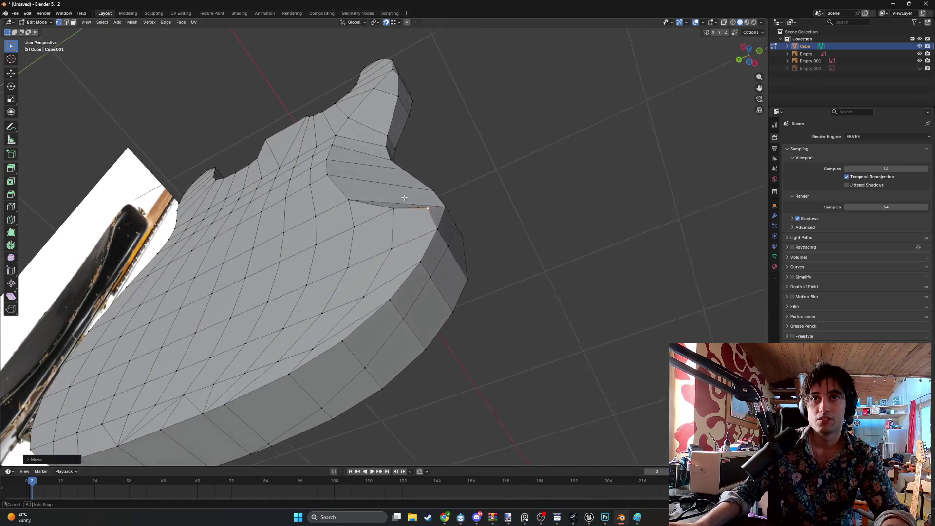
- Move the selected vertex near the body's lower edge to a better position
mouse_move(417, 193)
middle_down()
mouse_move(414, 232)
mouse_move(383, 229)
mouse_move(341, 256)
mouse_move(355, 328)
mouse_move(442, 324)
mouse_move(478, 288)
mouse_move(393, 244)
mouse_move(359, 240)
mouse_move(330, 207)
mouse_move(376, 207)
mouse_move(361, 284)
mouse_move(345, 261)
middle_up()
scroll(421, 214, up, 4)
scroll(424, 233, down, 4)
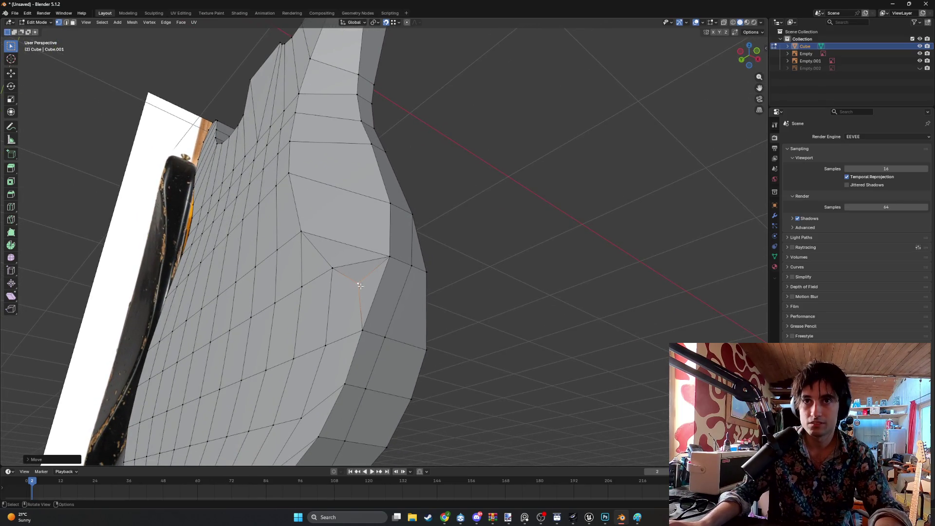
key(g)
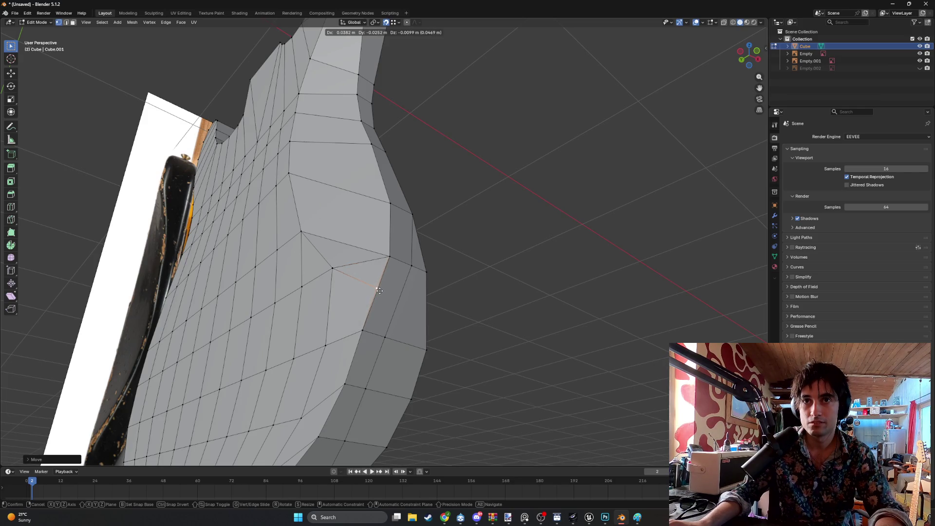
click(379, 294)
mouse_move(379, 294)
middle_down()
mouse_move(351, 293)
mouse_move(372, 298)
middle_up()
- Select the two bevel corner faces and merge their vertices by distance
key(3)
click(310, 316)
key(comma)
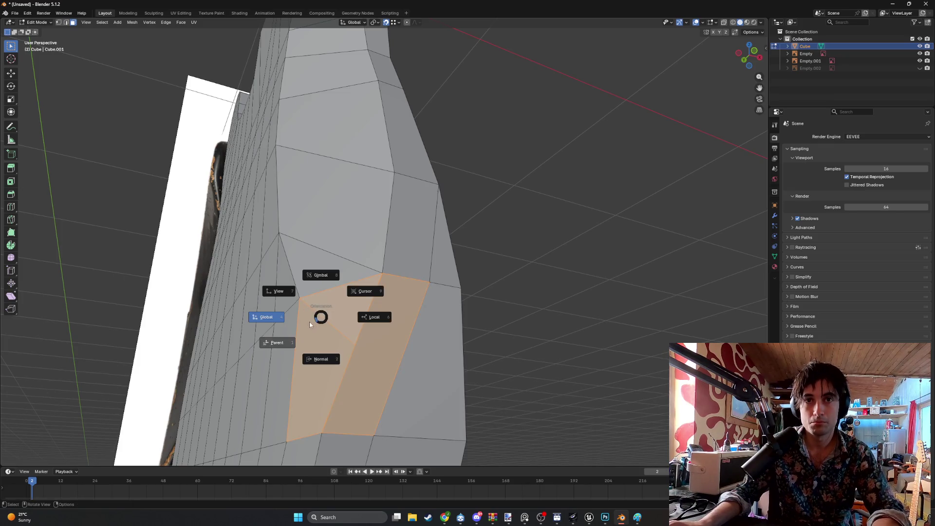
click(309, 324)
key(m)
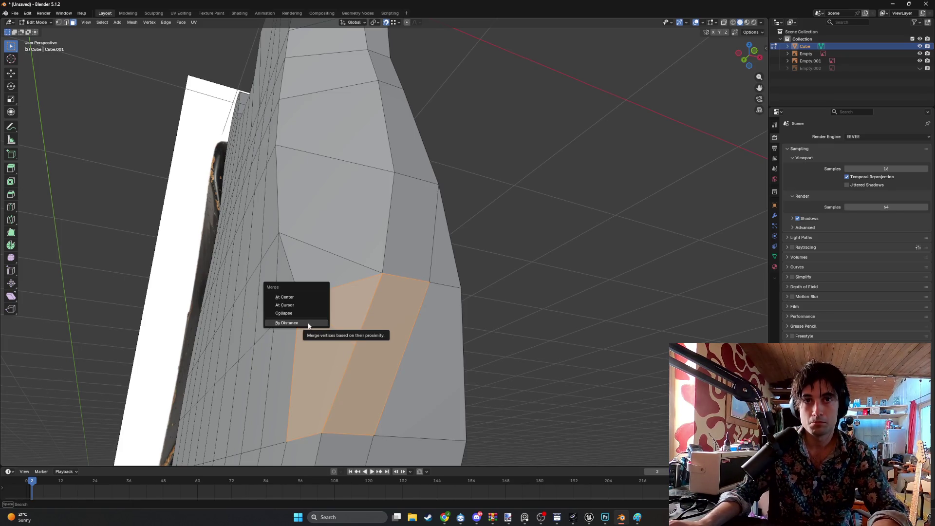
click(308, 324)
- Box-select the bevel strip's three faces and merge by distance at 0.03 m
key(1)
key(b)
click(354, 336)
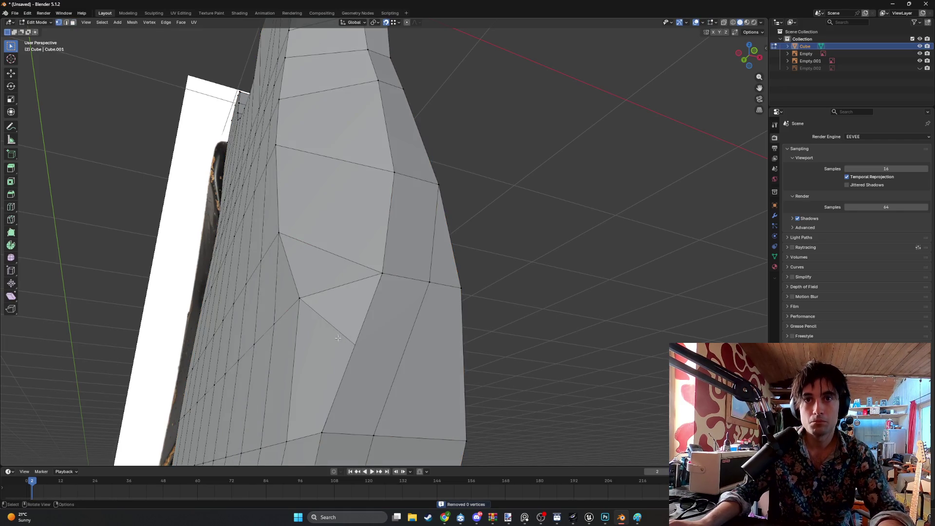
drag(364, 359, 331, 335)
key(m)
click(333, 338)
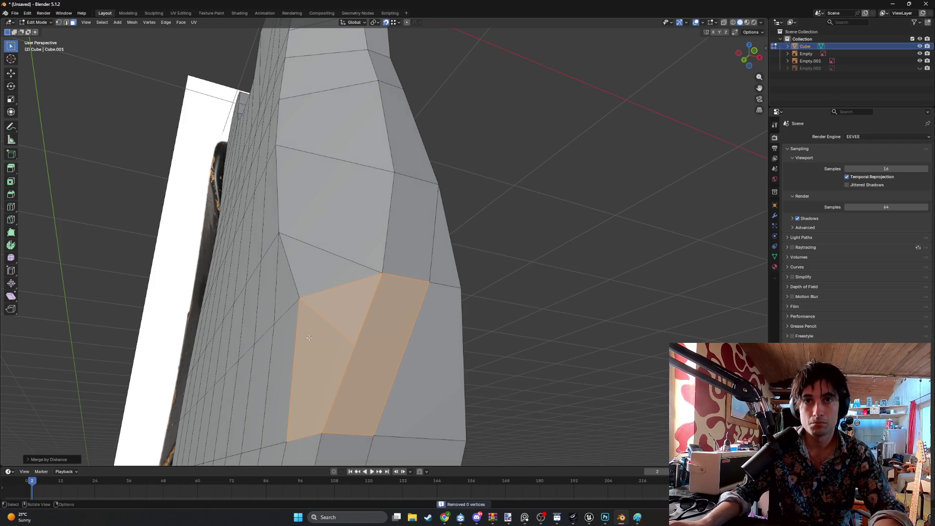
click(29, 462)
click(97, 434)
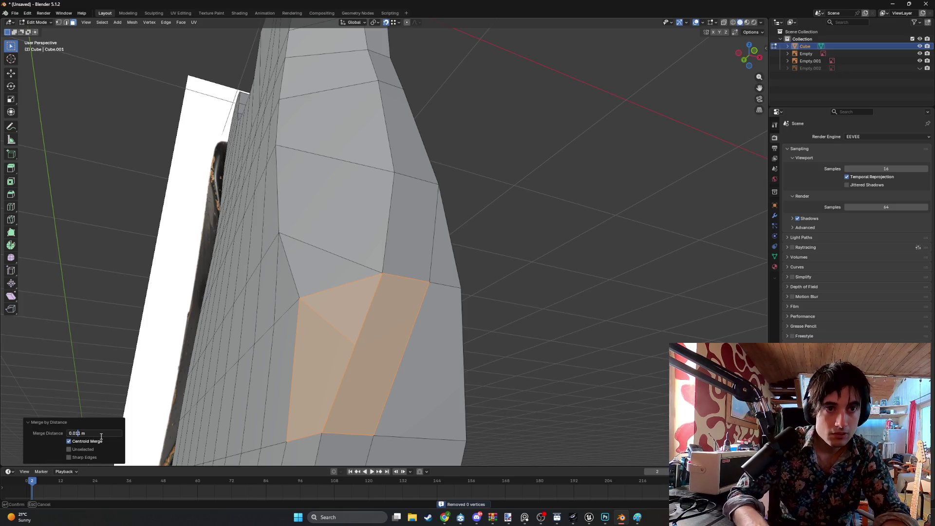
key(Return)
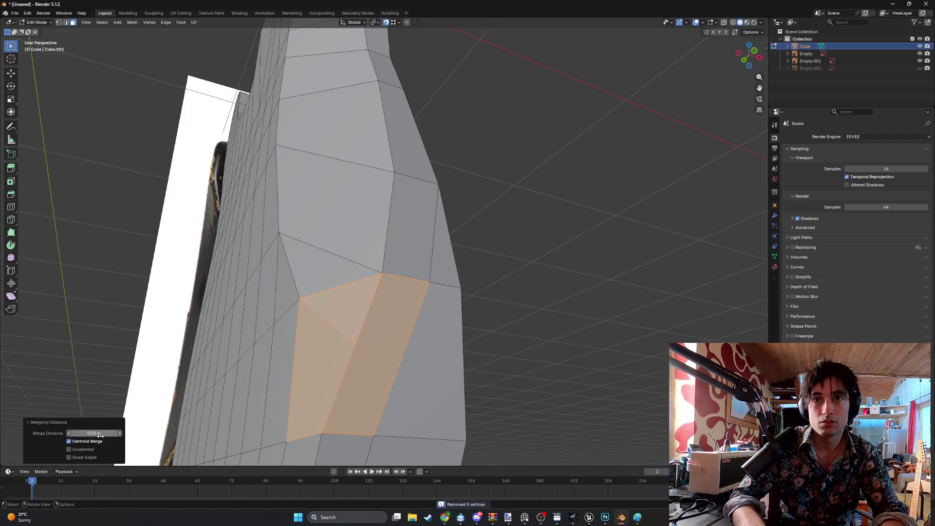
- Undo the merge, clear the selection, and move a bevel corner vertex freely
key(alt+a)
key(ctrl+z)
key(alt+a)
middle_drag(351, 355, 367, 356)
click(353, 403)
key(g)
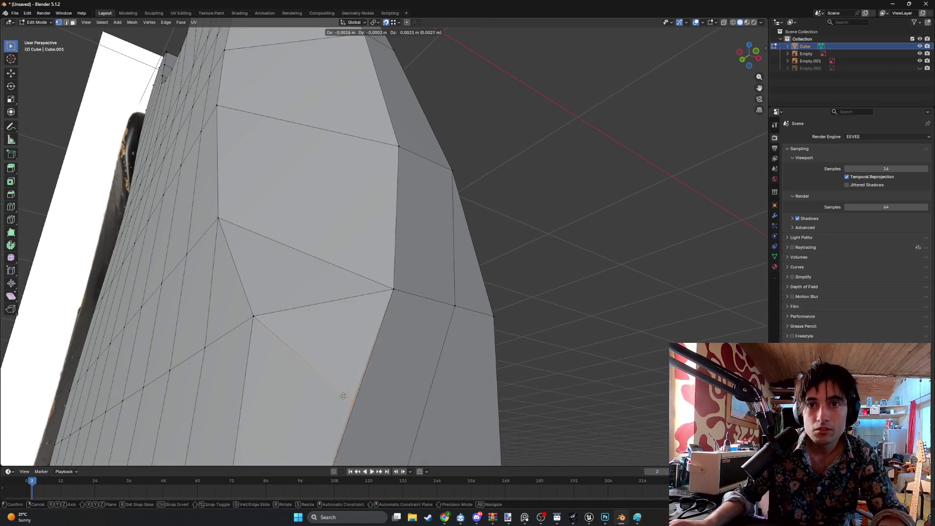
mouse_move(318, 383)
middle_down()
mouse_move(360, 316)
mouse_move(344, 382)
mouse_move(352, 281)
mouse_move(341, 303)
mouse_move(343, 338)
mouse_move(334, 317)
mouse_move(351, 282)
mouse_move(319, 255)
mouse_move(292, 263)
mouse_move(372, 271)
mouse_move(488, 239)
middle_up()
click(374, 292)
- Reposition another bevel vertex to straighten the edge line, then inspect the top strip
click(341, 303)
key(g)
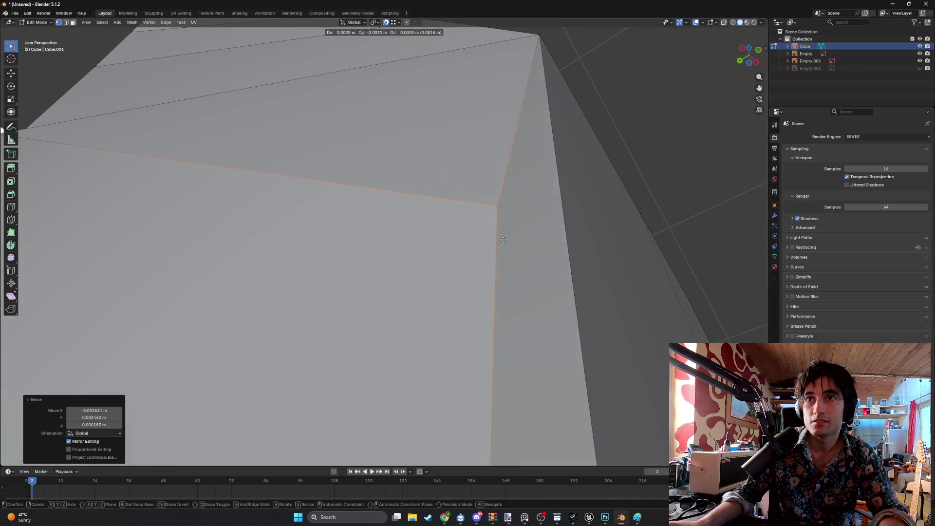
click(567, 258)
mouse_move(526, 272)
middle_down()
mouse_move(451, 273)
mouse_move(447, 292)
middle_up()
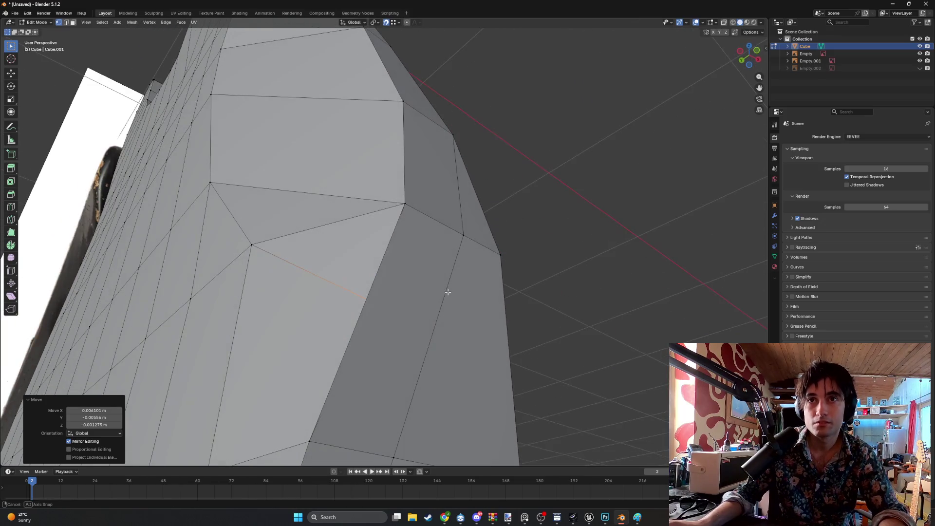
mouse_move(379, 311)
middle_down()
mouse_move(361, 277)
mouse_move(371, 308)
middle_up()
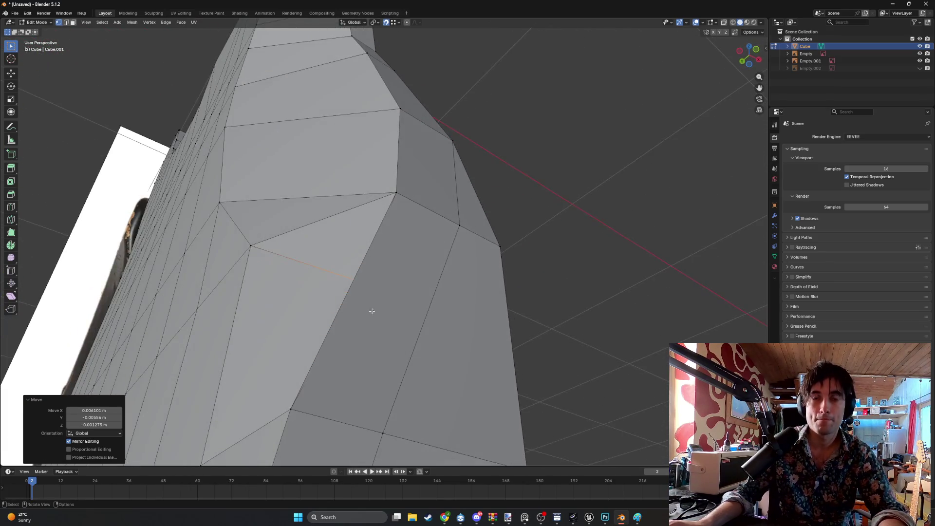
- Select the three bevel faces and try a 0.3 m merge by distance, then undo it
click(336, 267)
key(3)
alt+click(311, 264)
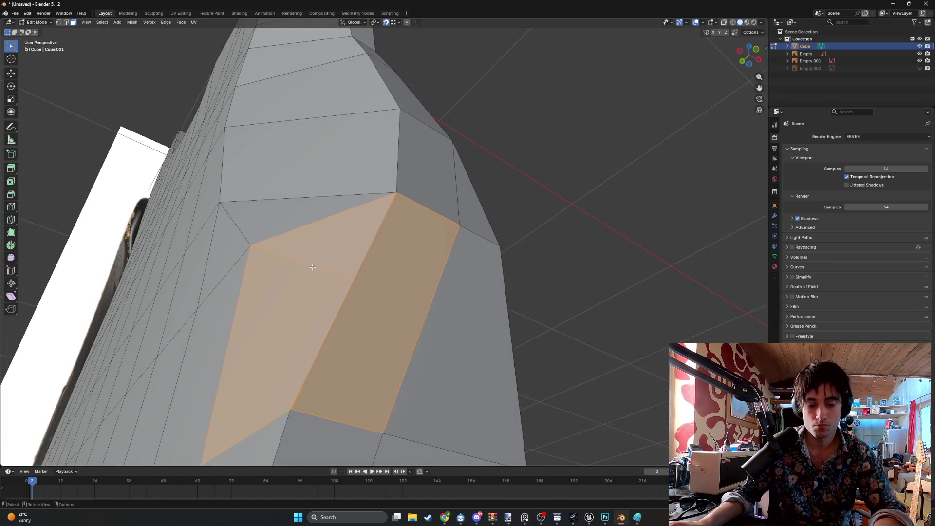
key(m)
click(312, 267)
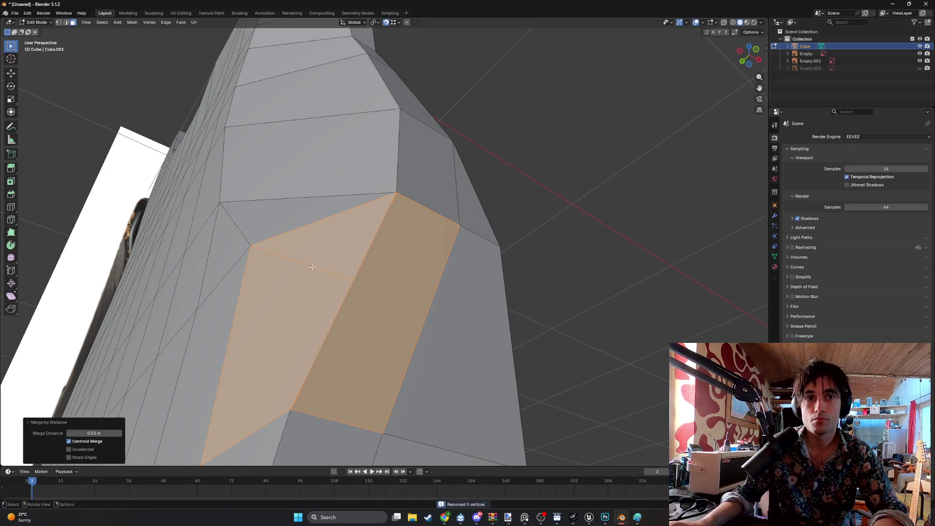
click(95, 433)
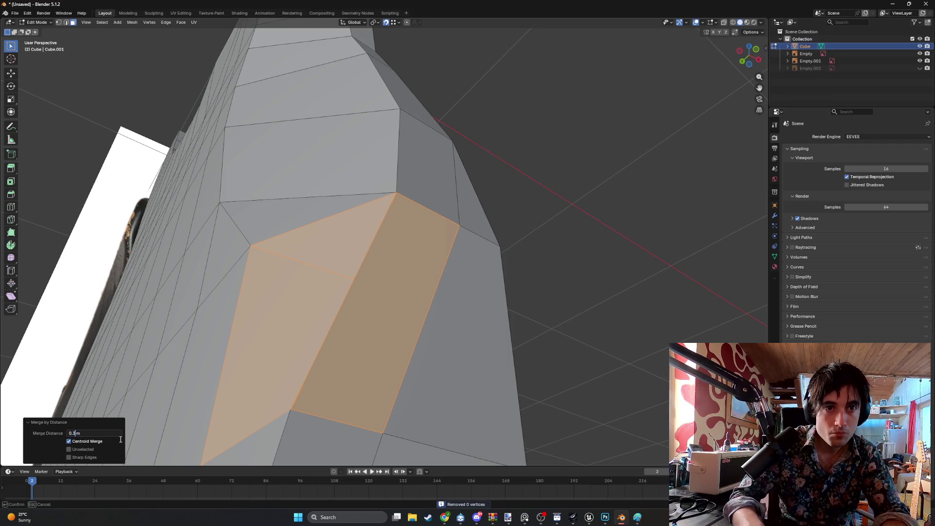
key(Return)
key(ctrl+z)
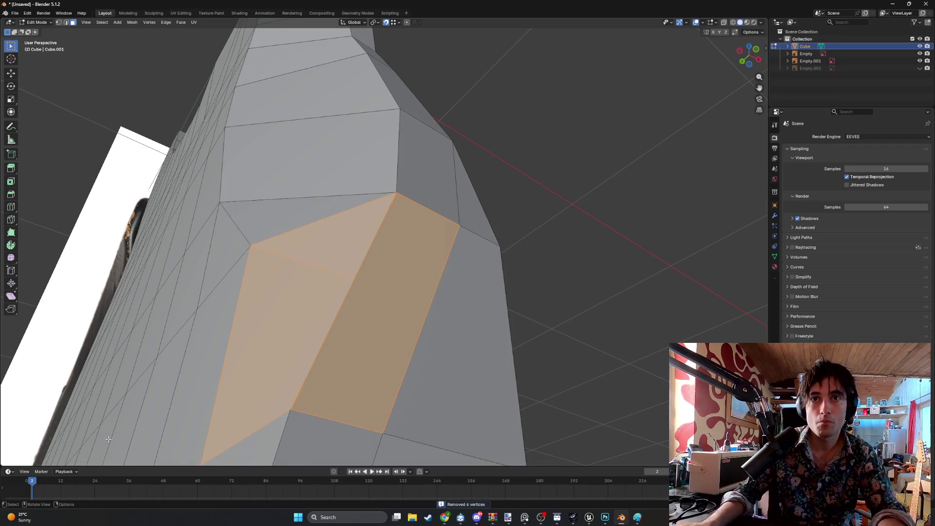
- Merge by distance again, trying 0.03 m before settling on 0.06 m, then inspect the result
key(m)
click(89, 433)
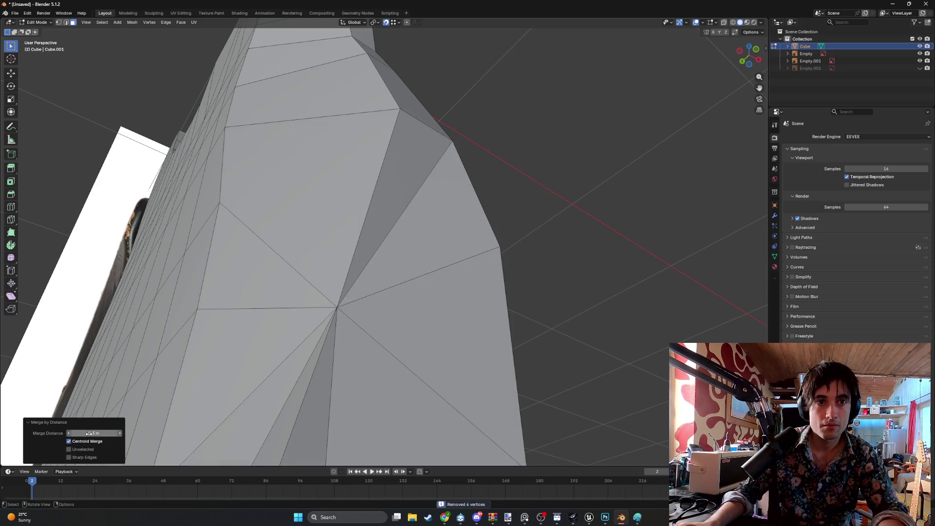
click(96, 433)
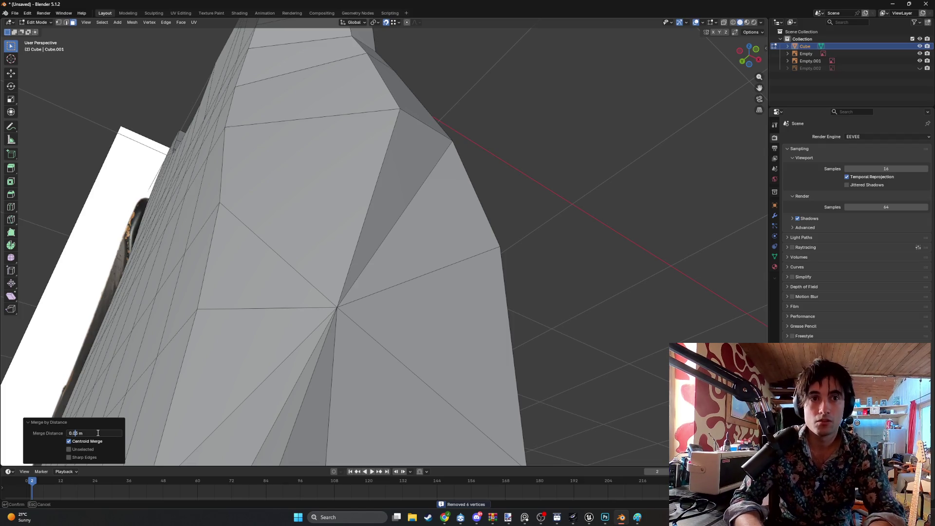
key(Return)
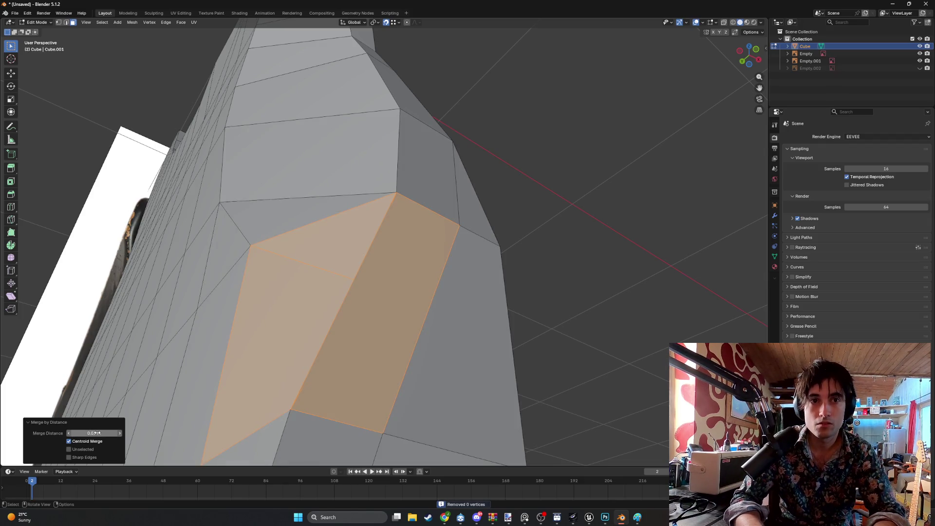
click(97, 433)
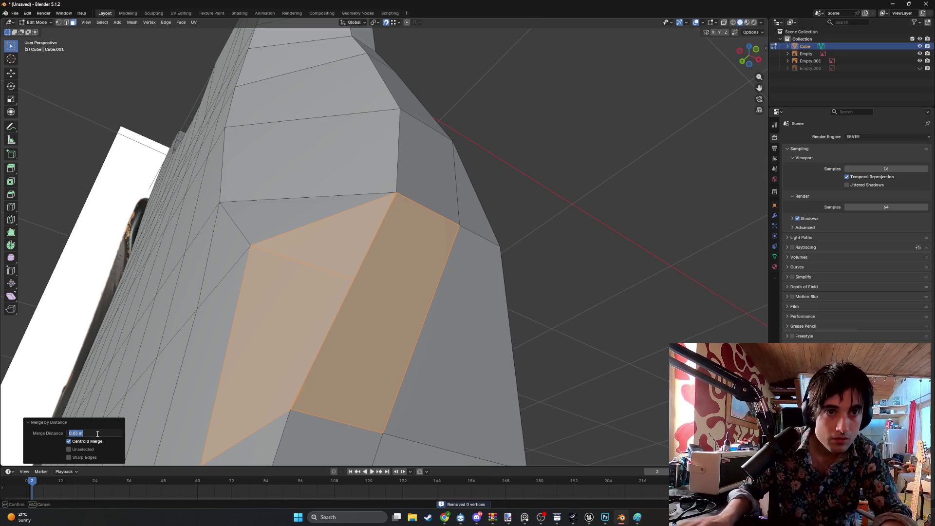
key(BackSpace)
text(8)
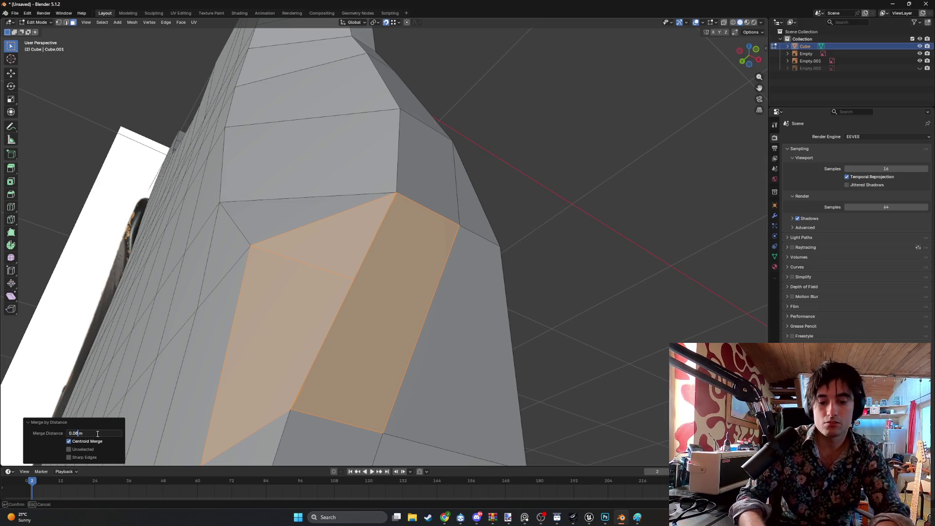
key(Return)
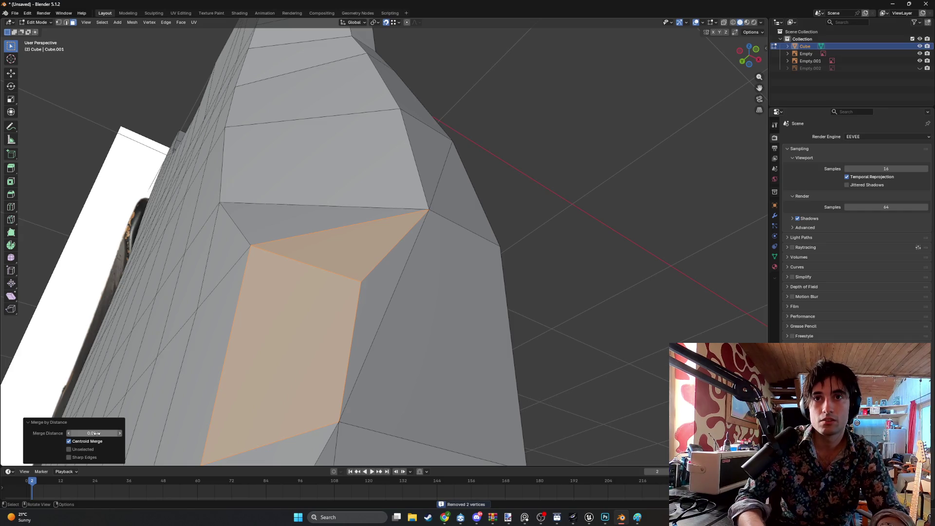
mouse_move(205, 282)
middle_down()
mouse_move(213, 261)
mouse_move(247, 283)
middle_up()
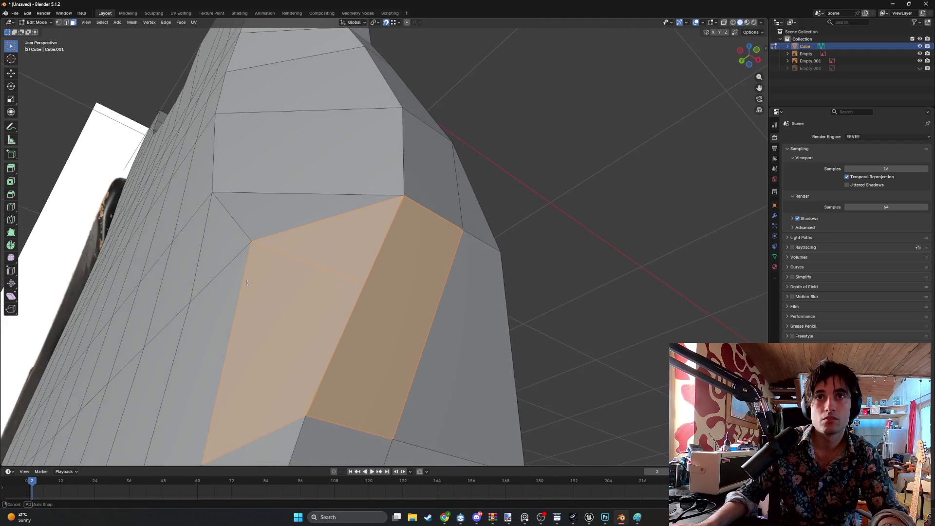
key(1)
key(alt+a)
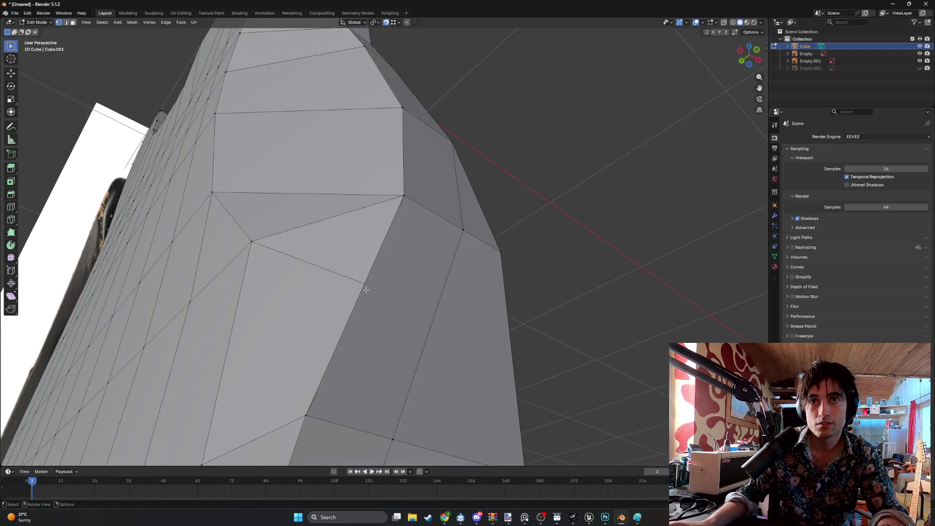
scroll(367, 268, up, 5)
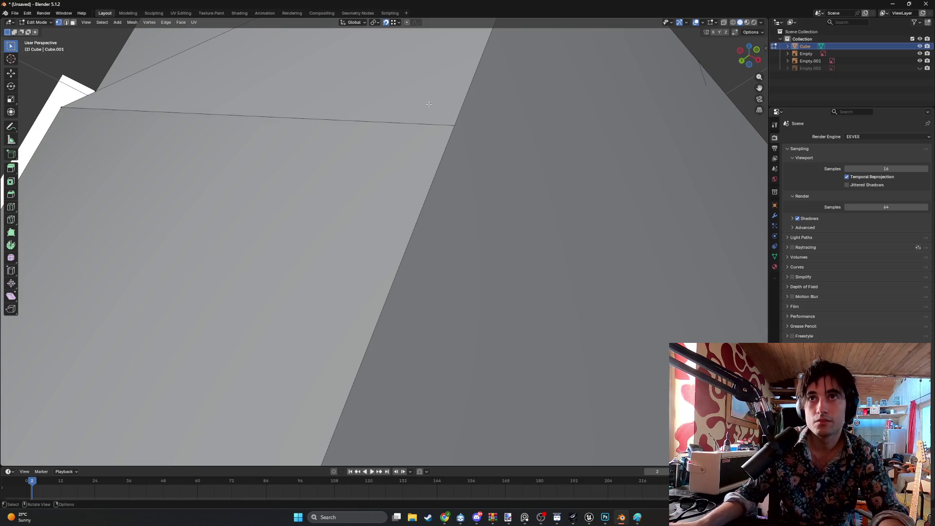
- With X-ray on, box-select the vertex in the gap and nudge it into place twice
key(alt+z)
mouse_move(393, 118)
middle_down()
mouse_move(435, 134)
mouse_move(432, 144)
mouse_move(471, 165)
mouse_move(482, 190)
mouse_move(602, 316)
middle_up()
key(b)
drag(569, 299, 541, 282)
mouse_move(578, 302)
middle_down()
mouse_move(609, 320)
mouse_move(509, 289)
mouse_move(490, 299)
mouse_move(309, 280)
middle_up()
key(g)
click(507, 292)
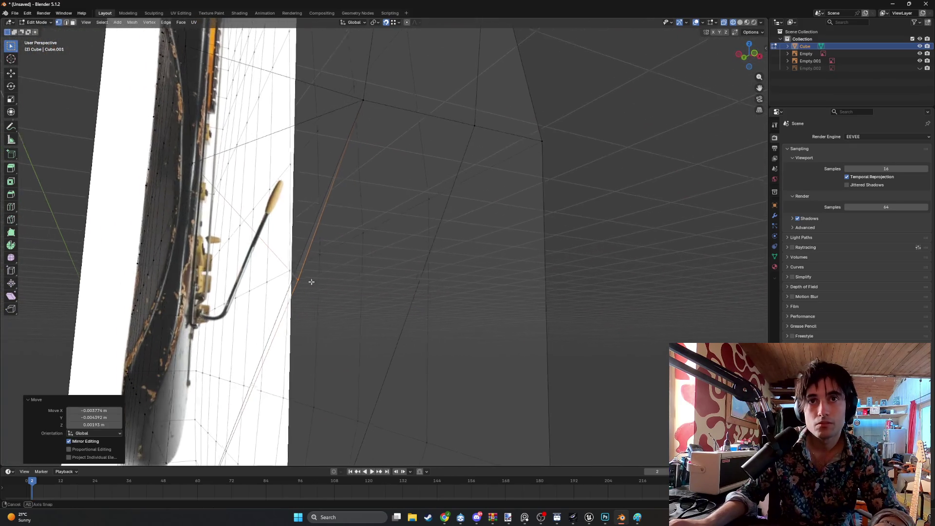
key(1)
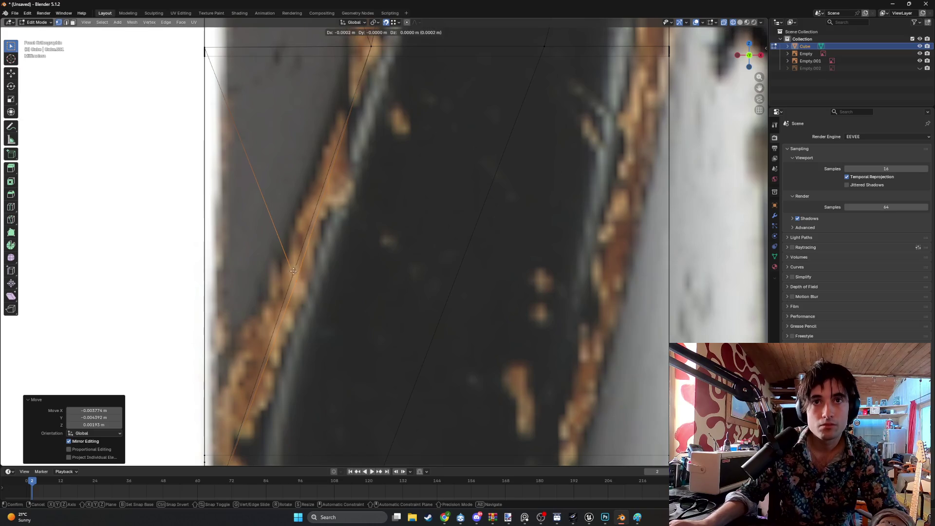
key(g)
click(312, 273)
mouse_move(312, 273)
middle_down()
mouse_move(418, 277)
mouse_move(476, 302)
mouse_move(485, 290)
mouse_move(456, 273)
middle_up()
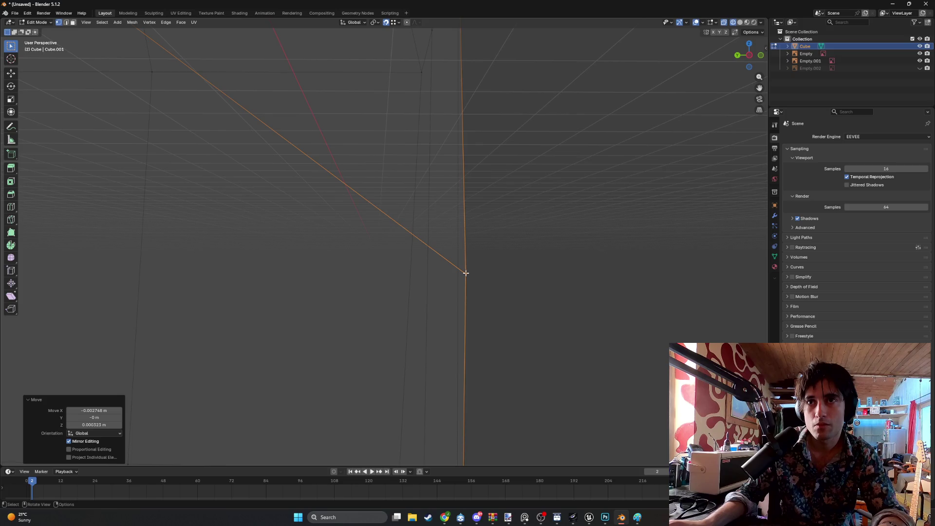
- In the side view, move the bevel vertex onto the reference photo, then switch to solid shading
key(ctrl+KP_3)
key(g)
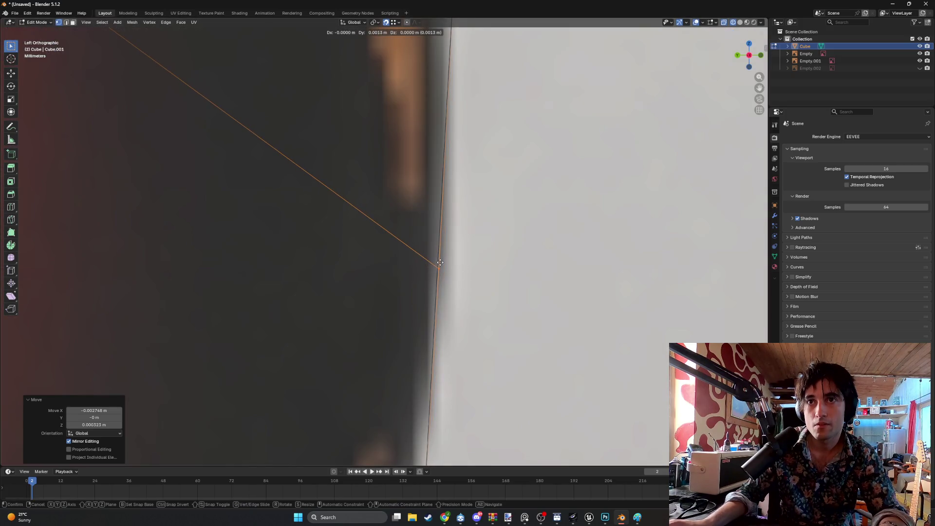
click(439, 263)
mouse_move(434, 261)
middle_down()
mouse_move(451, 259)
mouse_move(342, 249)
middle_up()
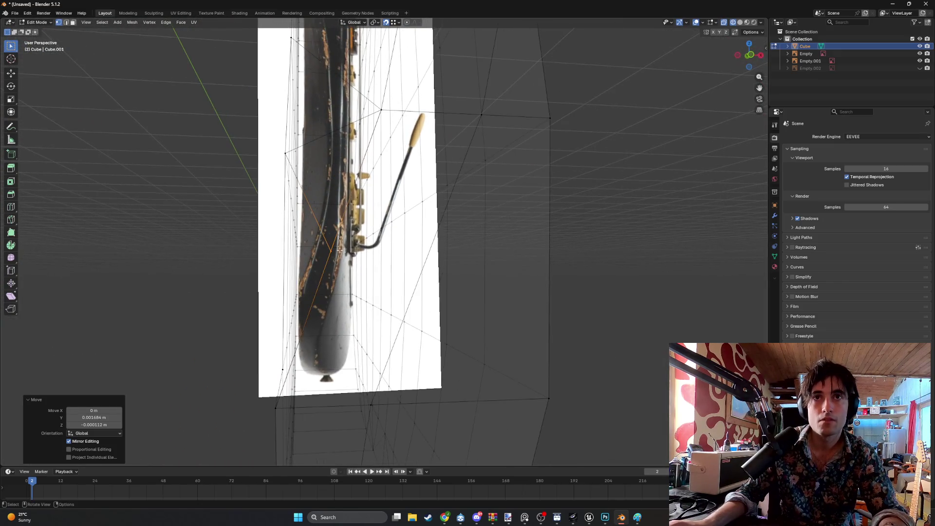
key(z)
click(384, 246)
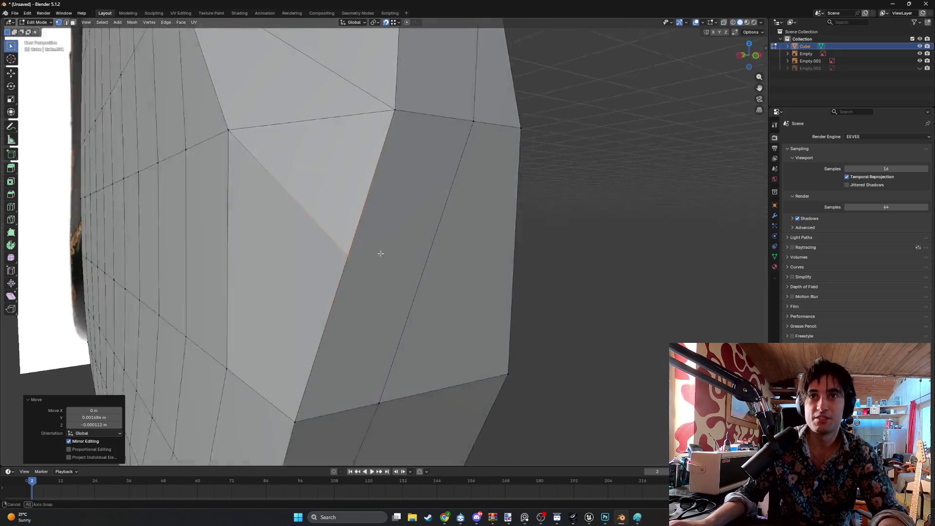
key(3)
alt+click(308, 235)
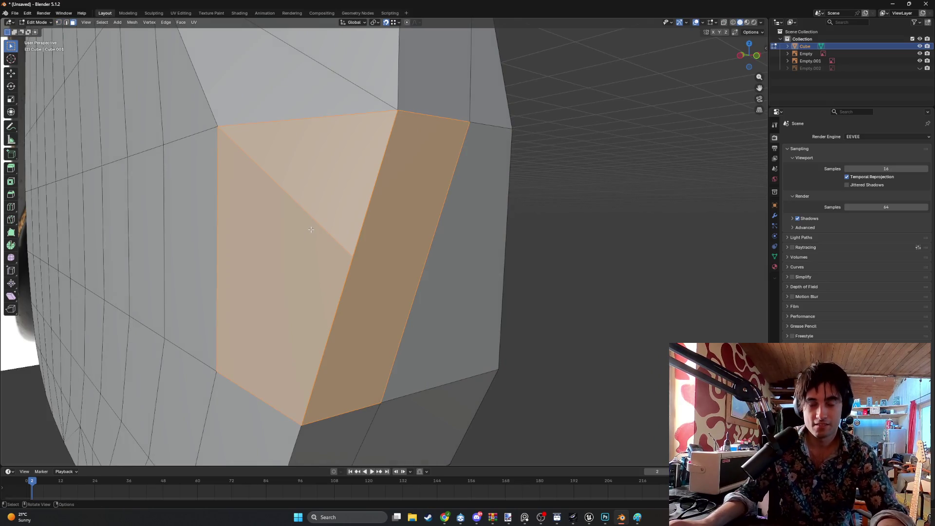
key(m)
click(293, 229)
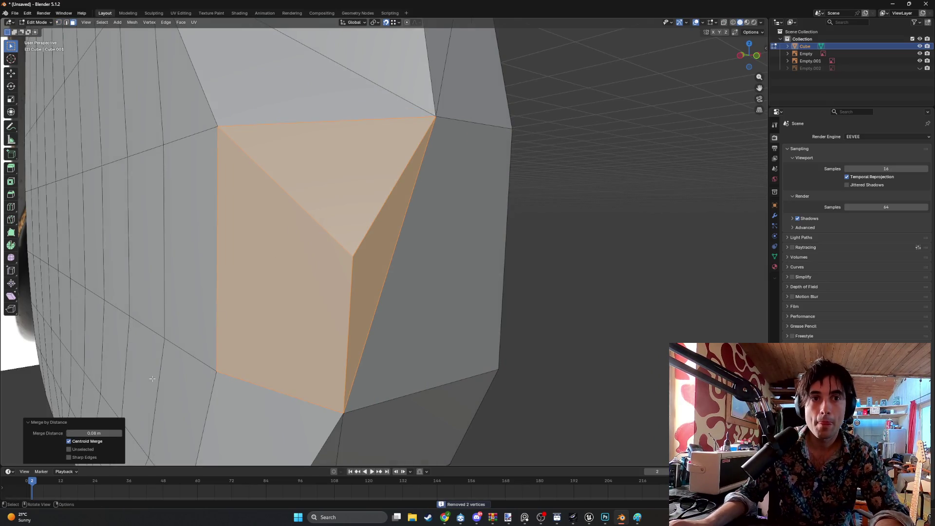
click(97, 432)
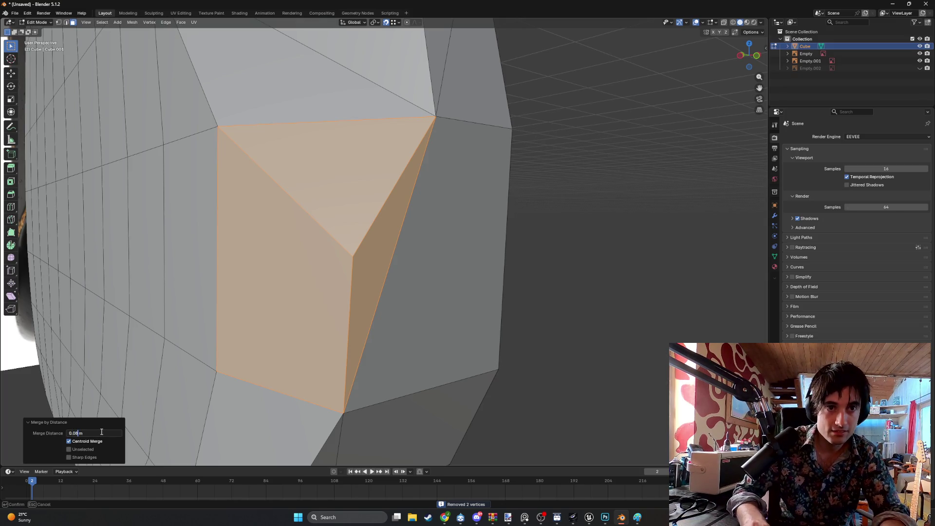
key(BackSpace)
text(2)
key(Return)
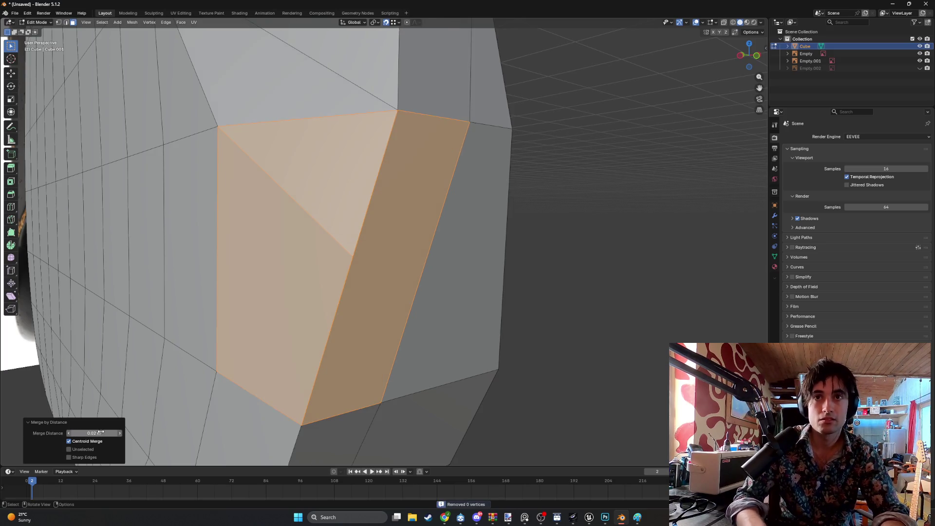
mouse_move(325, 280)
middle_down()
mouse_move(367, 209)
mouse_move(294, 229)
middle_up()
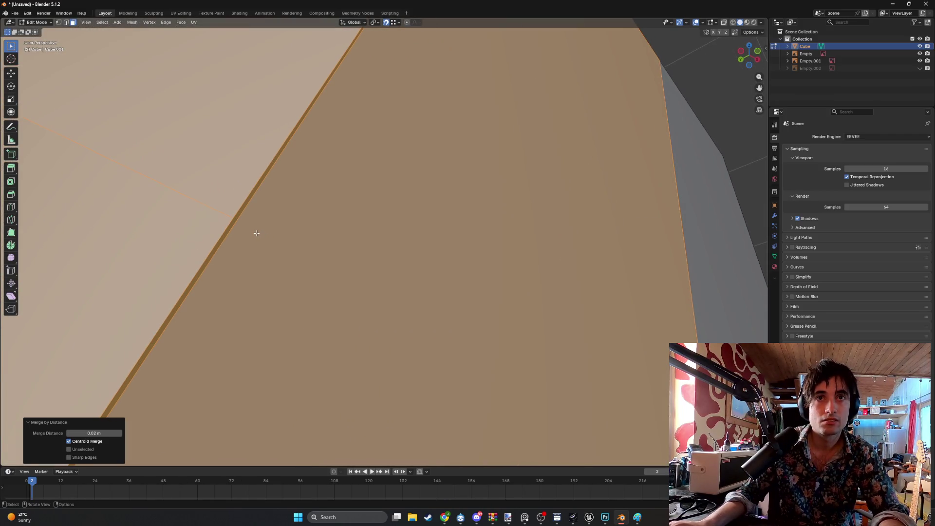
scroll(257, 233, down, 2)
key(1)
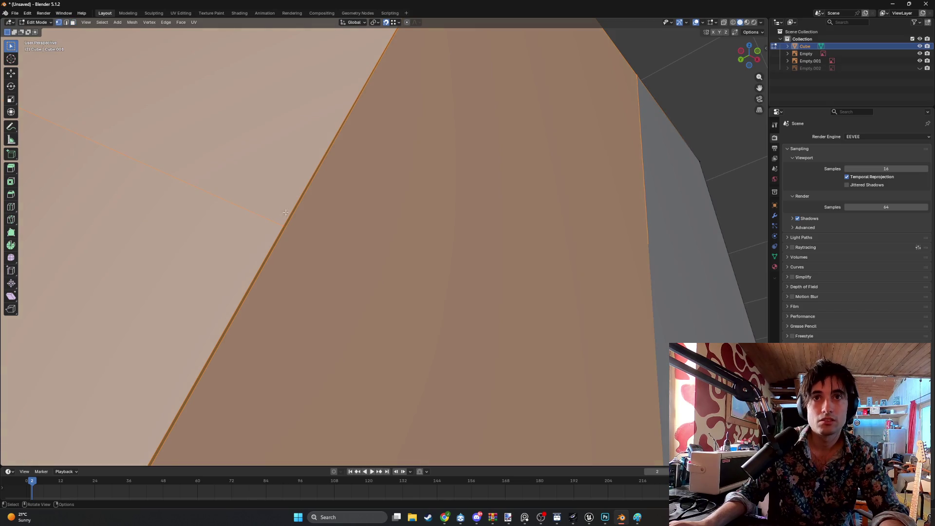
click(284, 213)
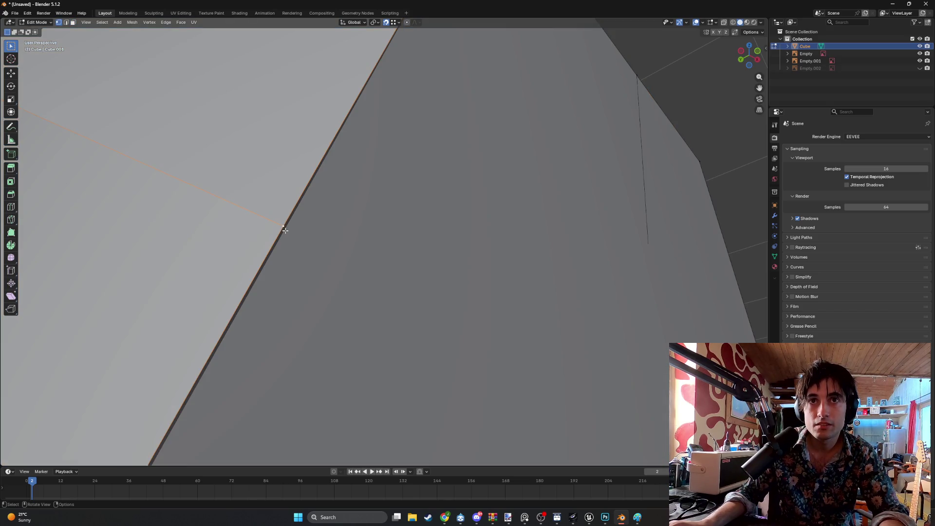
mouse_move(299, 236)
middle_down()
mouse_move(352, 271)
mouse_move(355, 258)
mouse_move(302, 224)
mouse_move(325, 231)
middle_up()
key(3)
click(380, 276)
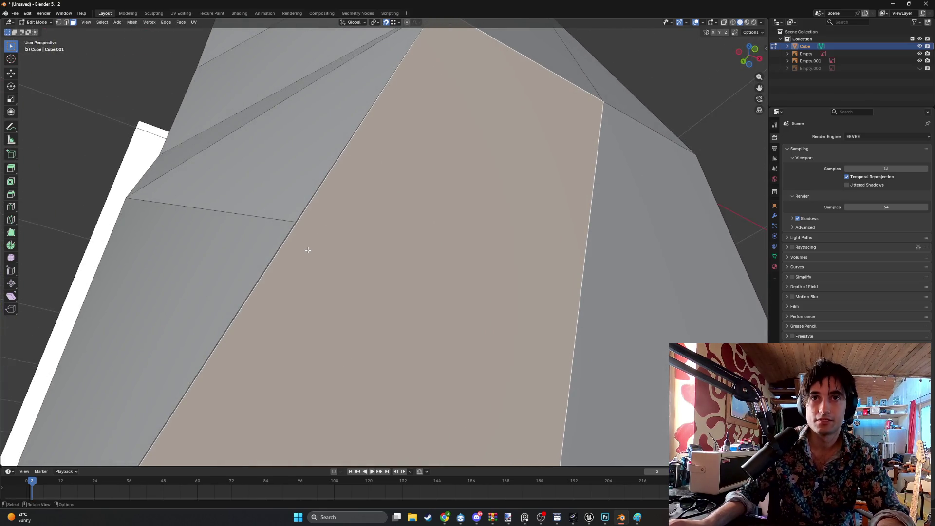
- Knife-cut a new edge across the bevel face from the edge vertex to the opposite edge
key(k)
click(295, 224)
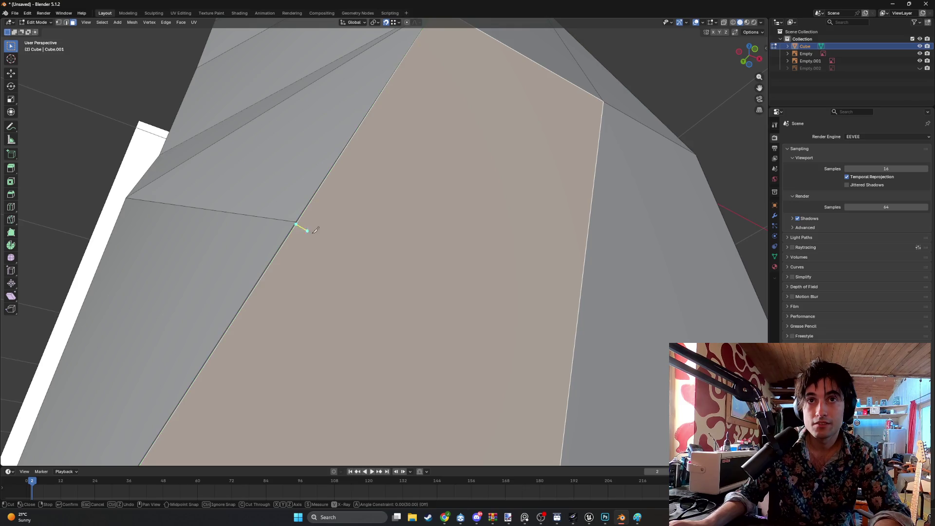
click(575, 341)
key(Return)
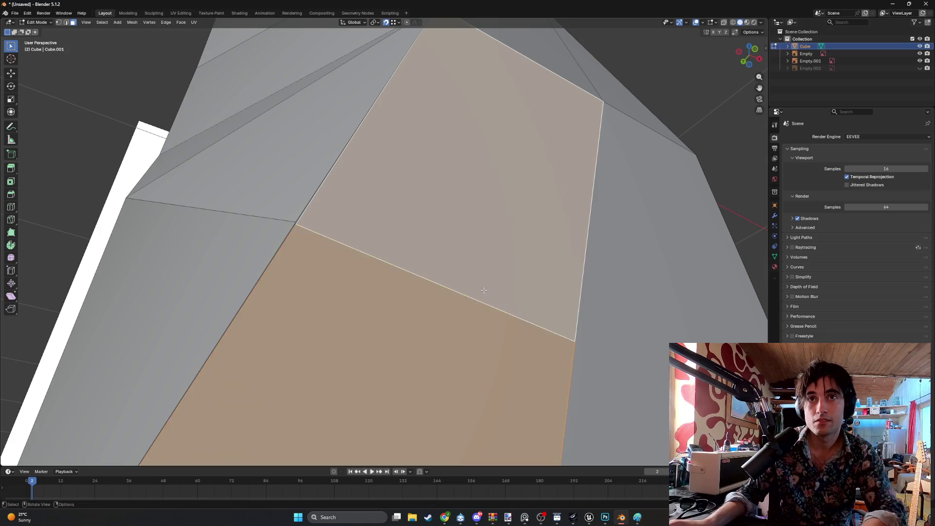
- Merge the duplicate vertex at the cut's end by distance (0.02 m), removing 1 vertex
key(1)
middle_drag(302, 216, 274, 239)
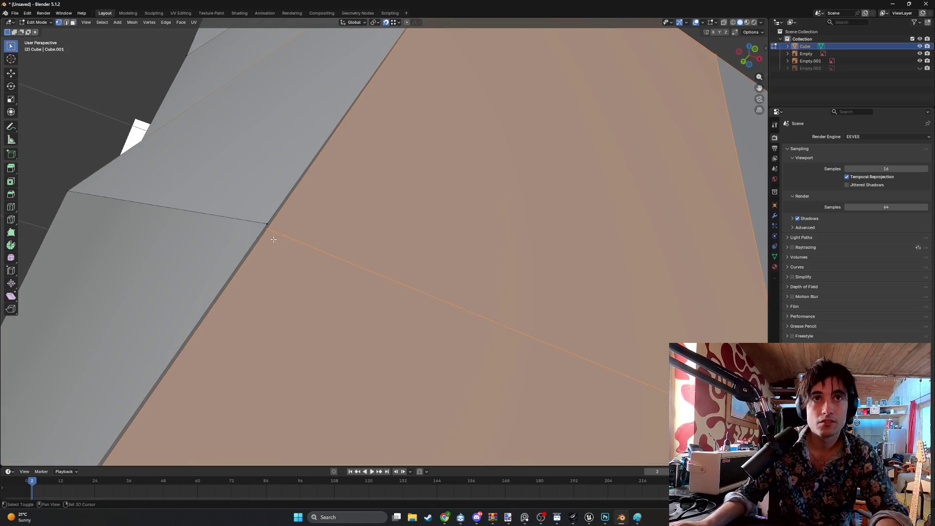
click(265, 224)
shift+click(269, 226)
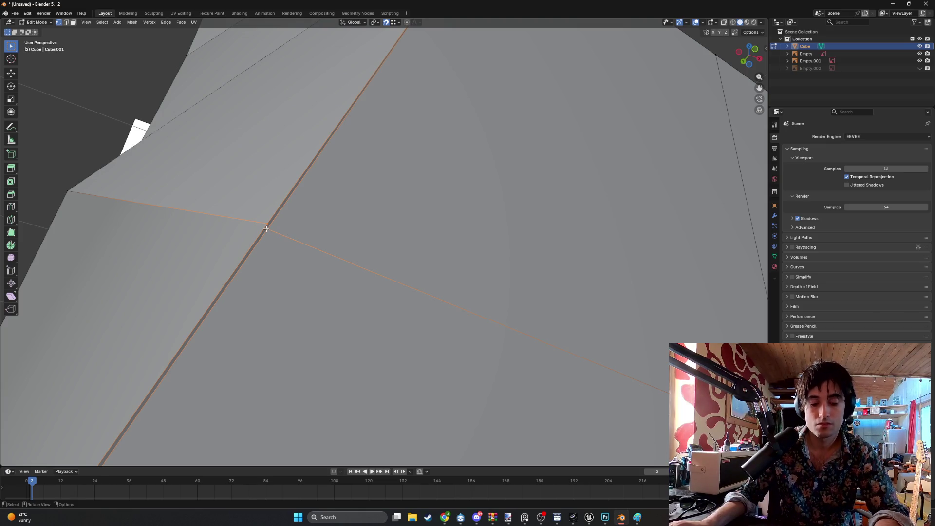
key(m)
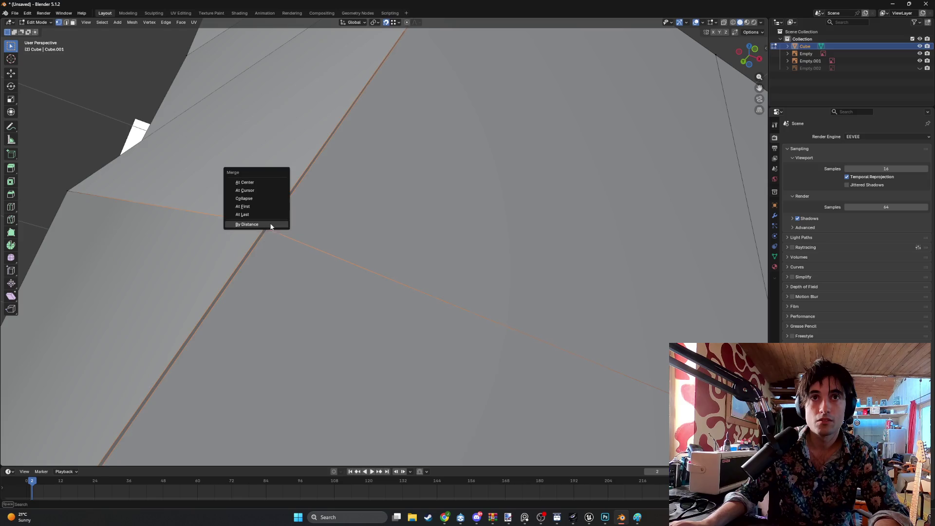
click(273, 223)
scroll(300, 226, down, 5)
middle_drag(300, 226, 403, 257)
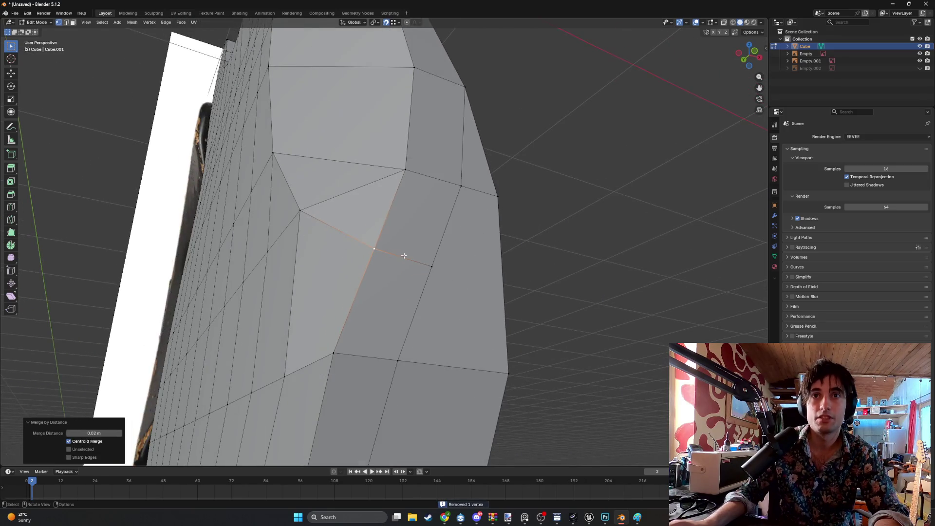
- Try merging the four bevel faces by distance, undo it, and cancel a move of the larger face
key(alt+a)
key(ctrl+3)
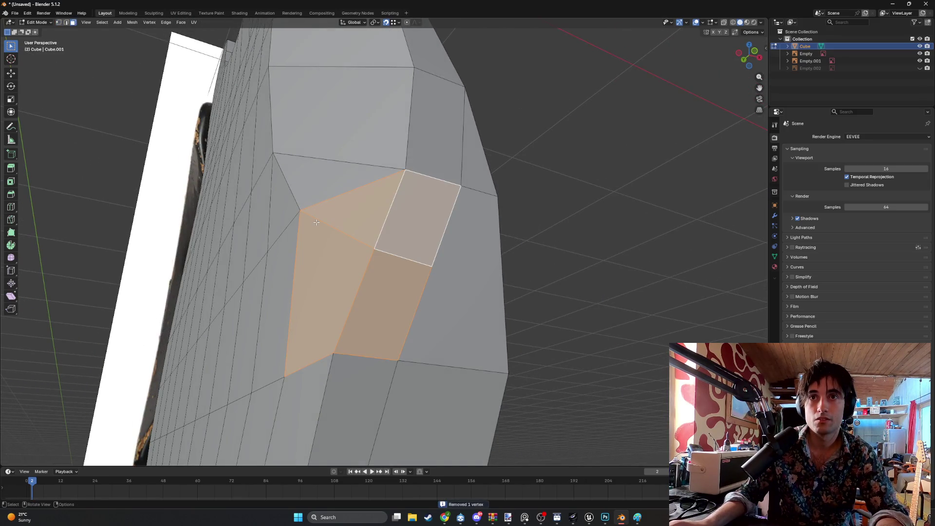
key(m)
click(311, 229)
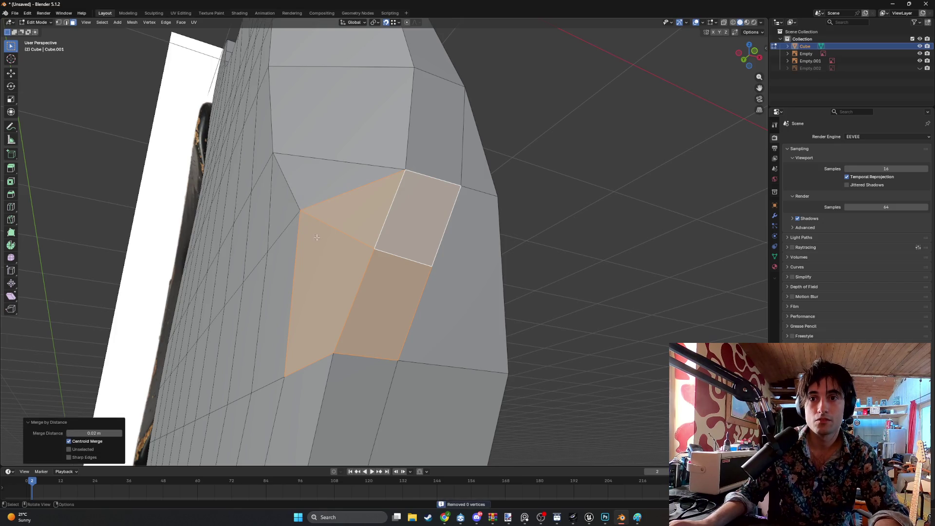
key(ctrl+z)
click(355, 262)
key(g)
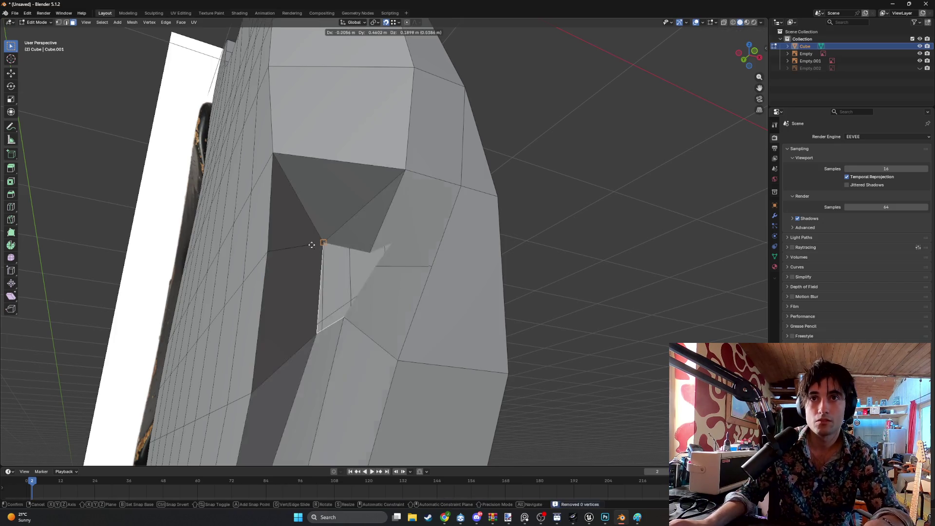
key(Escape)
- Turn snapping off and select a single vertex on the bevel
key(2)
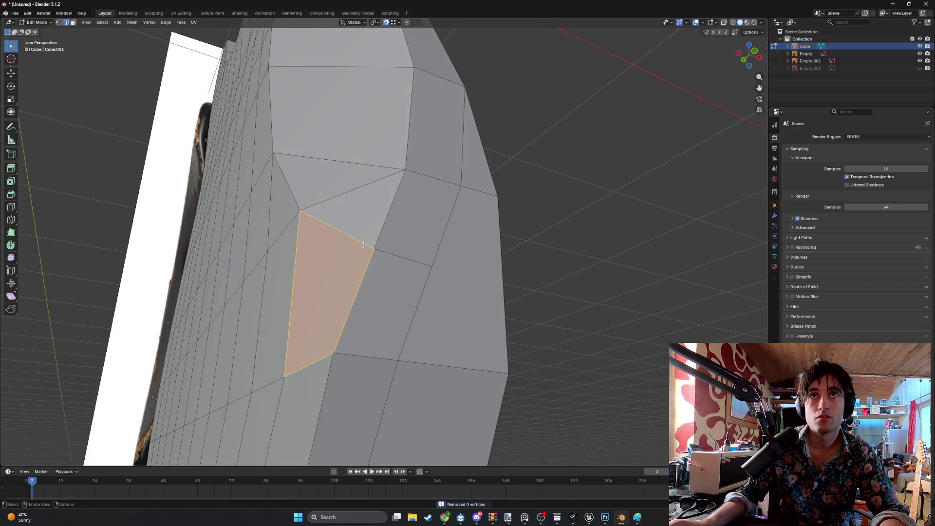
key(shift+Tab)
click(337, 273)
key(3)
click(335, 273)
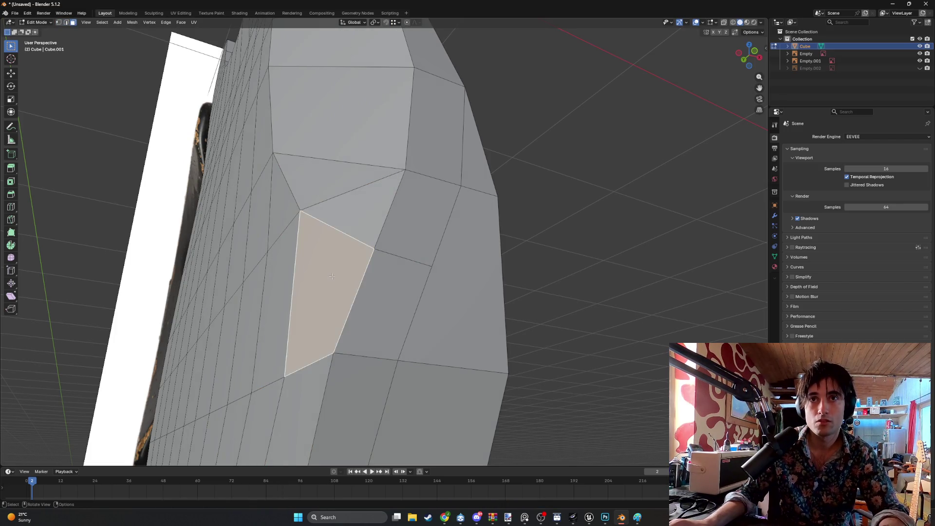
key(1)
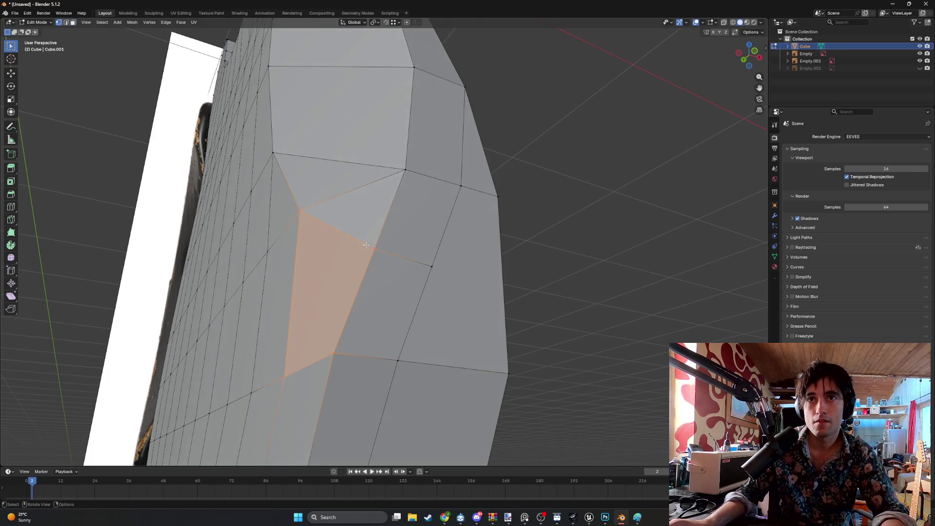
click(372, 249)
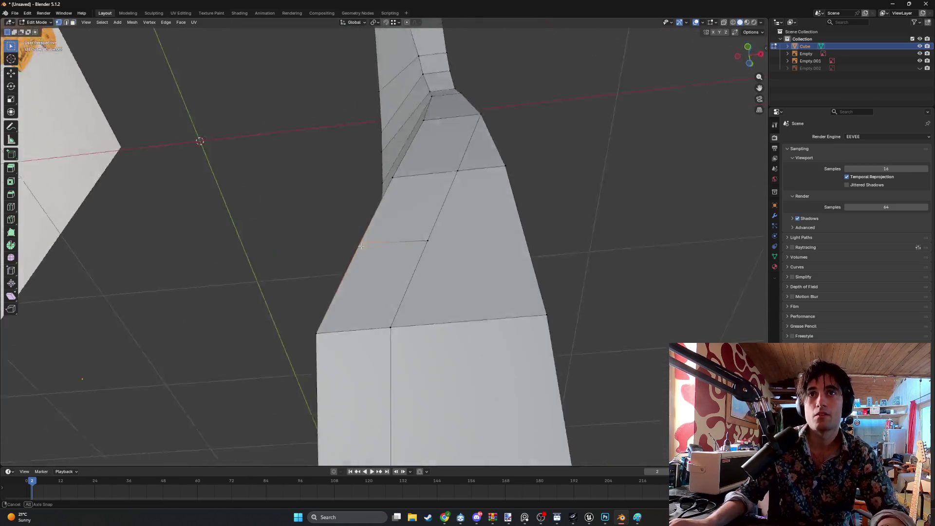